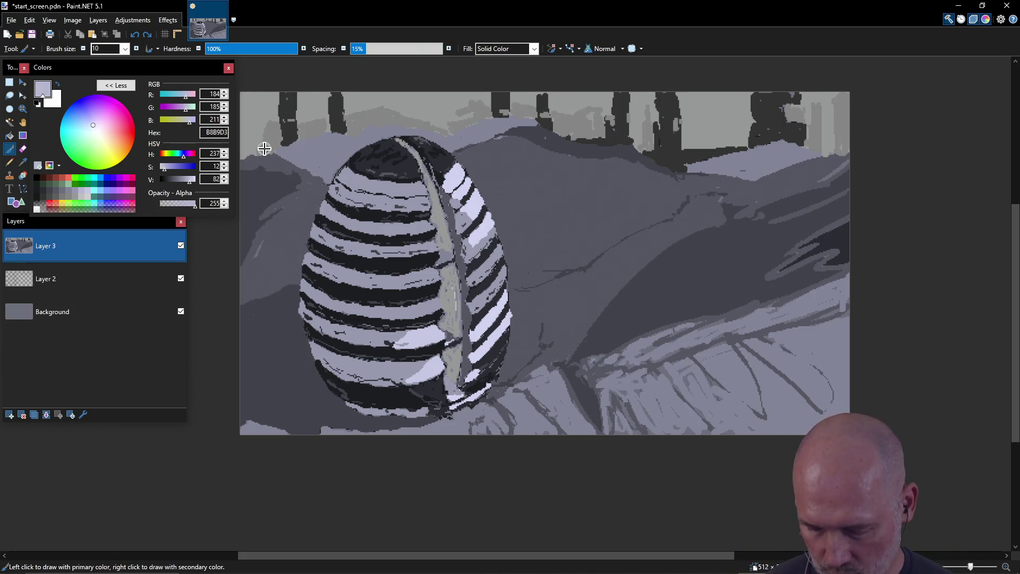
# Sample greys from the canvas for the brush and save the striped-egg painting with Ctrl+S.
pyautogui.press('k')
pyautogui.click(455, 99)
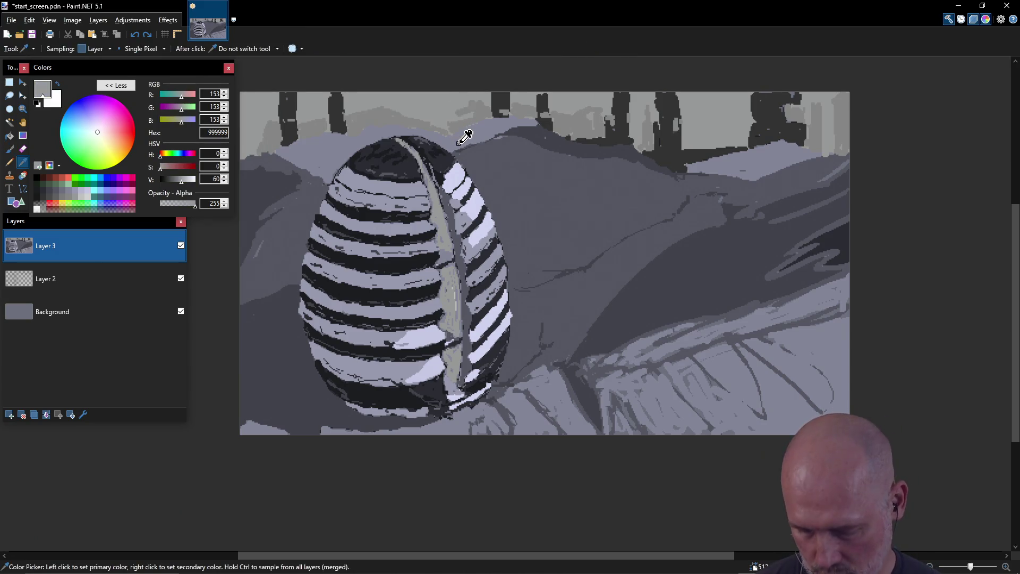
pyautogui.press('b')
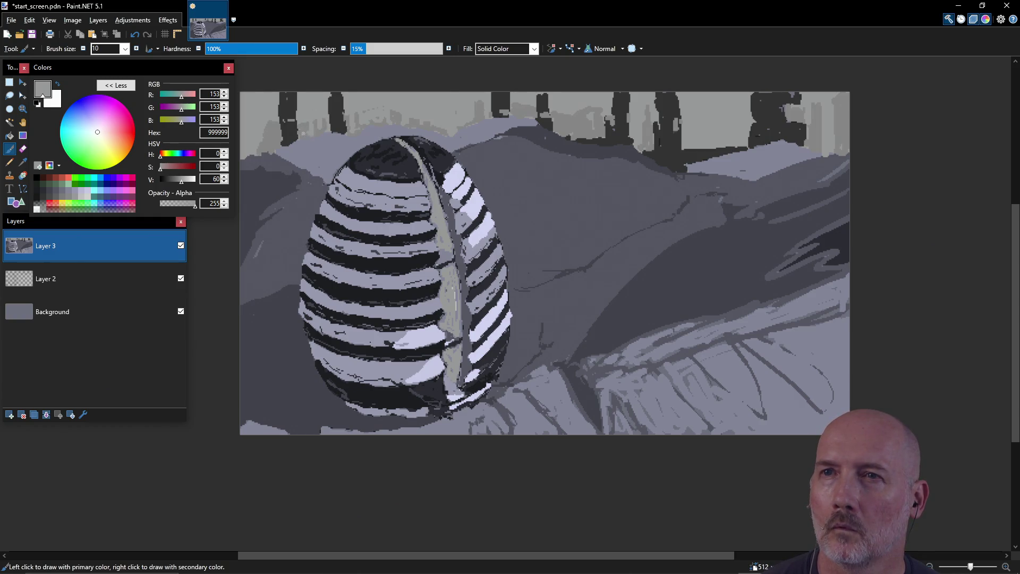
pyautogui.hotkey('ctrl', 's')
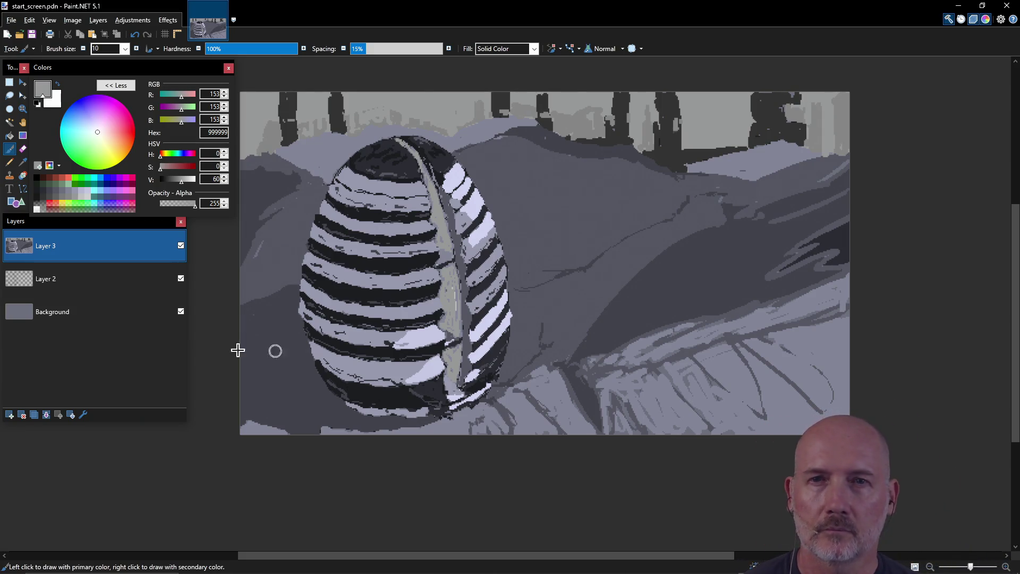
pyautogui.keyDown('ctrl'); pyautogui.click(648, 239); pyautogui.keyUp('ctrl')
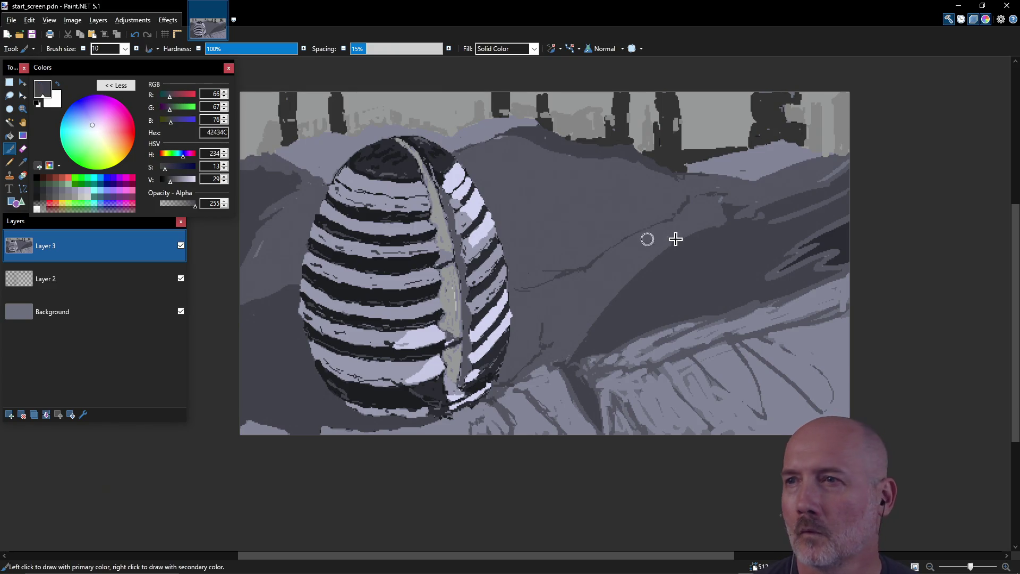
# Paint short dark 2C2C33 streaks across the grey hill to the right of the egg.
pyautogui.click(42, 191)
pyautogui.click(654, 220)
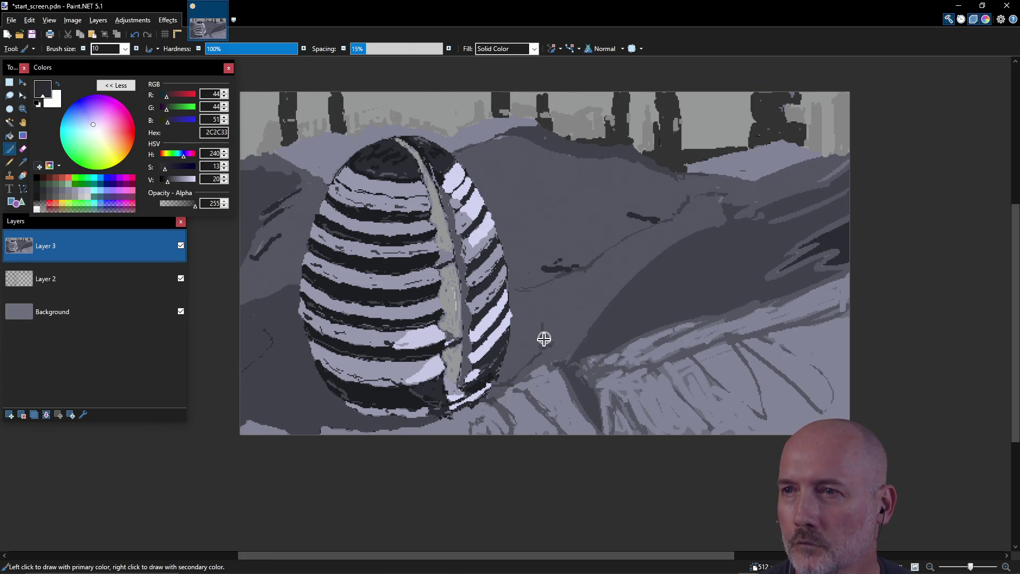
pyautogui.moveTo(552, 333); pyautogui.dragTo(547, 318)
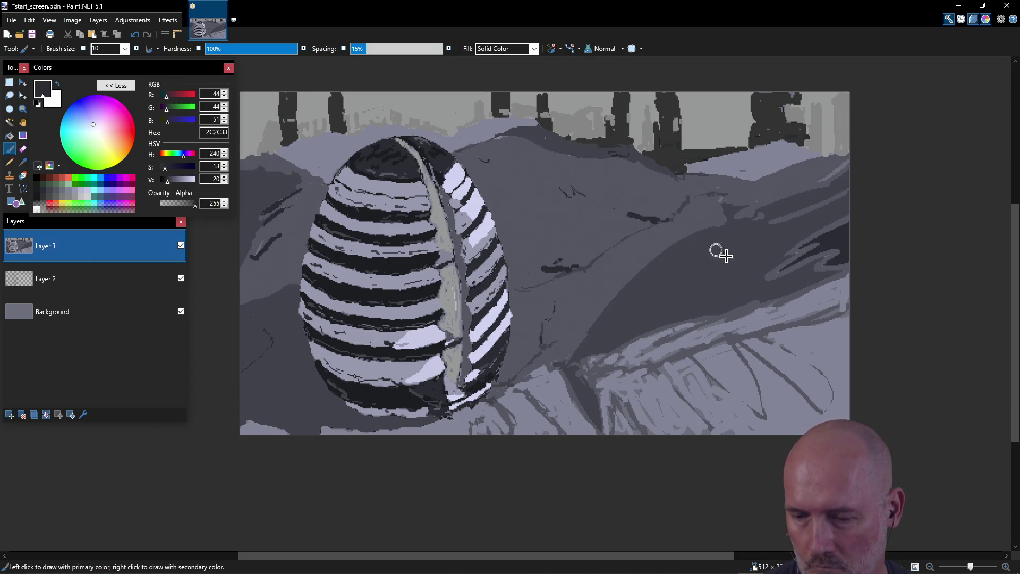
pyautogui.moveTo(779, 266); pyautogui.dragTo(796, 255)
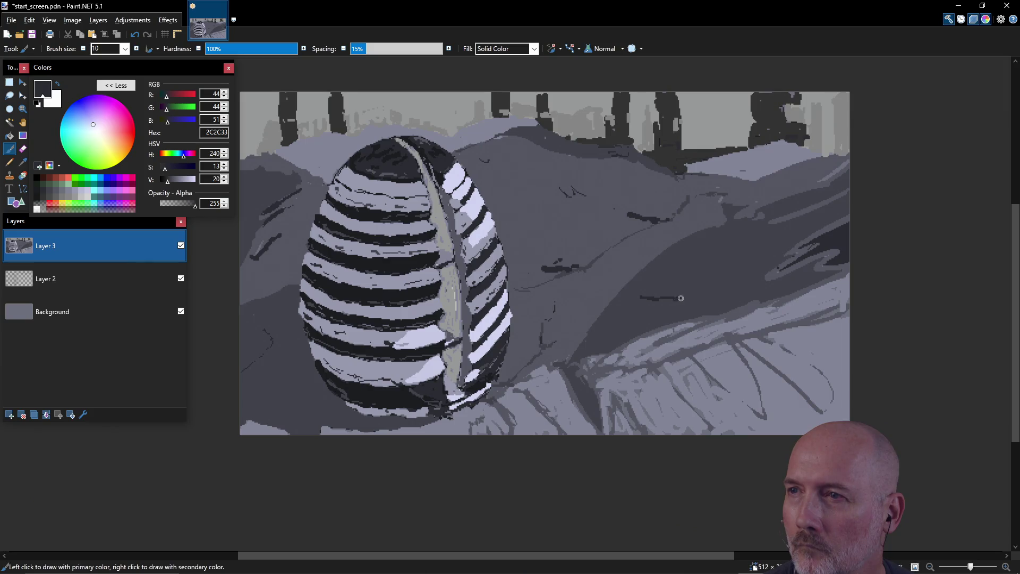
pyautogui.press('ctrl')
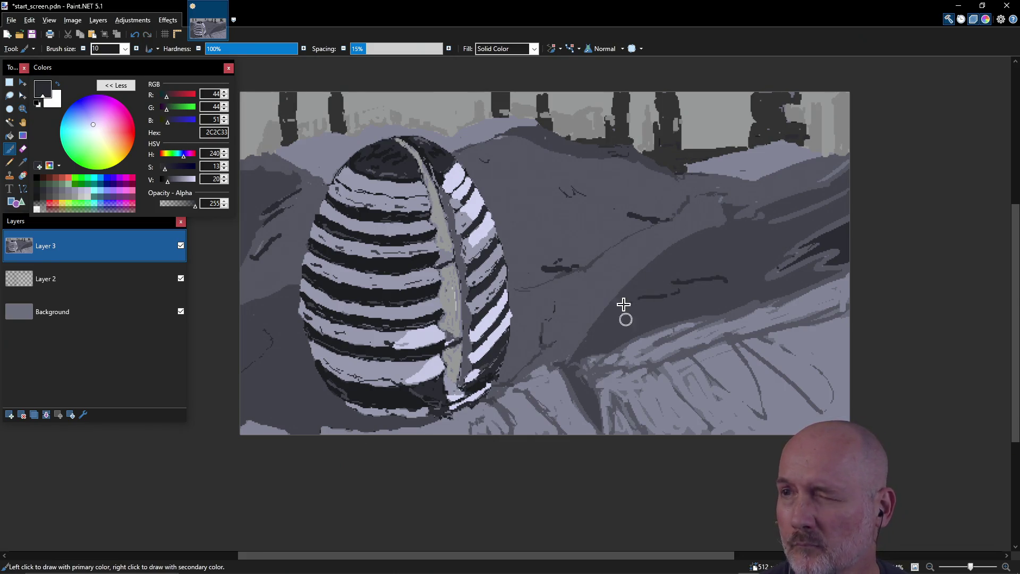
pyautogui.press('k')
# Paint a short mid-grey 565763 stroke on the hill right of the egg.
pyautogui.click(597, 277)
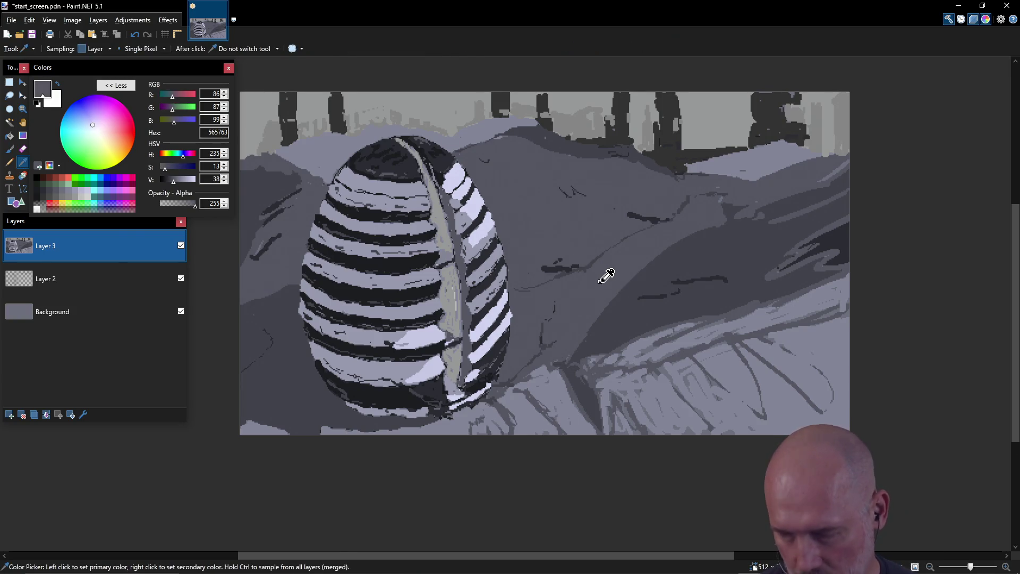
pyautogui.press('b')
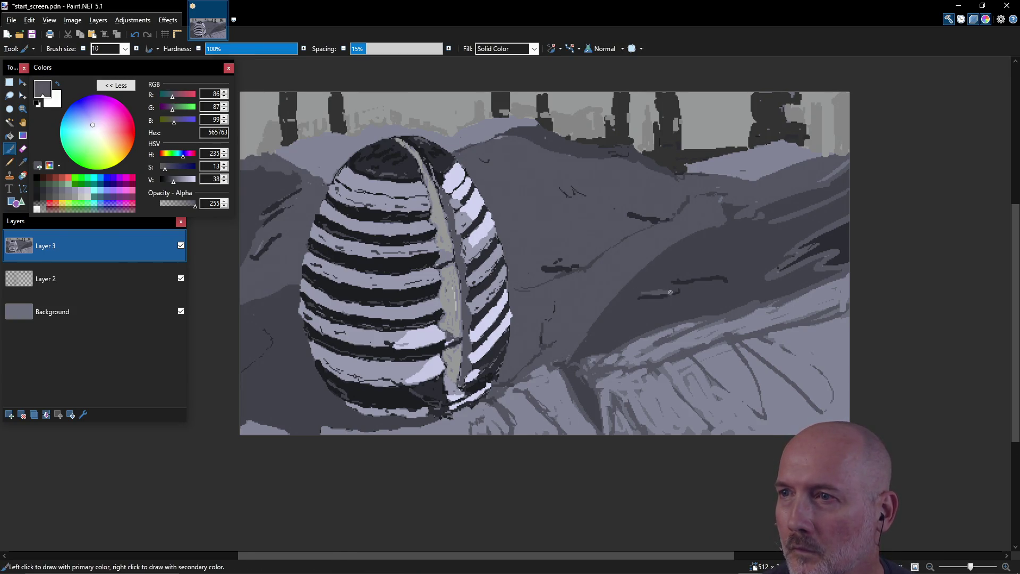
pyautogui.moveTo(678, 277); pyautogui.dragTo(711, 273)
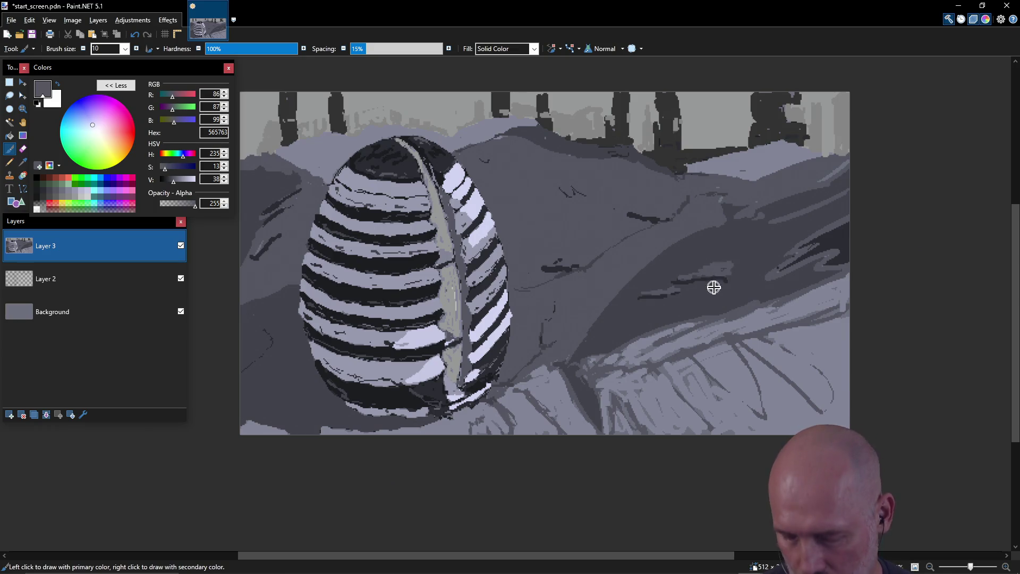
# Sample lighter greys from the scene and dab a small pale highlight on the hill.
pyautogui.press('k')
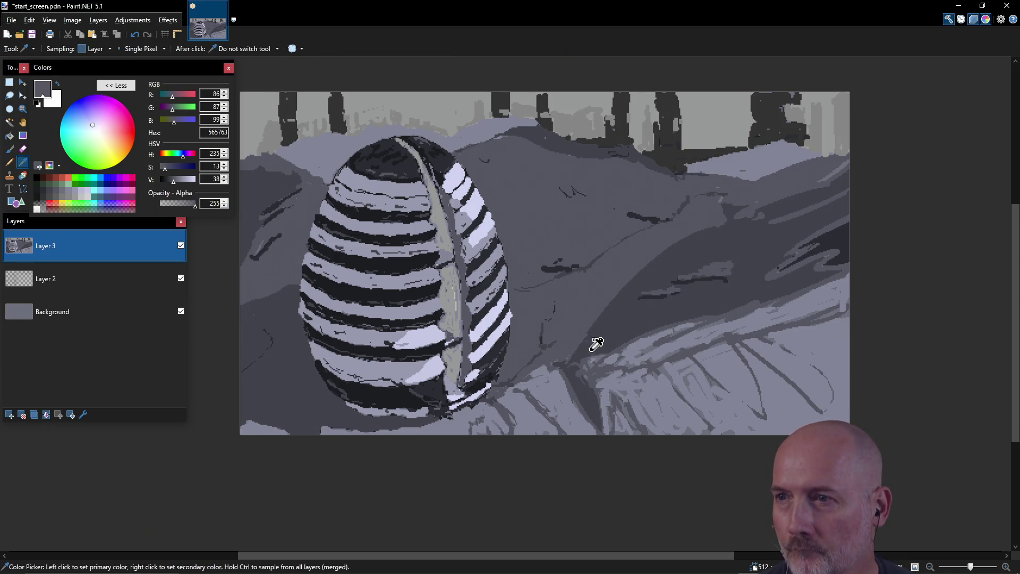
pyautogui.click(556, 385)
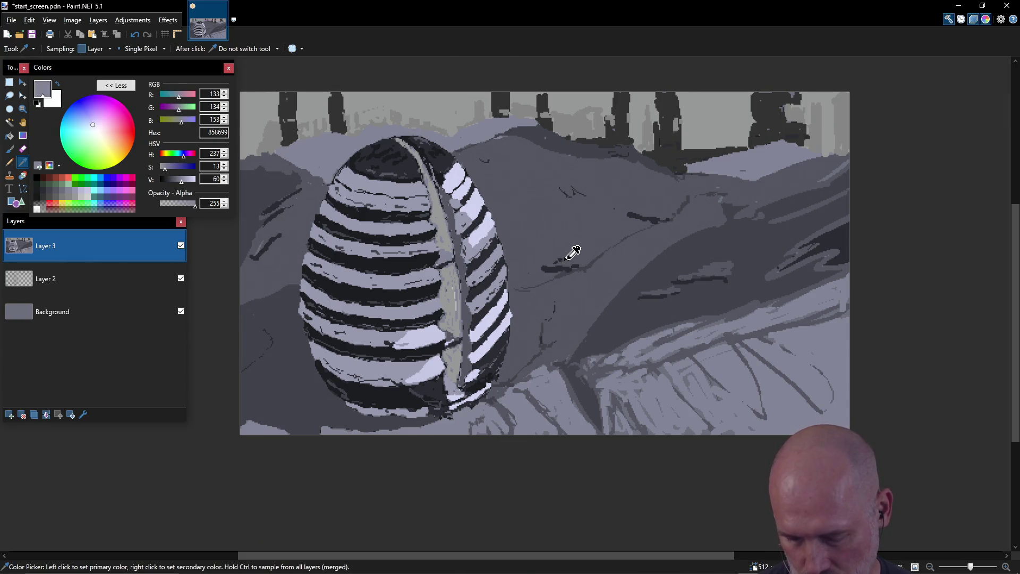
pyautogui.click(572, 242)
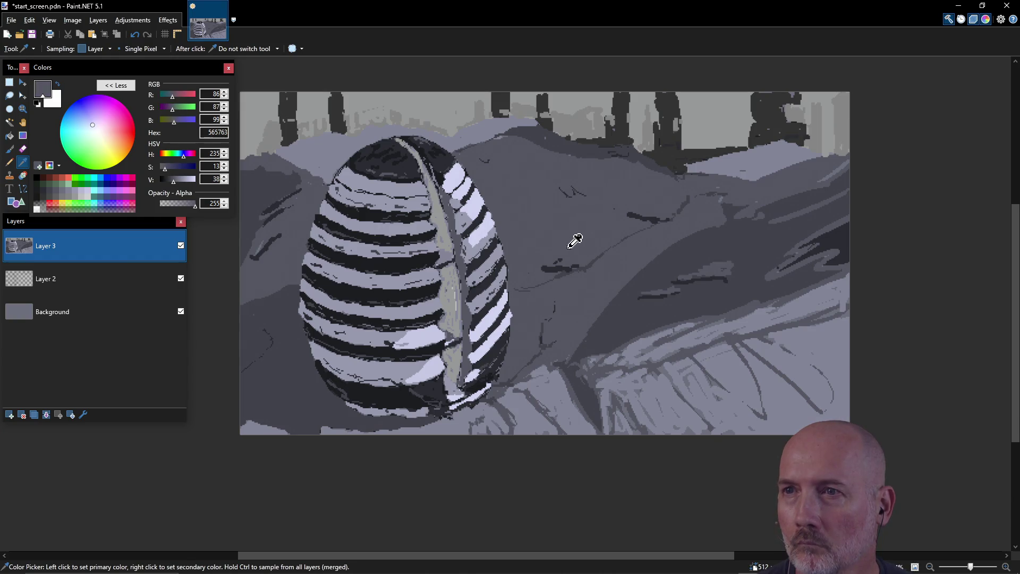
pyautogui.click(478, 246)
pyautogui.press('b')
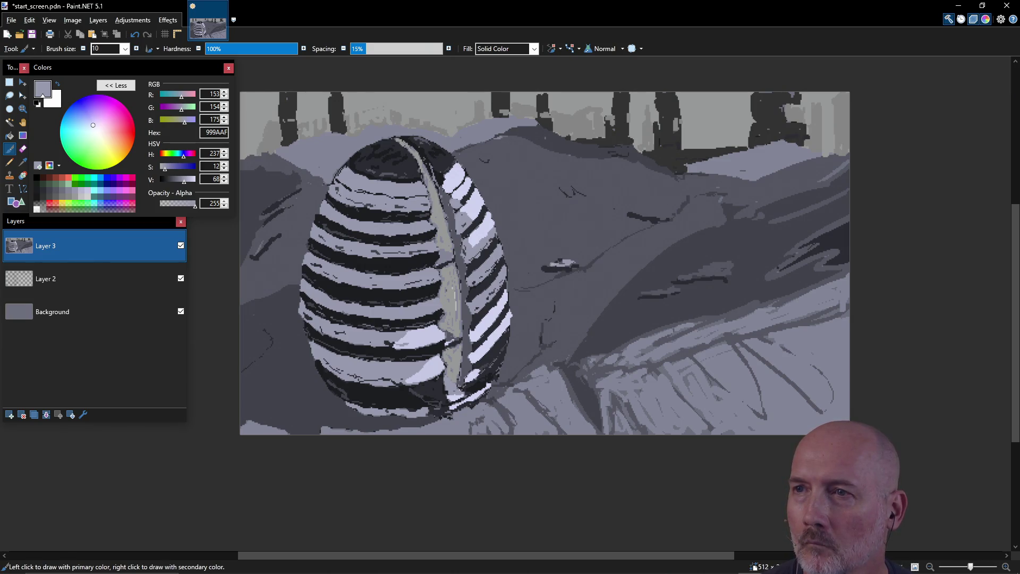
pyautogui.moveTo(631, 213); pyautogui.dragTo(637, 214)
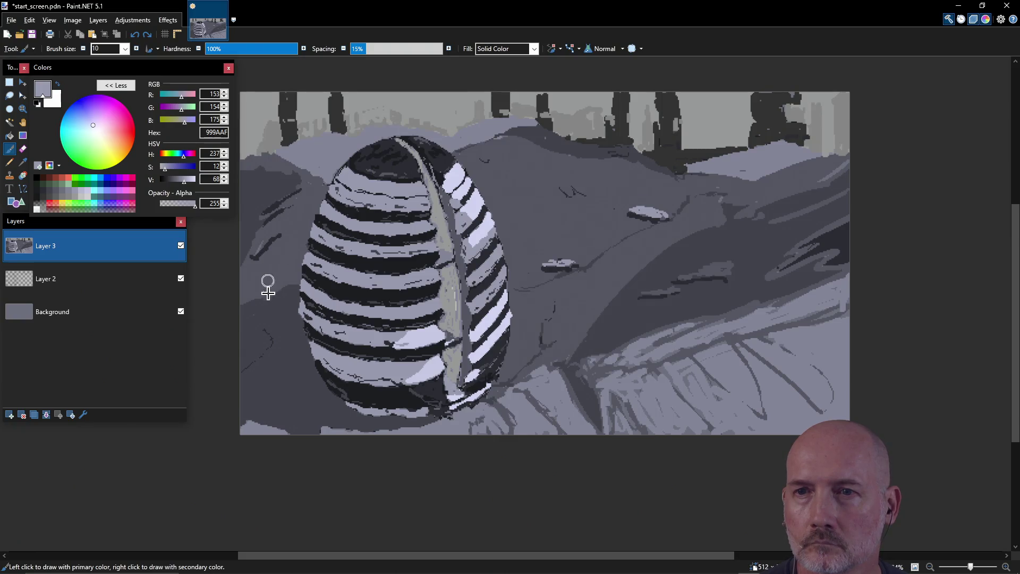
# Sample the dark bluish grey from the hill for the brush and save the painting.
pyautogui.press('k')
pyautogui.click(272, 320)
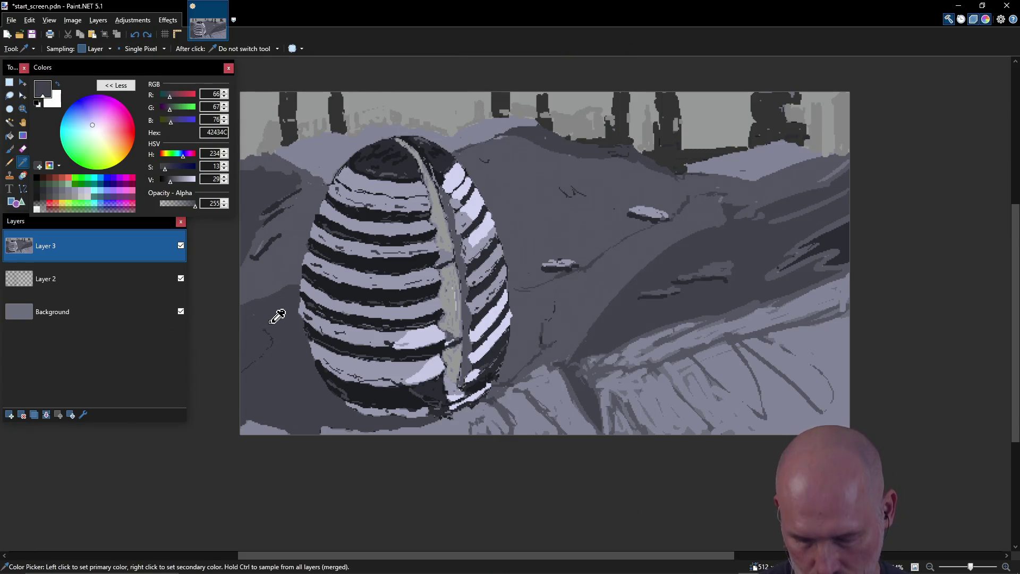
pyautogui.press('b')
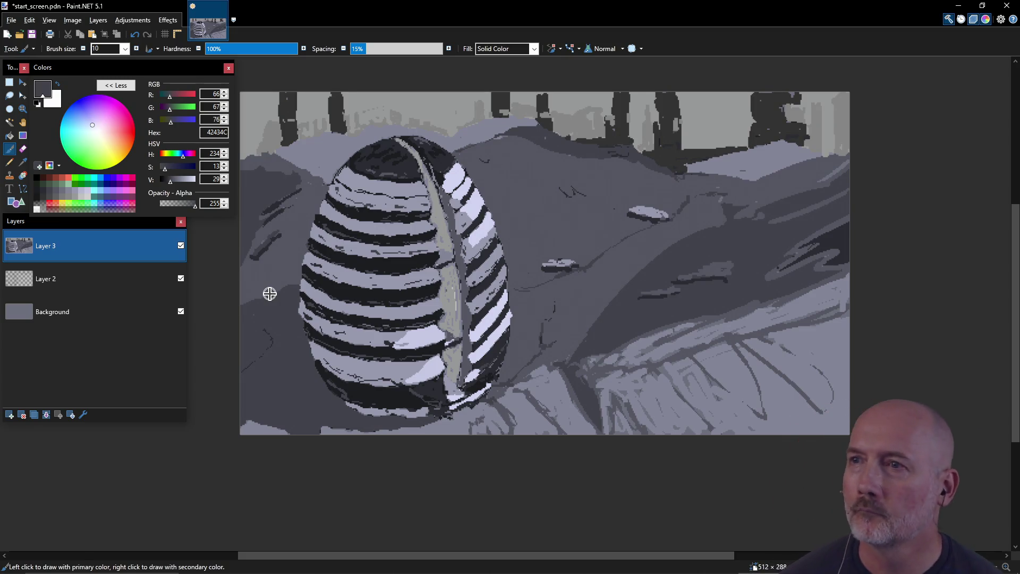
pyautogui.hotkey('ctrl', 's')
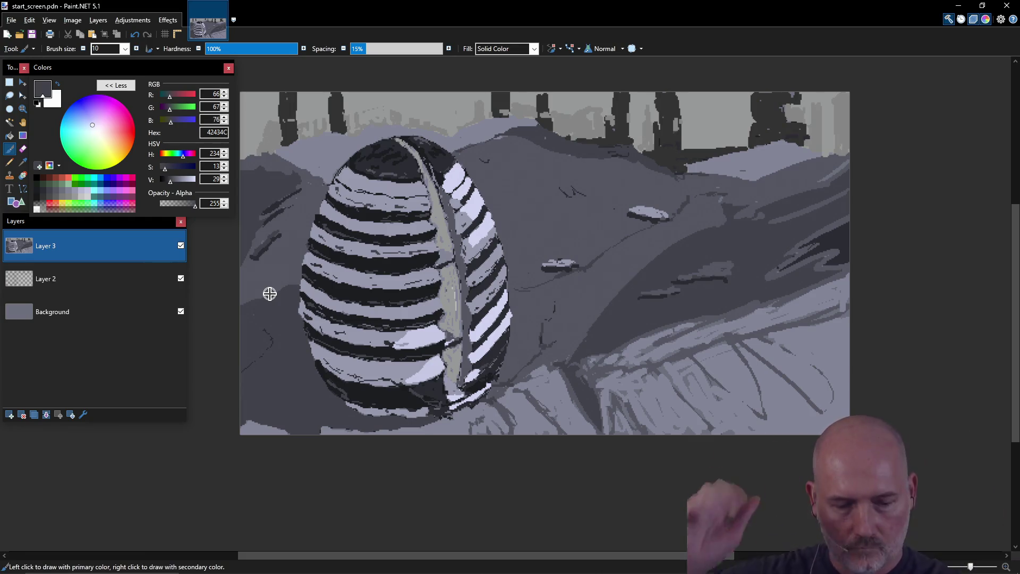
# Dab a light-grey 858699 touch near the top of the egg and save again.
pyautogui.press('k')
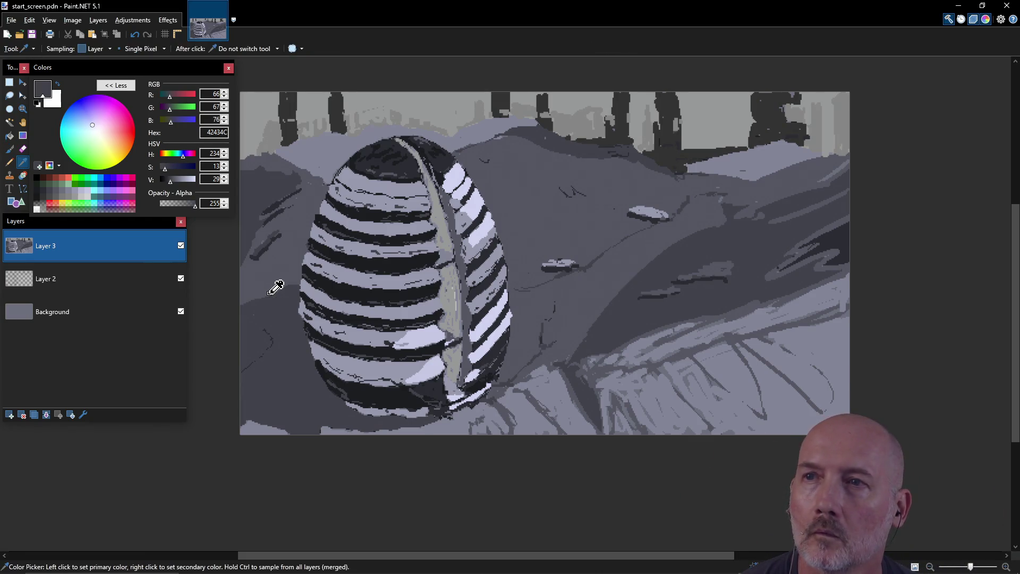
pyautogui.click(333, 153)
pyautogui.press('b')
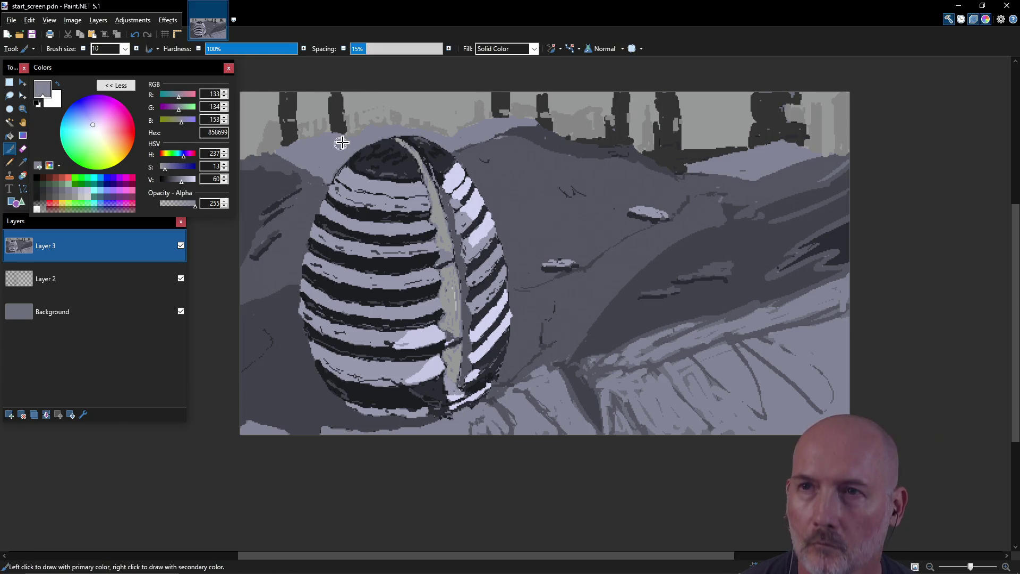
pyautogui.click(340, 157)
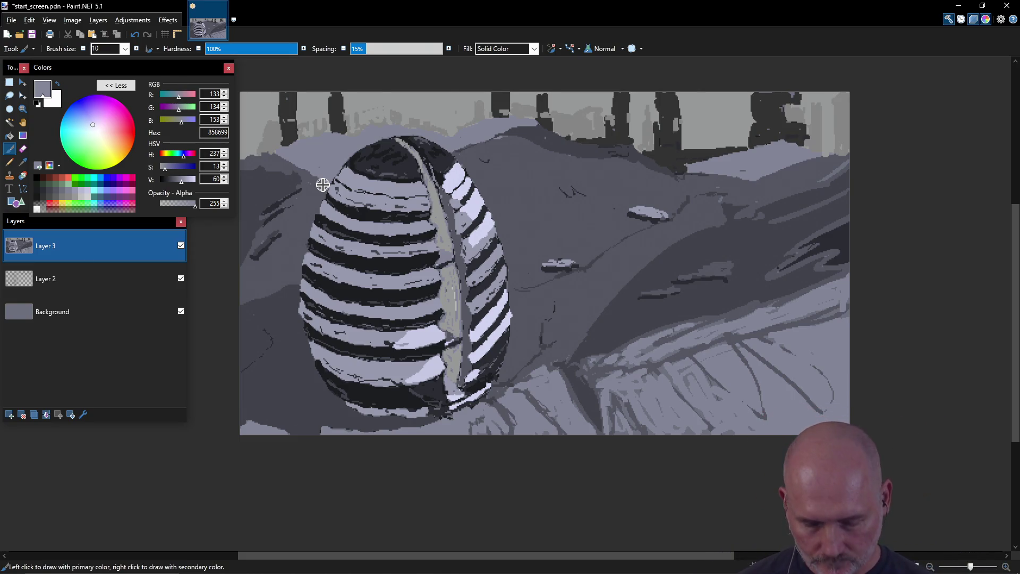
pyautogui.hotkey('ctrl', 's')
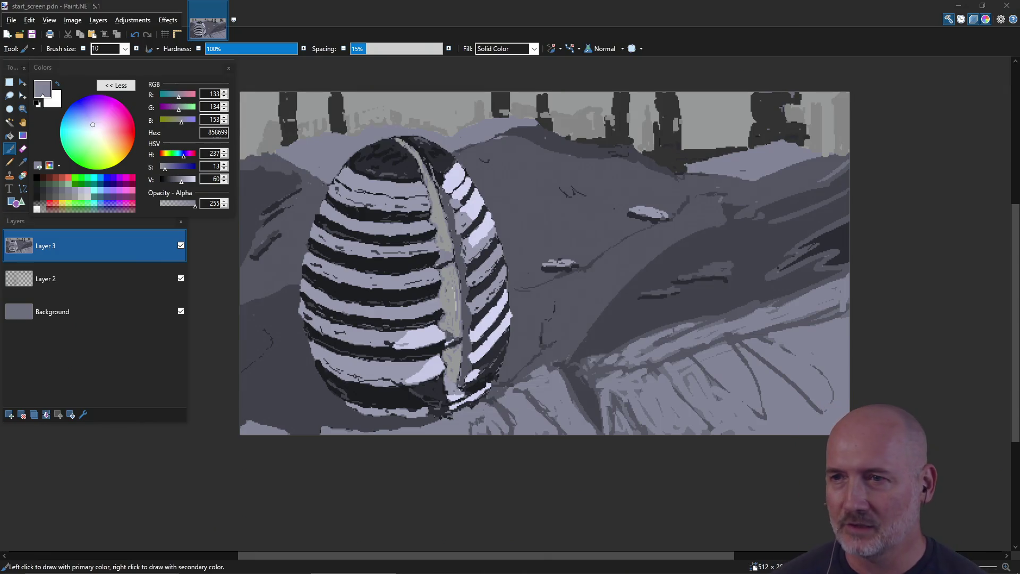
pyautogui.scroll(5, 490, 398)
pyautogui.scroll(-6, 494, 399)
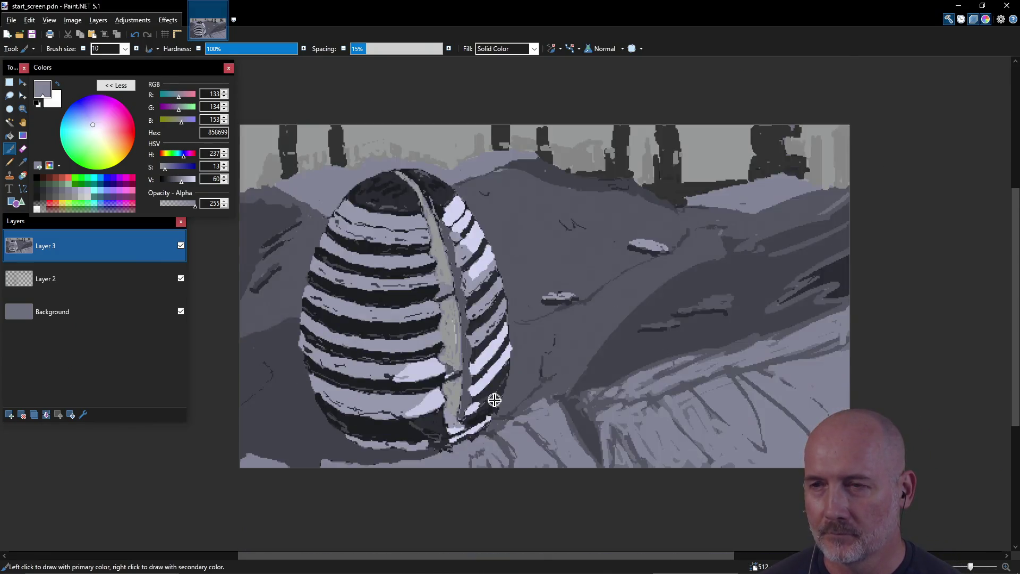
pyautogui.scroll(1, 494, 399)
pyautogui.scroll(1, 492, 394)
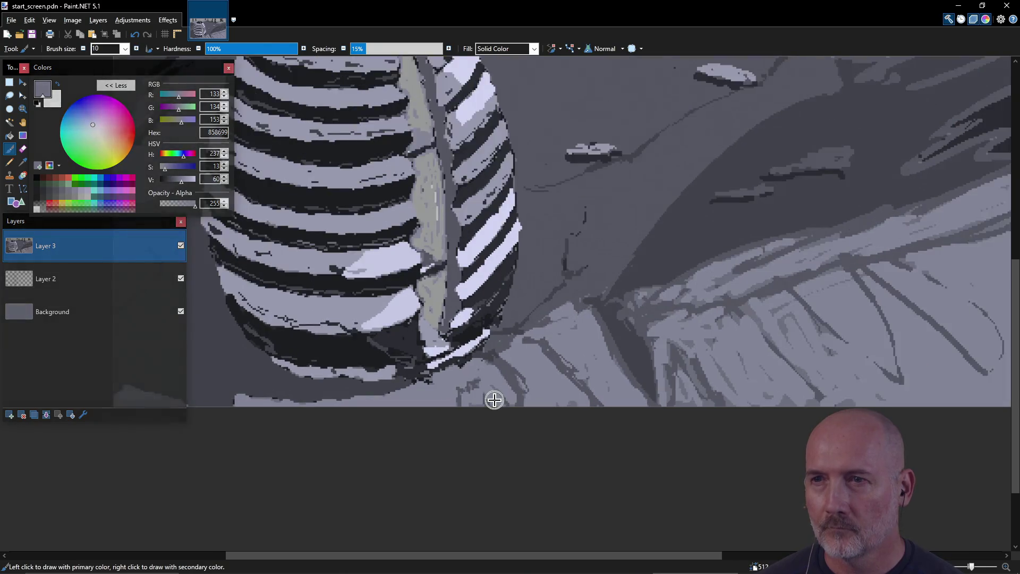
pyautogui.scroll(1, 489, 387)
pyautogui.scroll(1, 483, 372)
pyautogui.scroll(1, 483, 372)
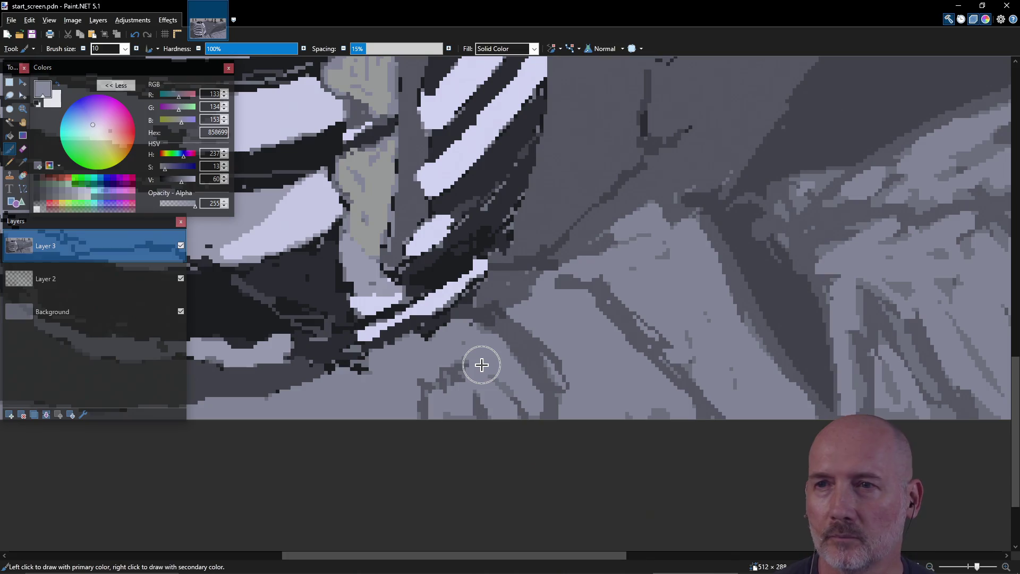
# With a 2-pixel brush, paint a tiny dark brown mark near the egg's base.
pyautogui.click(123, 49)
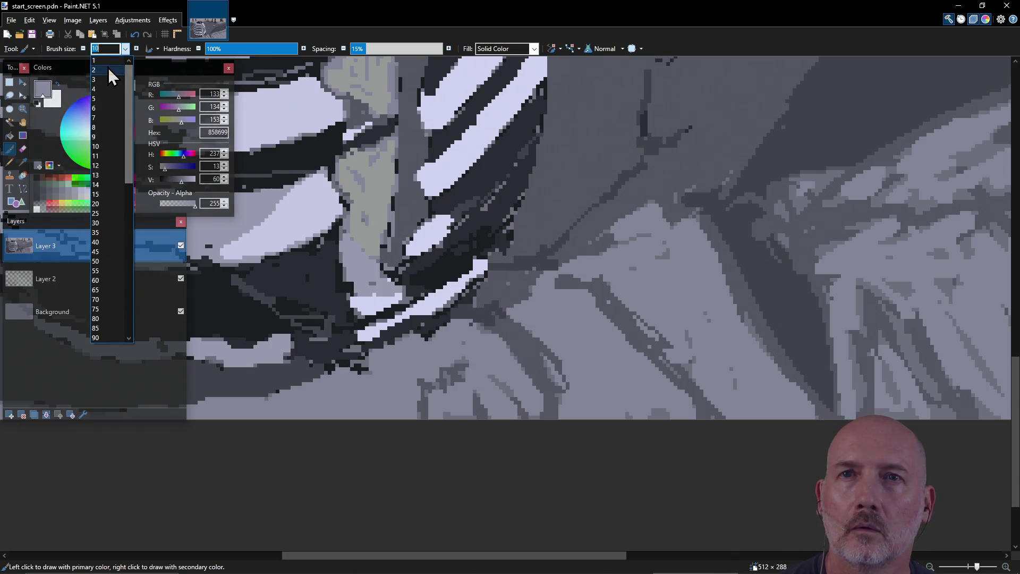
pyautogui.click(108, 71)
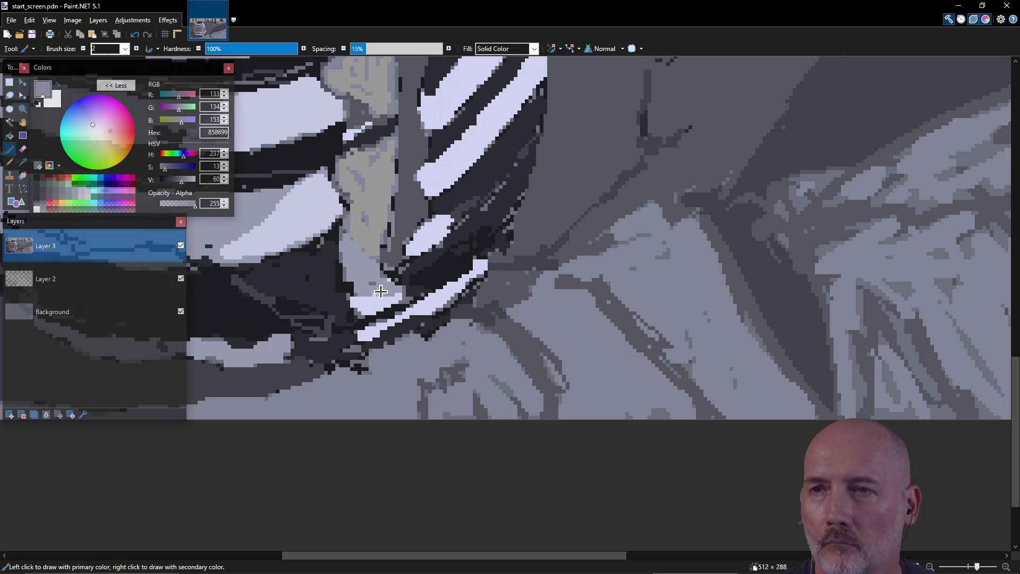
pyautogui.click(50, 178)
pyautogui.moveTo(371, 281); pyautogui.dragTo(372, 286)
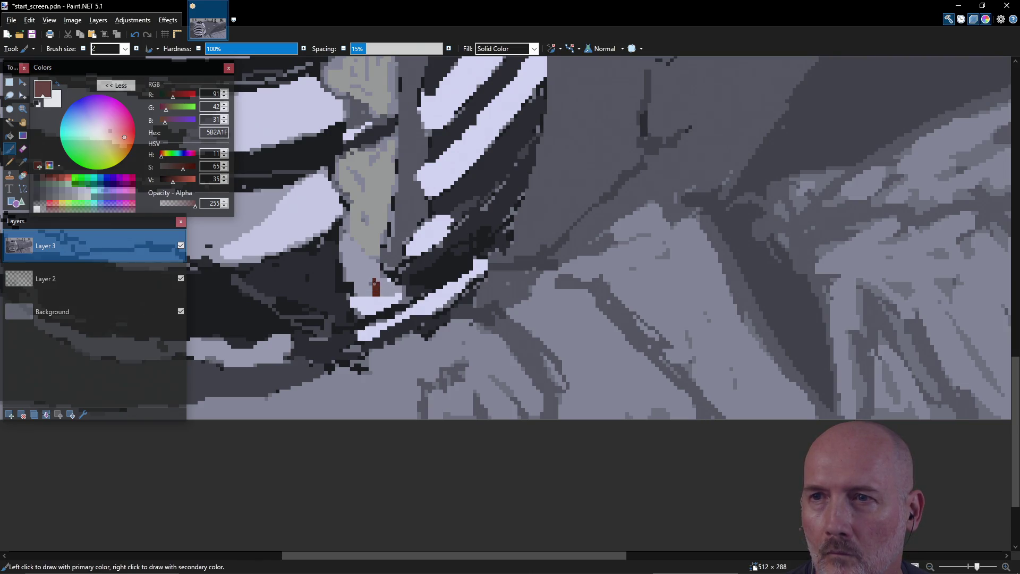
pyautogui.click(49, 189)
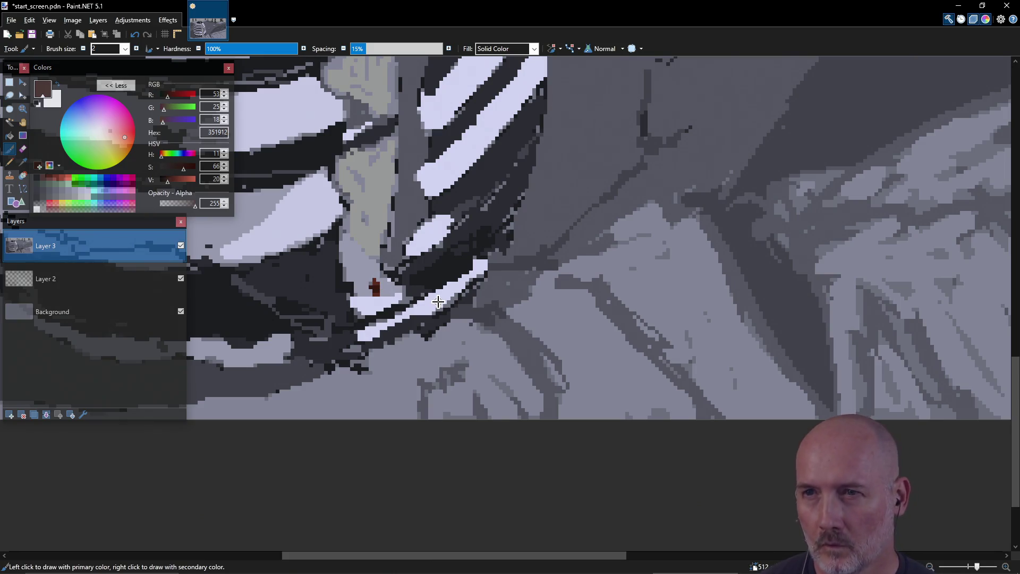
pyautogui.scroll(-3, 436, 302)
pyautogui.scroll(5, 437, 301)
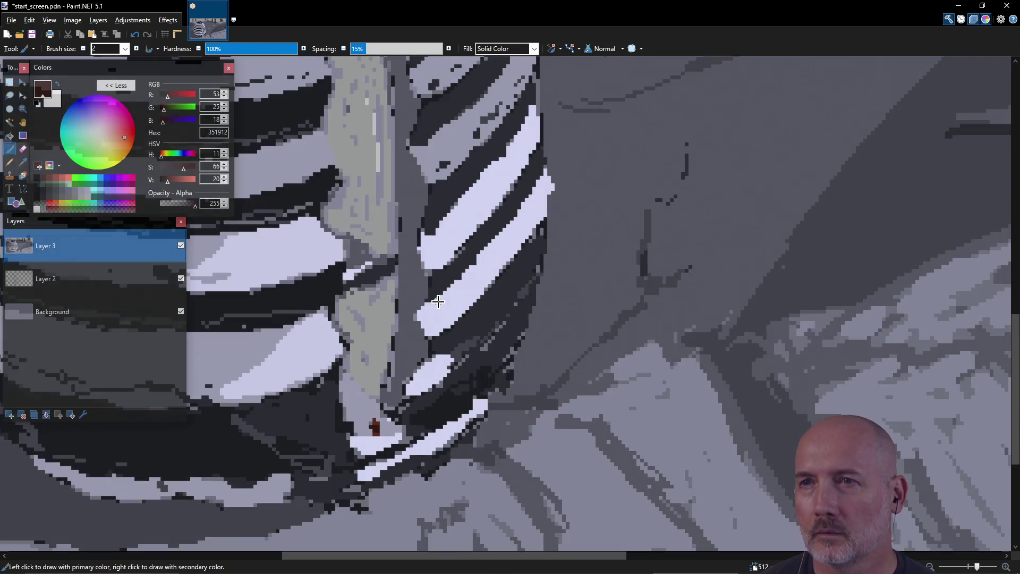
pyautogui.scroll(-2, 436, 301)
pyautogui.scroll(-2, 436, 301)
pyautogui.scroll(-2, 437, 302)
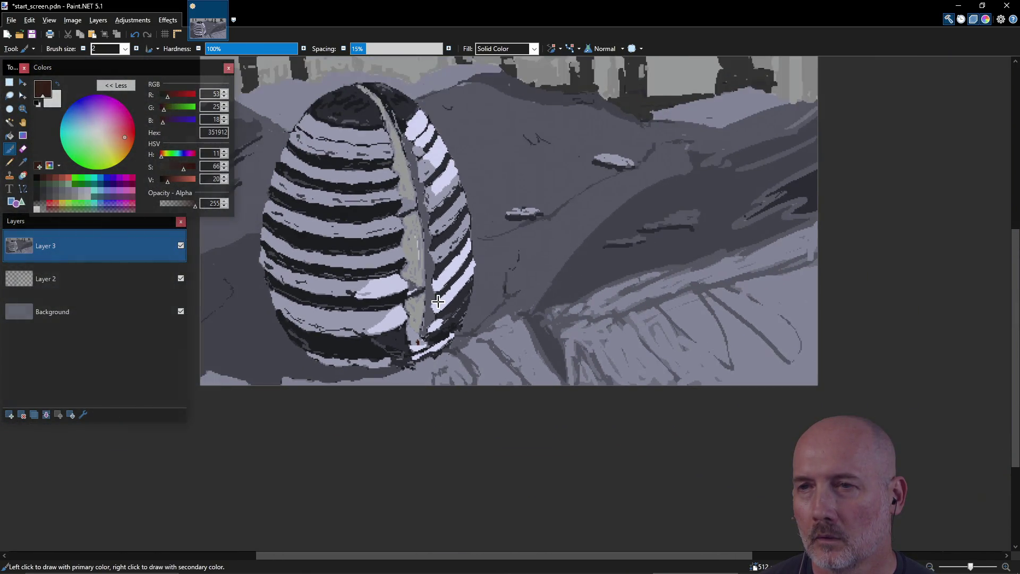
pyautogui.scroll(-1, 437, 302)
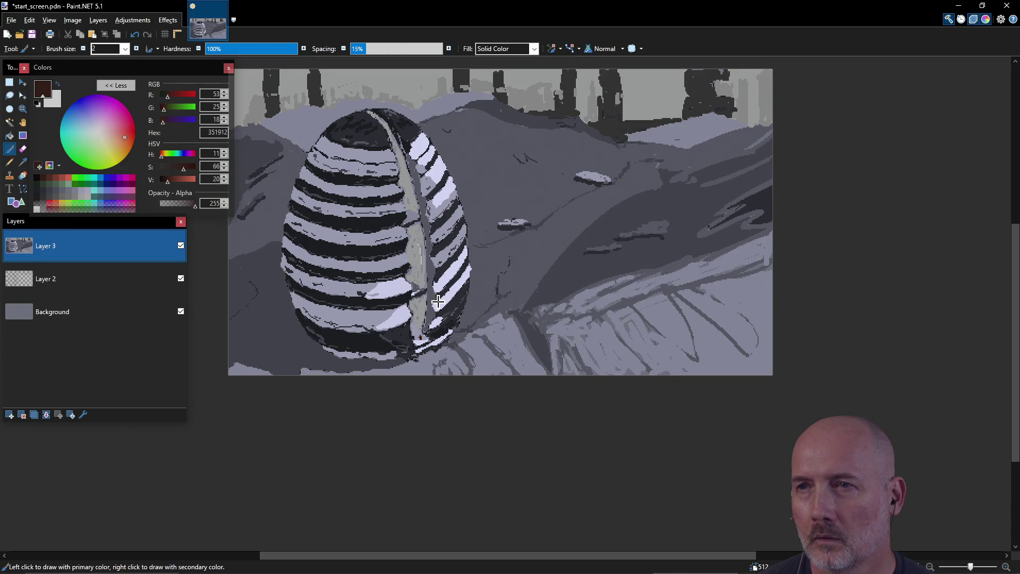
pyautogui.scroll(2, 437, 302)
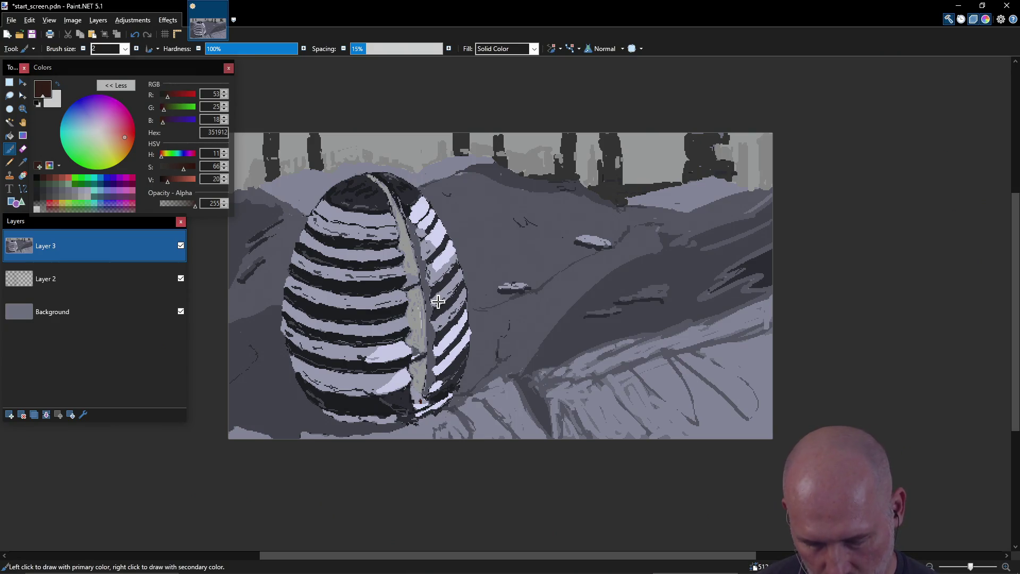
# Save the egg painting and look over the Image menu without changing anything.
pyautogui.hotkey('ctrl', 's')
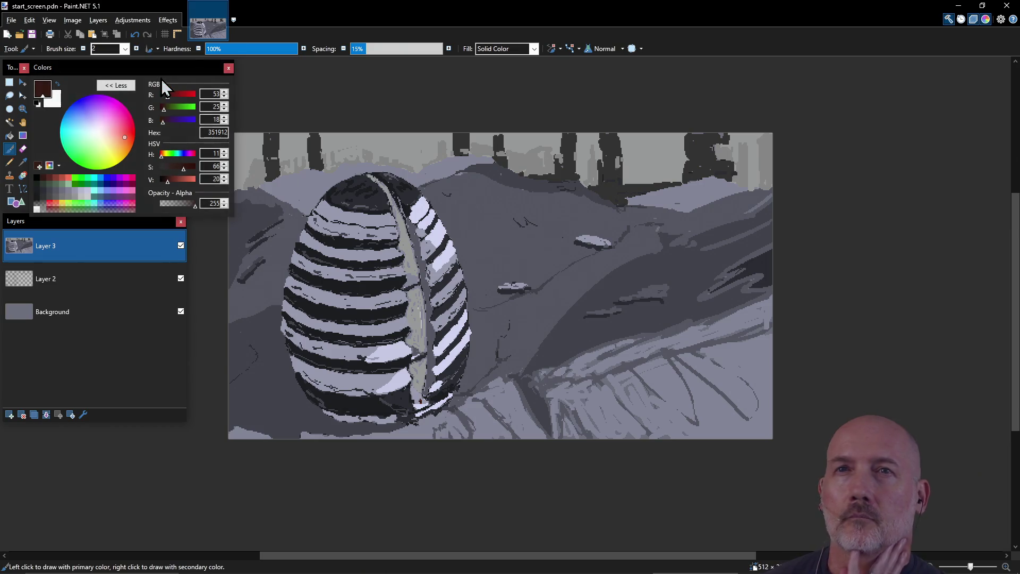
pyautogui.click(67, 22)
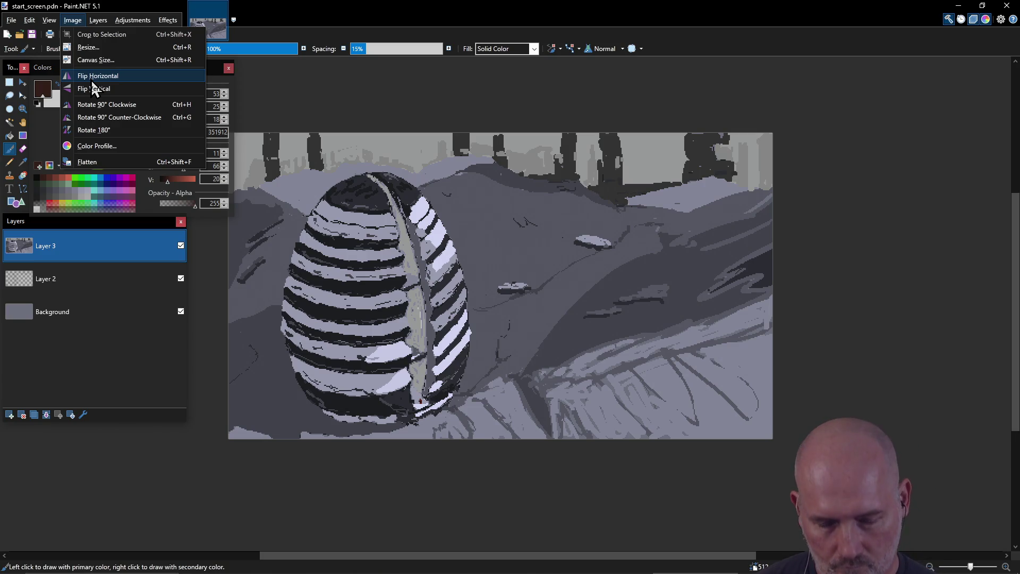
pyautogui.press('Escape')
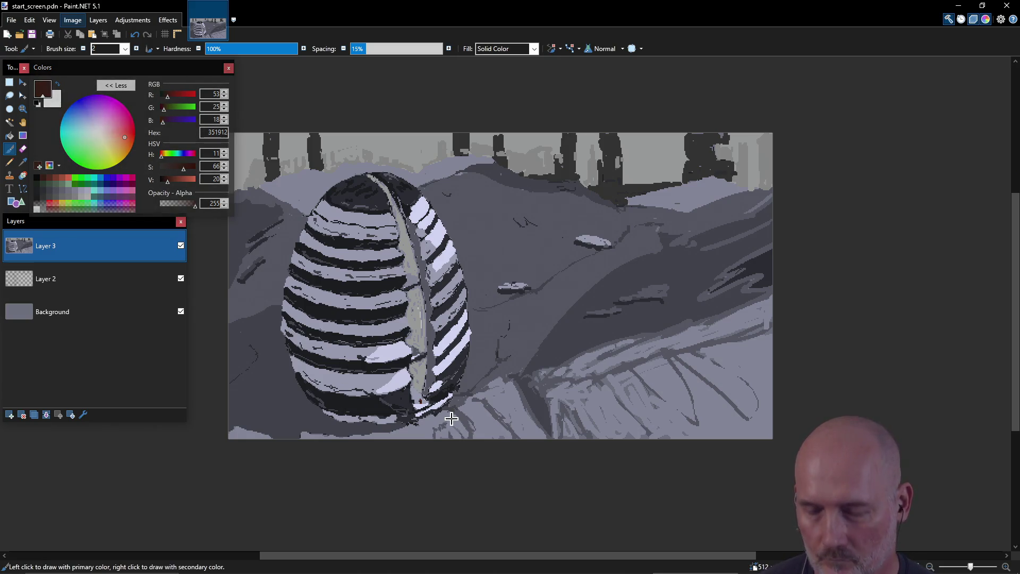
pyautogui.scroll(1, 428, 417)
pyautogui.scroll(2, 427, 418)
pyautogui.scroll(2, 428, 415)
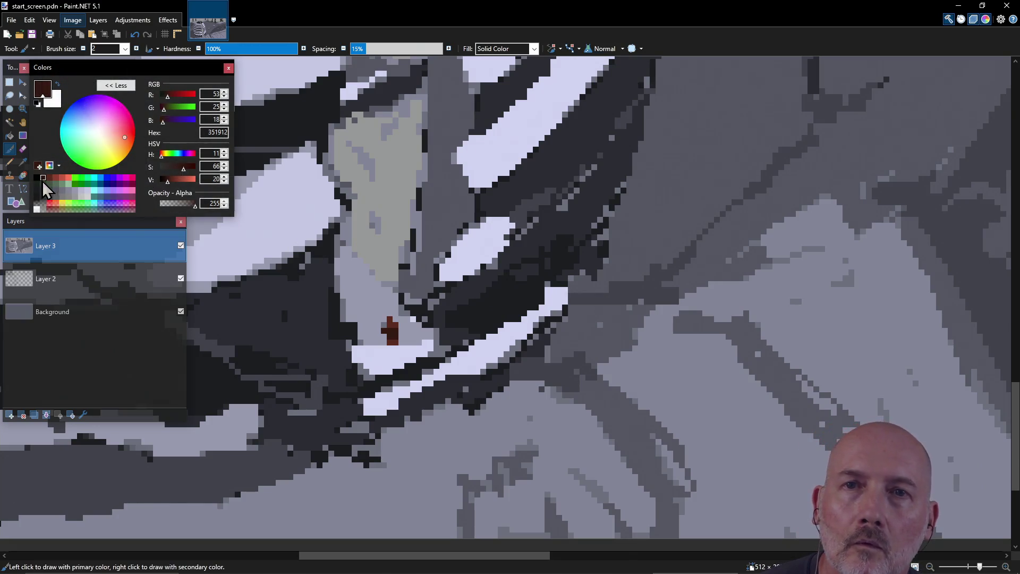
# Paint a few black pixels onto the tiny red figure at the egg's base.
pyautogui.click(38, 177)
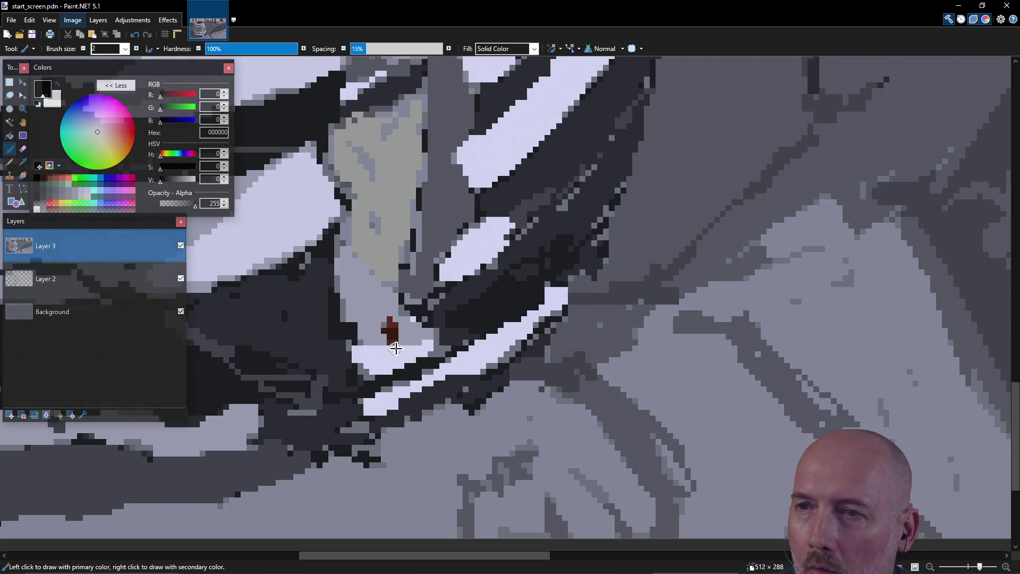
pyautogui.moveTo(394, 346); pyautogui.dragTo(394, 350)
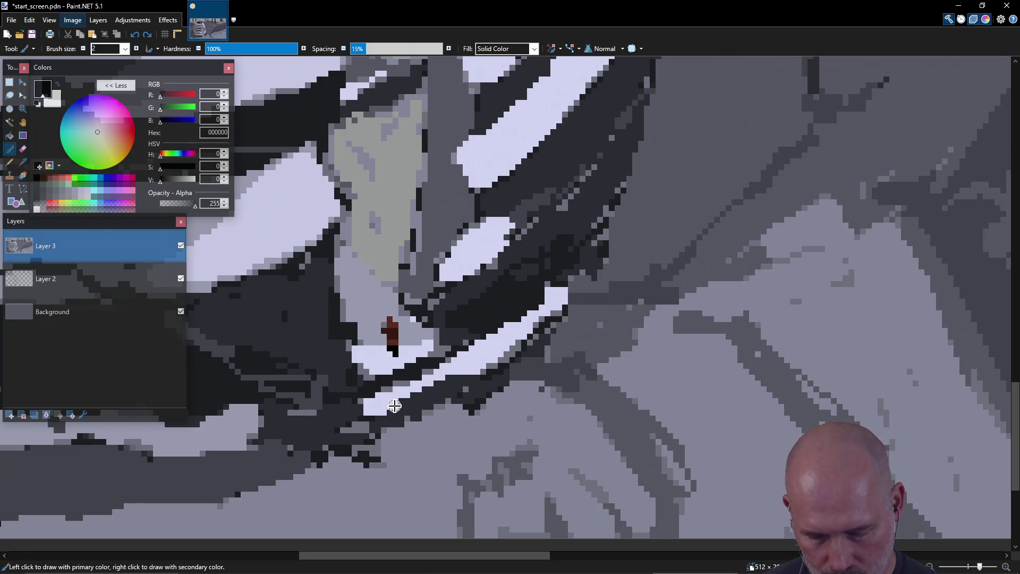
pyautogui.scroll(-2, 465, 351)
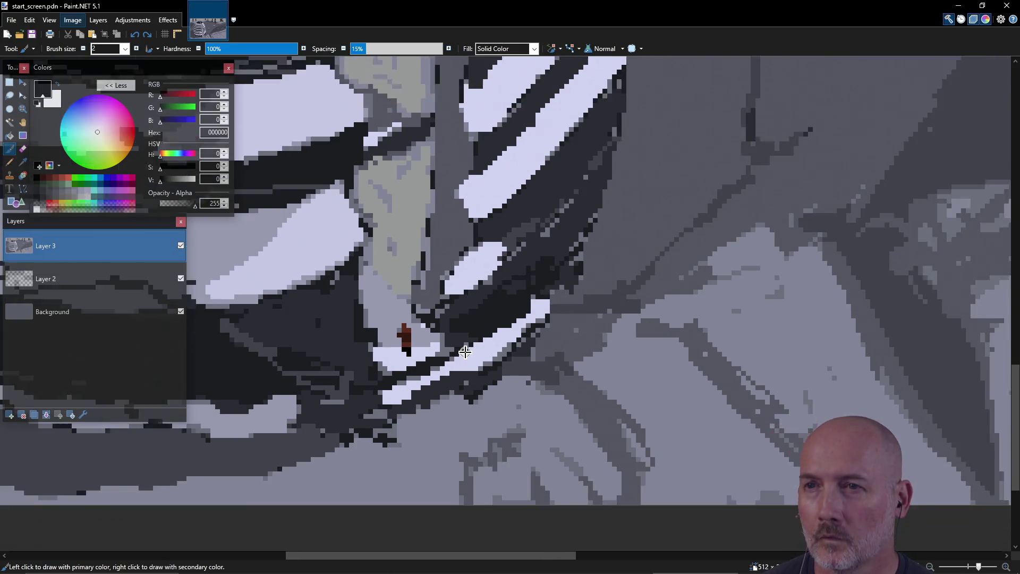
pyautogui.scroll(-2, 465, 351)
pyautogui.scroll(-2, 465, 351)
pyautogui.scroll(-1, 465, 351)
pyautogui.scroll(-1, 465, 351)
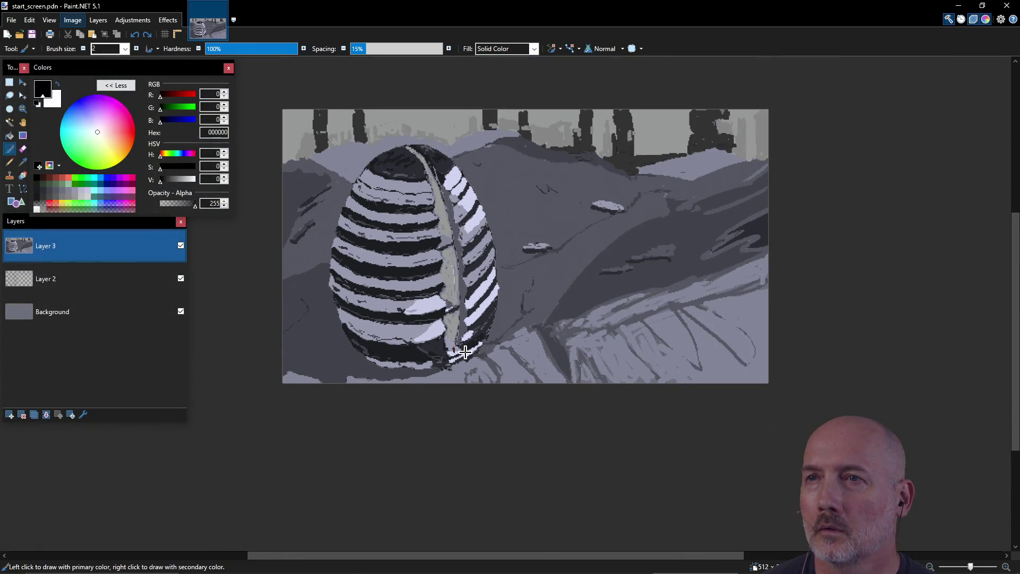
pyautogui.scroll(2, 467, 317)
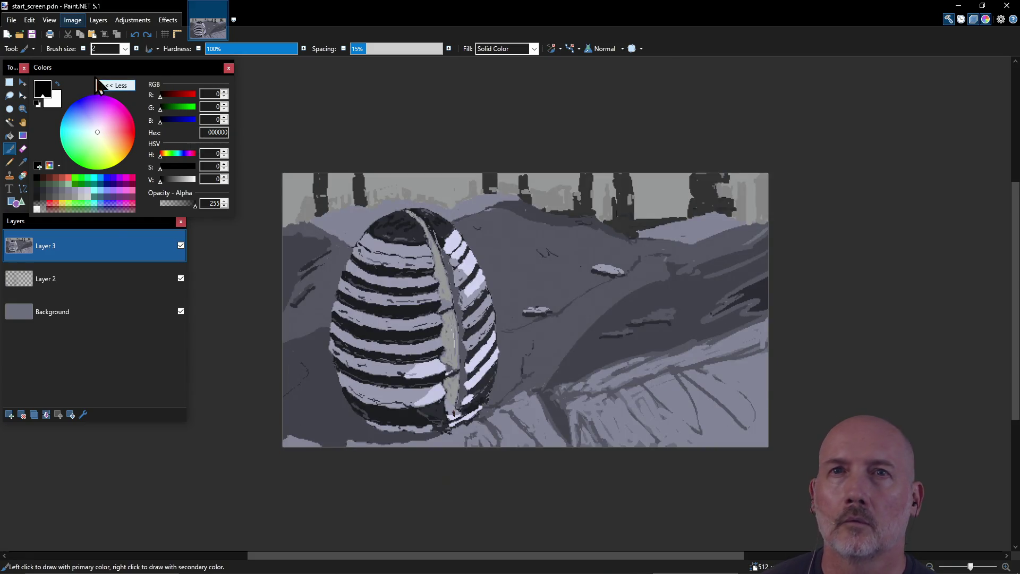
pyautogui.click(79, 26)
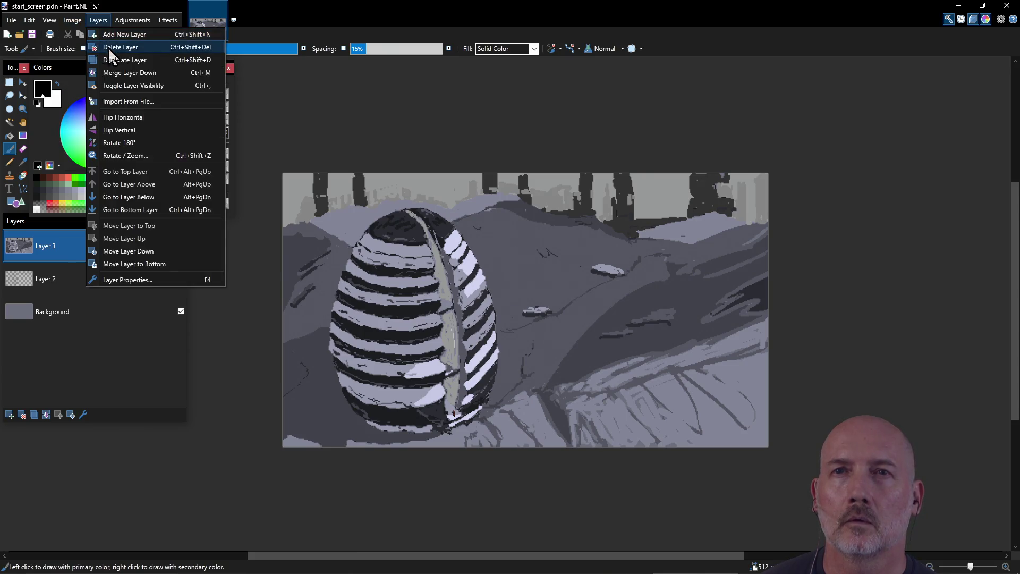
# Resize the image to 1920 by 1080 pixels with Nearest Neighbor resampling.
pyautogui.click(88, 48)
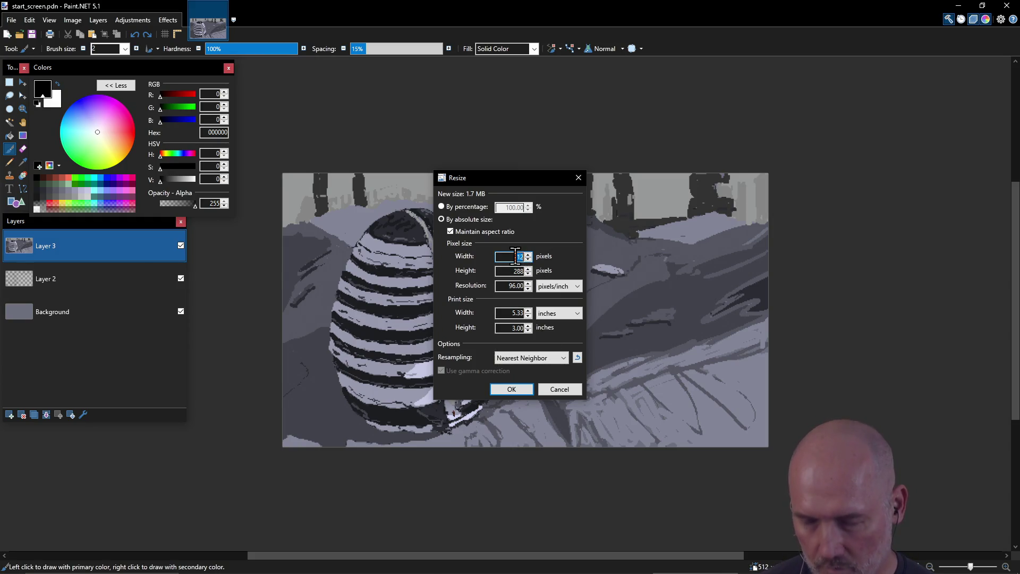
pyautogui.write('1920')
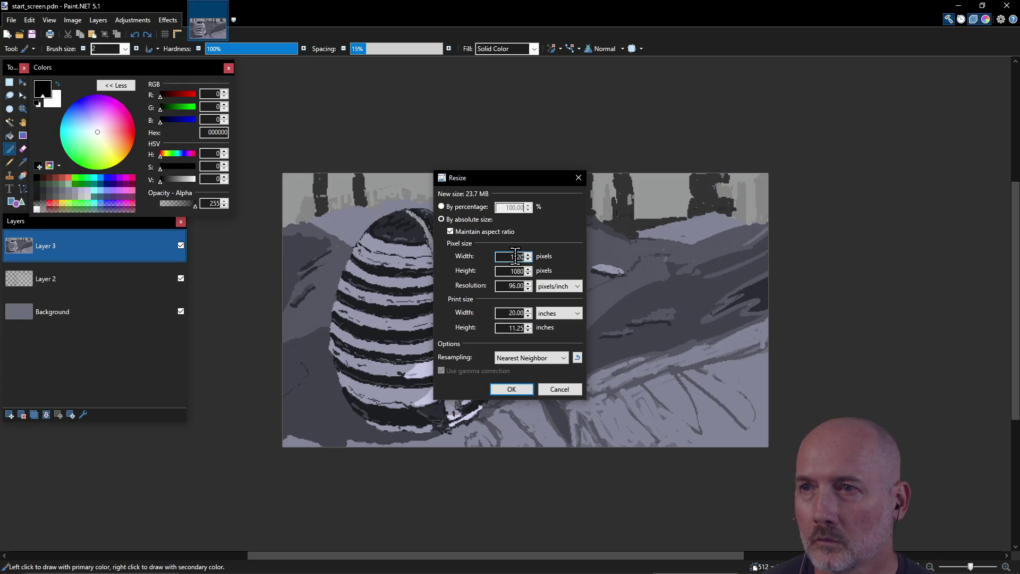
pyautogui.click(512, 389)
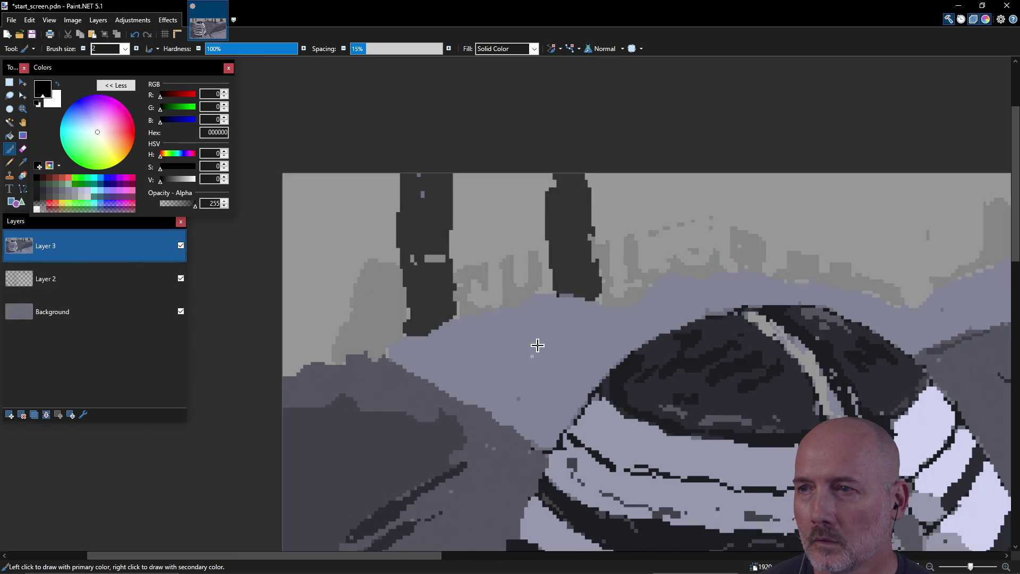
pyautogui.keyDown('ctrl'); pyautogui.scroll(-1, 545, 325); pyautogui.keyUp('ctrl')
pyautogui.keyDown('ctrl'); pyautogui.scroll(-1, 545, 325); pyautogui.keyUp('ctrl')
pyautogui.keyDown('ctrl'); pyautogui.scroll(-1, 546, 326); pyautogui.keyUp('ctrl')
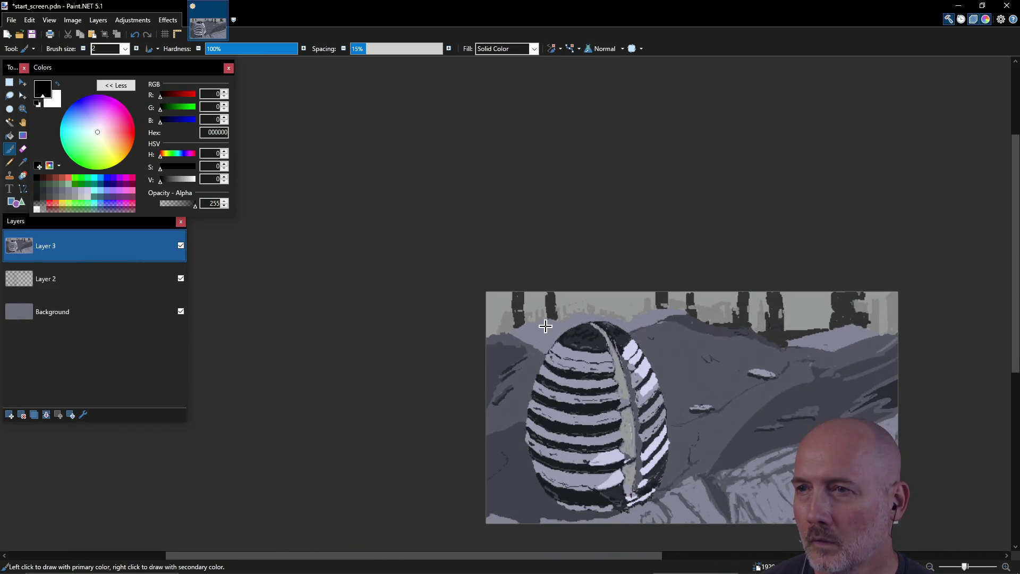
pyautogui.keyDown('ctrl'); pyautogui.scroll(-1, 545, 325); pyautogui.keyUp('ctrl')
pyautogui.moveTo(597, 549); pyautogui.dragTo(661, 557)
pyautogui.scroll(3, 626, 447)
pyautogui.scroll(-3, 626, 447)
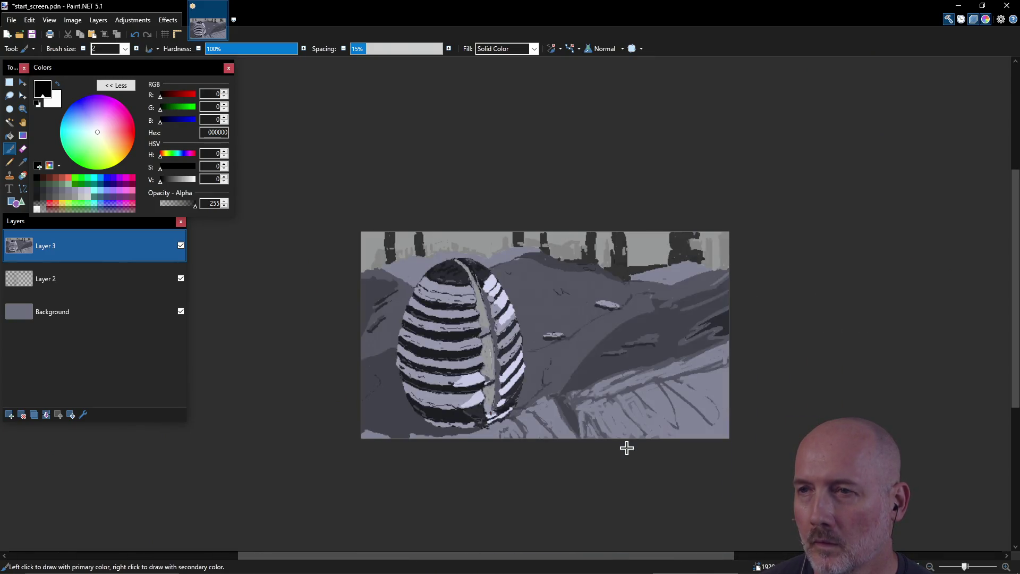
pyautogui.scroll(-1, 626, 447)
pyautogui.keyDown('ctrl'); pyautogui.scroll(1, 557, 396); pyautogui.keyUp('ctrl')
pyautogui.keyDown('ctrl'); pyautogui.scroll(1, 556, 375); pyautogui.keyUp('ctrl')
pyautogui.scroll(-1, 555, 367)
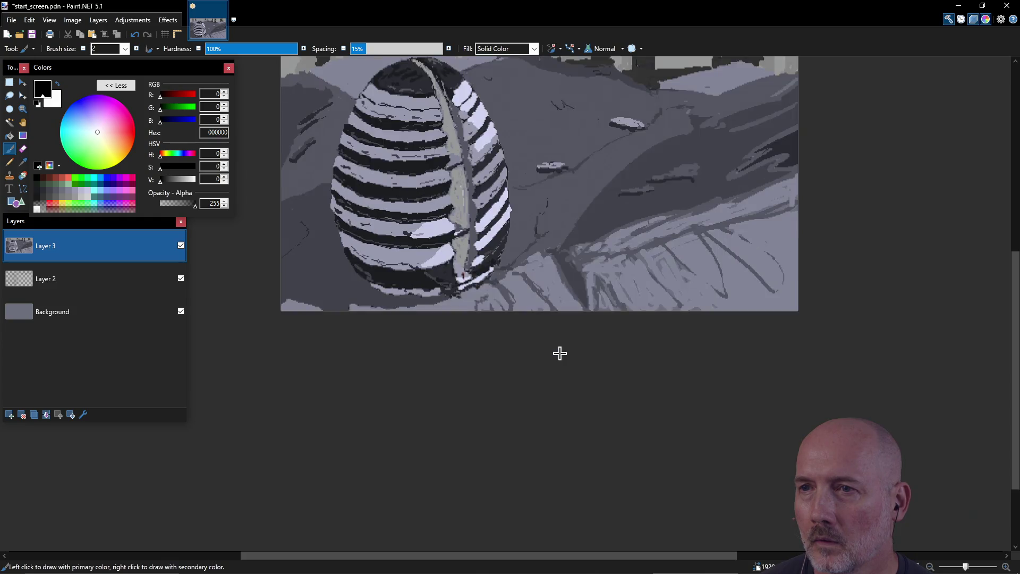
pyautogui.scroll(2, 559, 353)
pyautogui.keyDown('ctrl'); pyautogui.scroll(1, 559, 353); pyautogui.keyUp('ctrl')
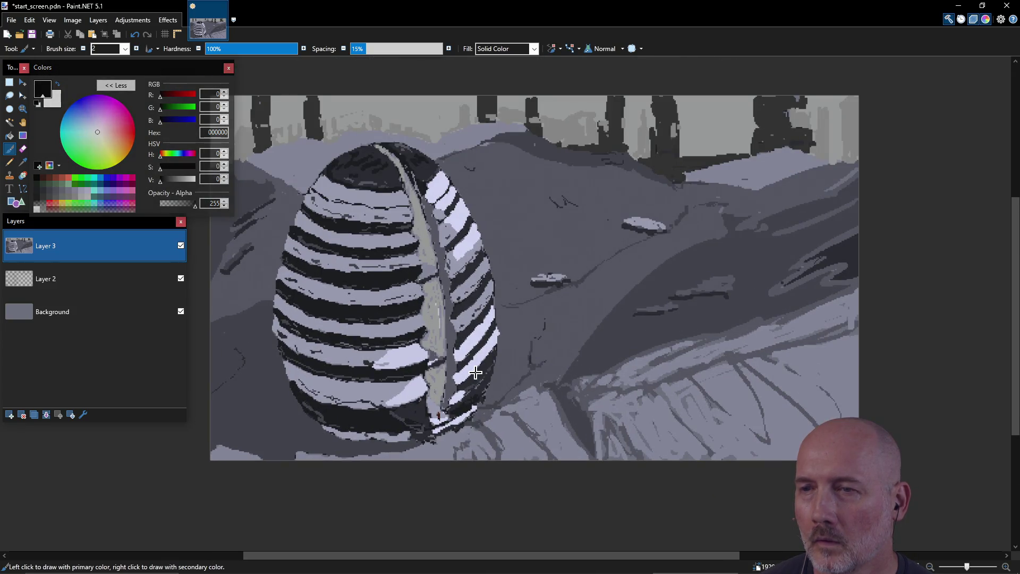
pyautogui.keyDown('ctrl'); pyautogui.scroll(1, 450, 356); pyautogui.keyUp('ctrl')
pyautogui.keyDown('ctrl'); pyautogui.scroll(1, 450, 356); pyautogui.keyUp('ctrl')
pyautogui.keyDown('ctrl'); pyautogui.scroll(1, 450, 355); pyautogui.keyUp('ctrl')
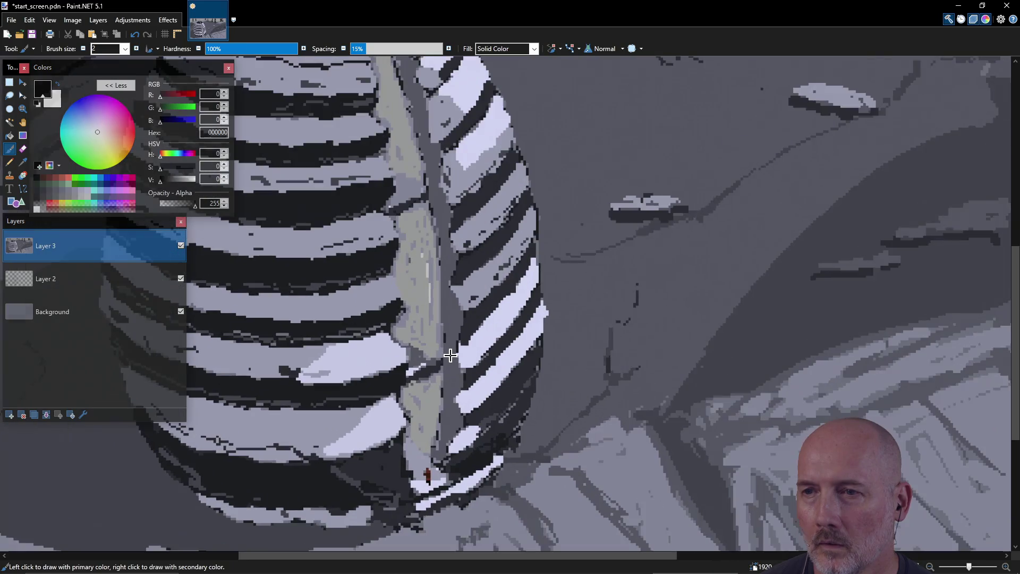
pyautogui.keyDown('ctrl'); pyautogui.scroll(1, 450, 355); pyautogui.keyUp('ctrl')
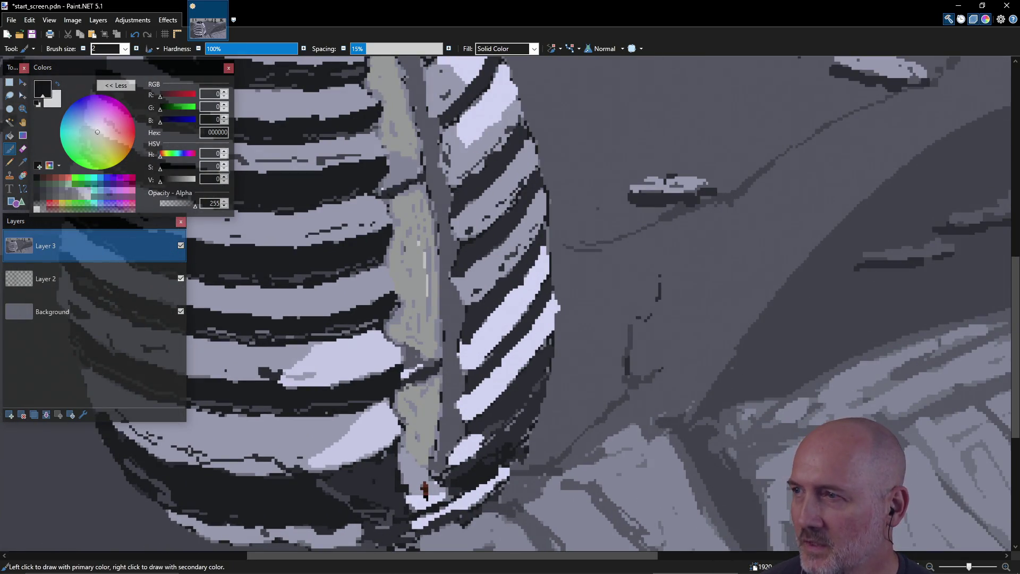
pyautogui.moveTo(1008, 317); pyautogui.dragTo(1012, 373)
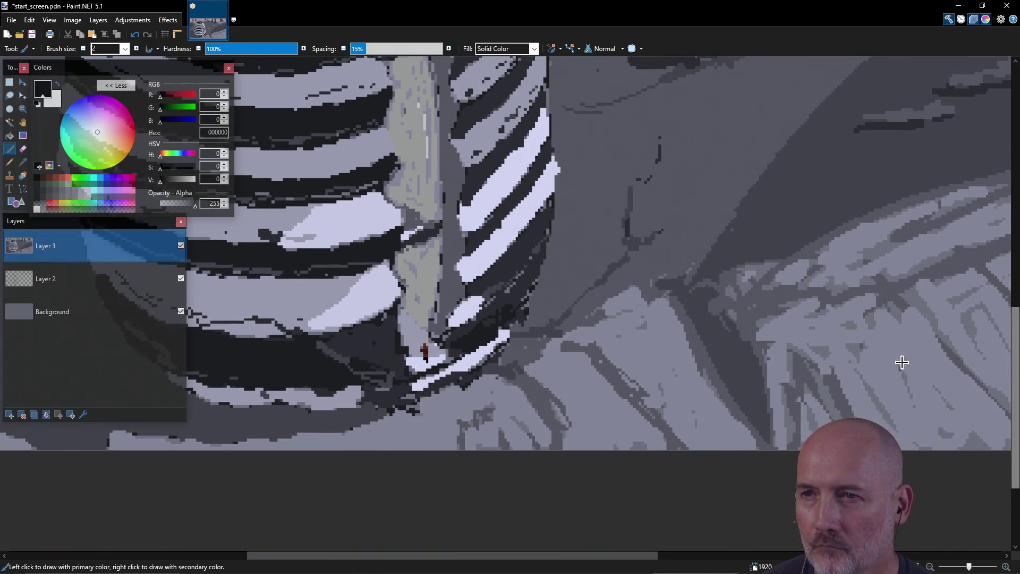
pyautogui.scroll(2, 446, 378)
pyautogui.scroll(1, 441, 377)
pyautogui.scroll(1, 441, 378)
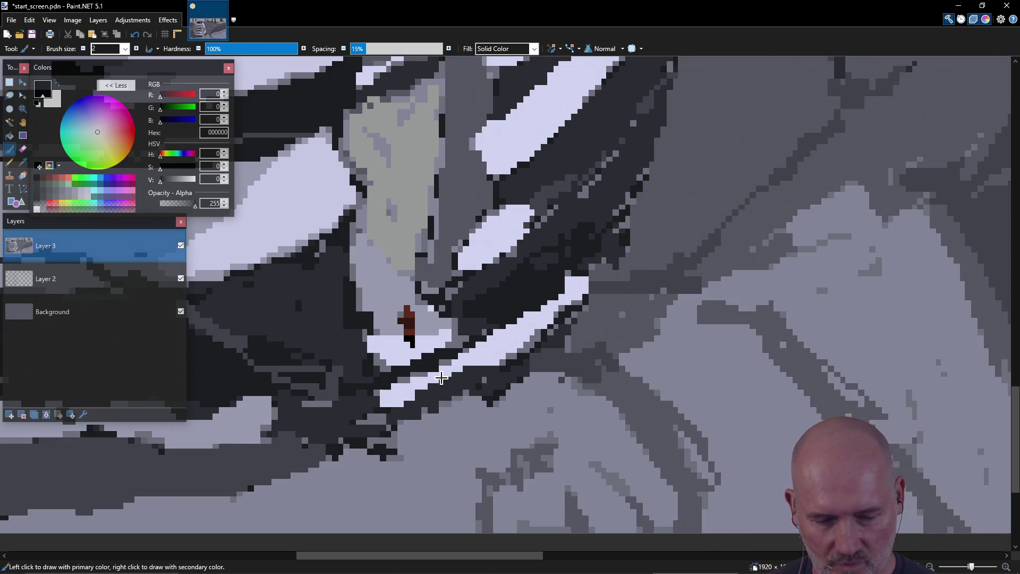
pyautogui.scroll(-4, 449, 383)
pyautogui.scroll(-2, 438, 351)
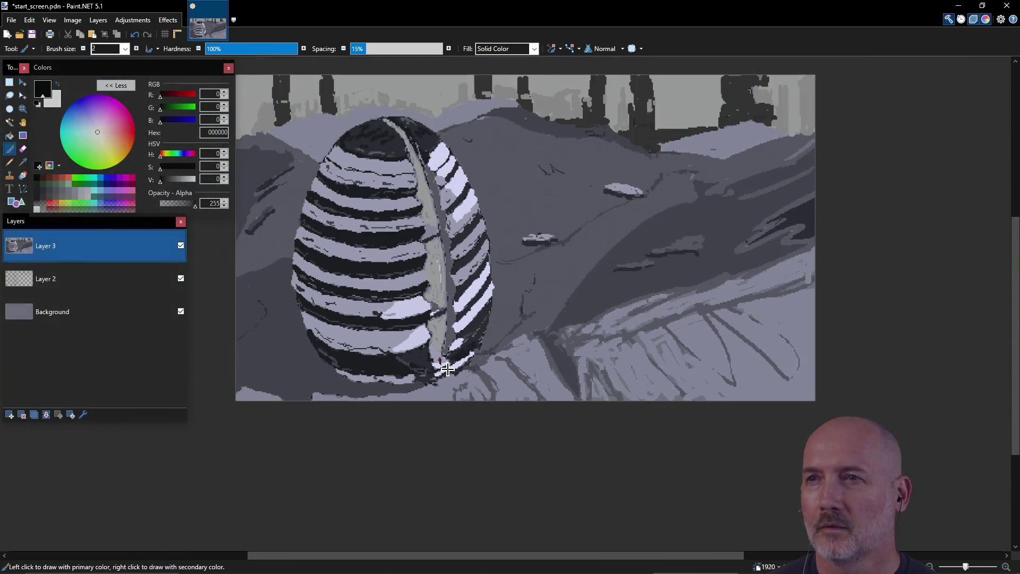
pyautogui.scroll(1, 432, 327)
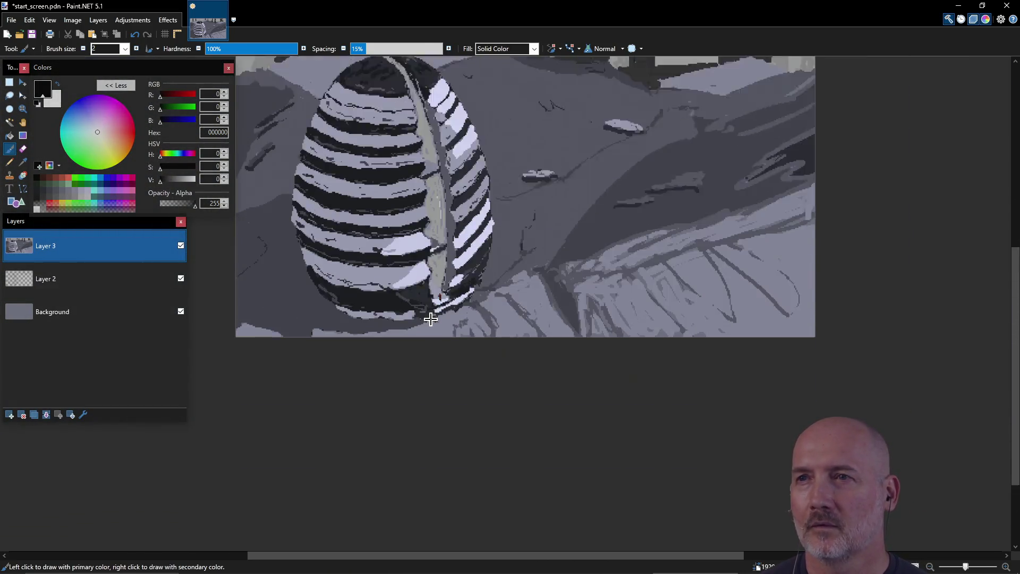
pyautogui.scroll(-1, 426, 319)
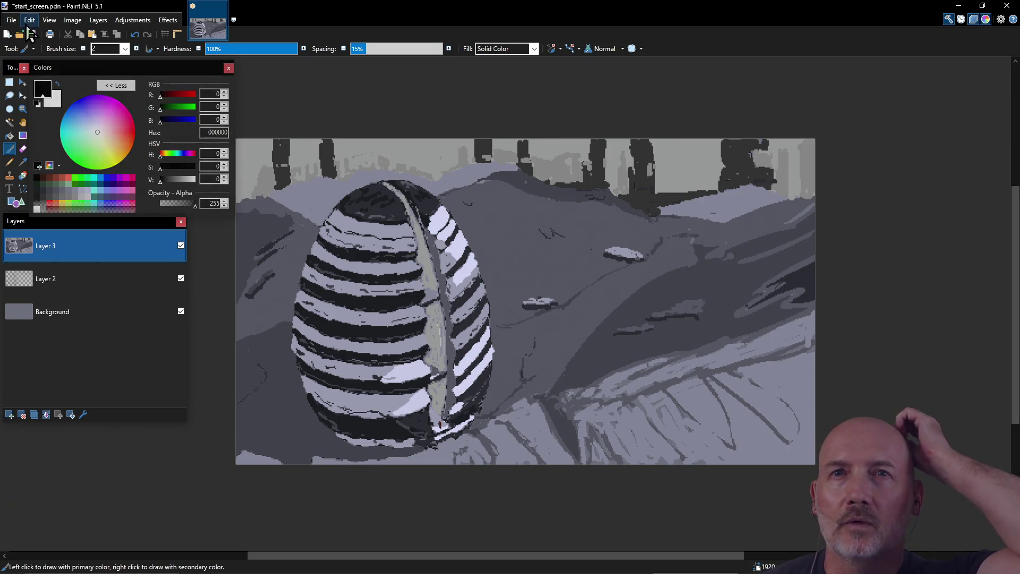
# Start a Save As to PNG, then cancel the export to fix the mistyped file name.
pyautogui.click(12, 19)
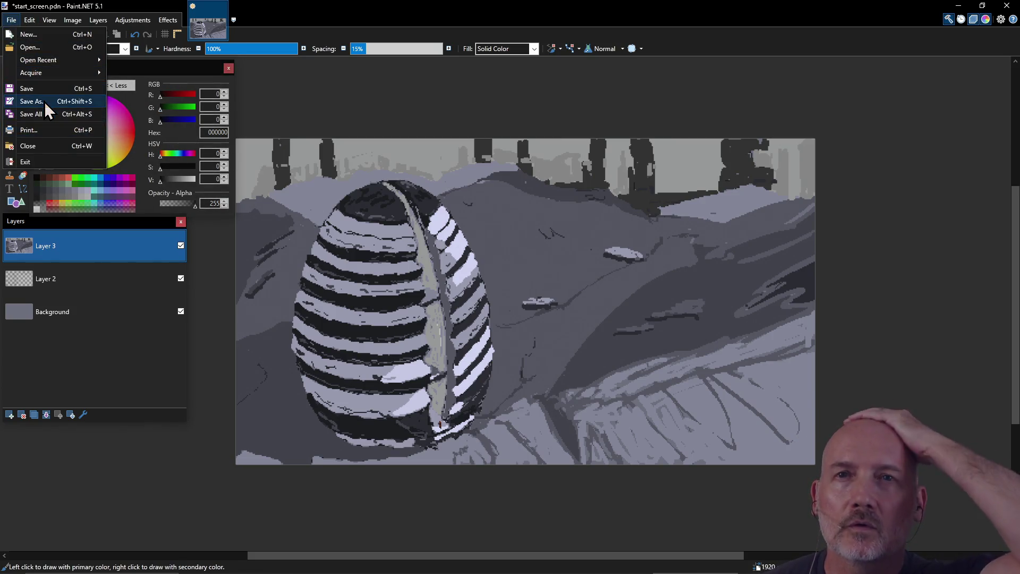
pyautogui.click(44, 102)
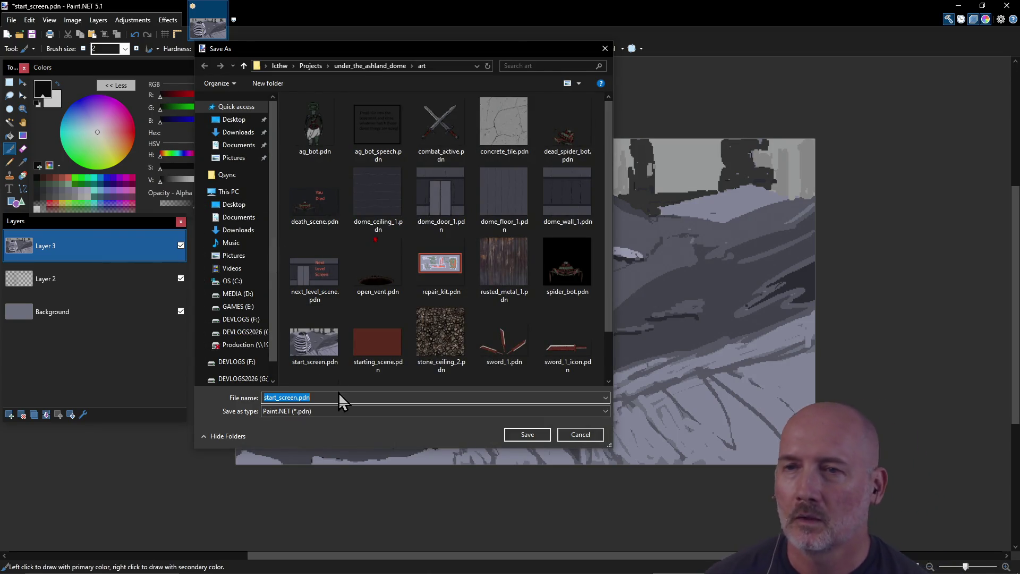
pyautogui.write('start_sc')
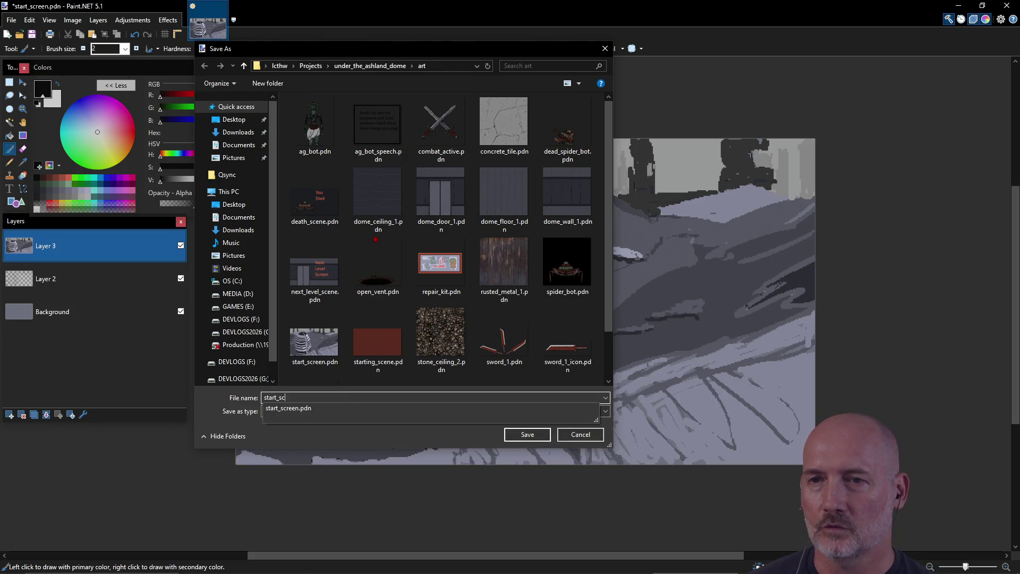
pyautogui.write('reen.pg')
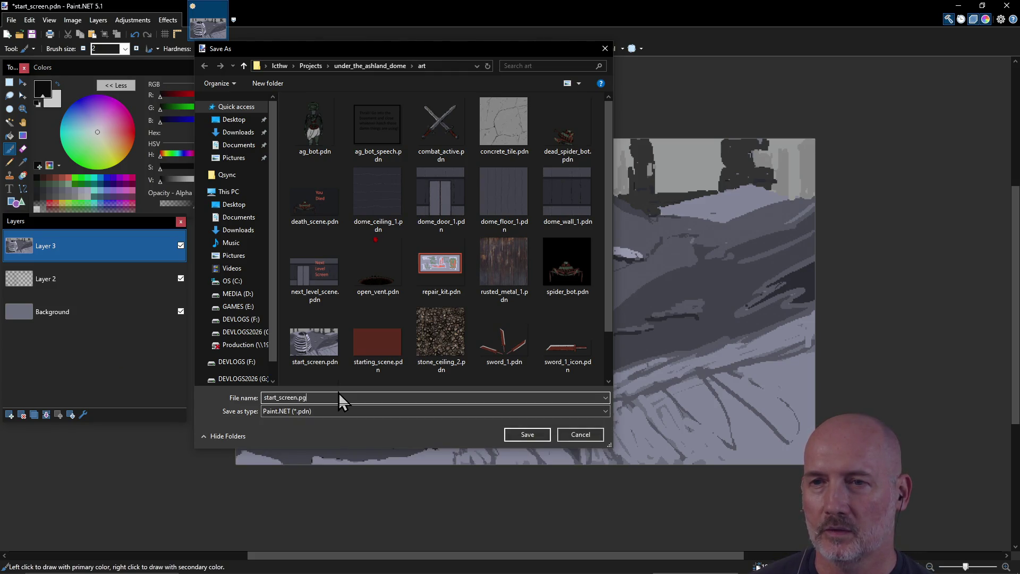
pyautogui.click(350, 411)
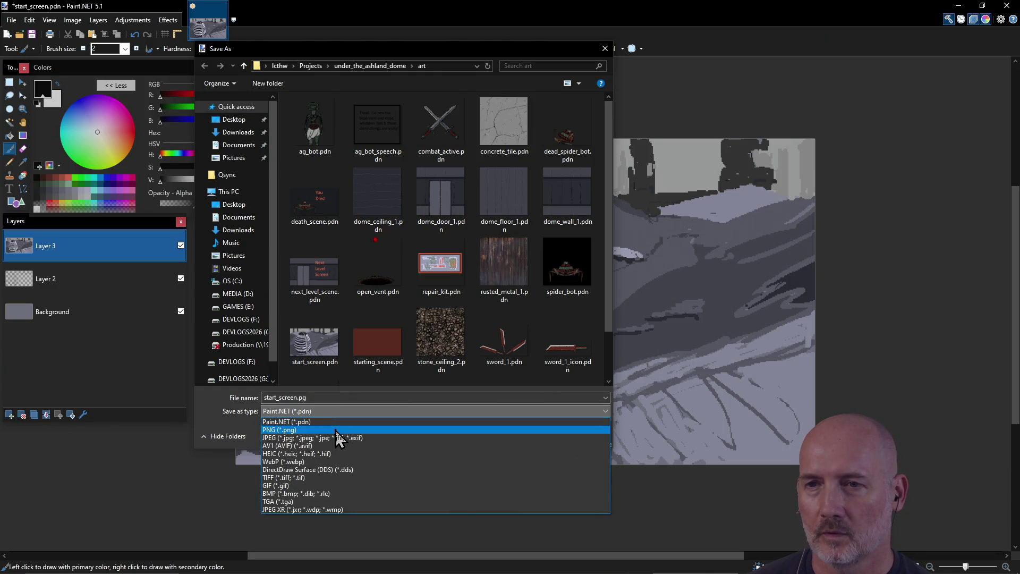
pyautogui.click(337, 435)
pyautogui.doubleClick(329, 393)
pyautogui.press('Return')
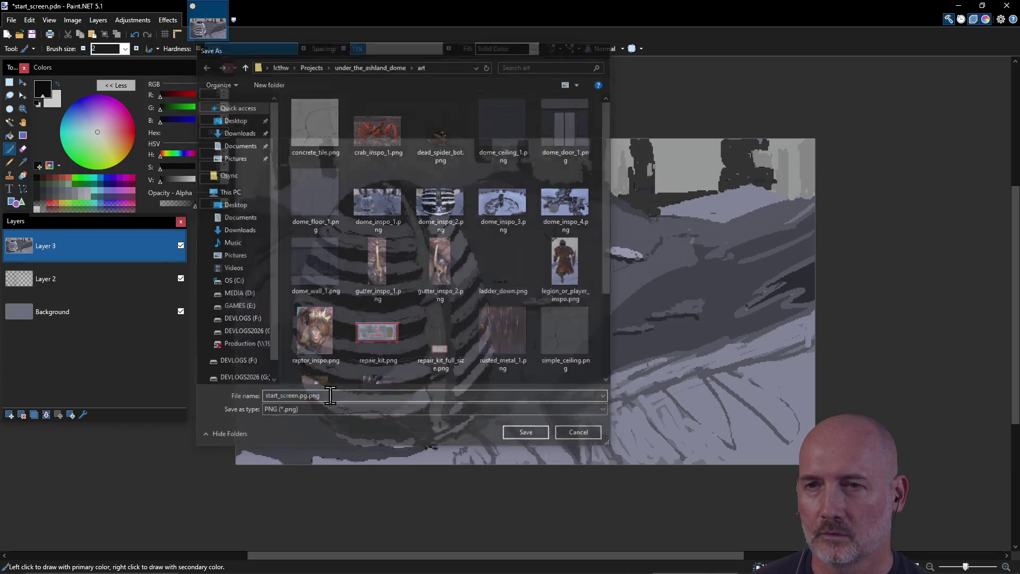
pyautogui.click(531, 403)
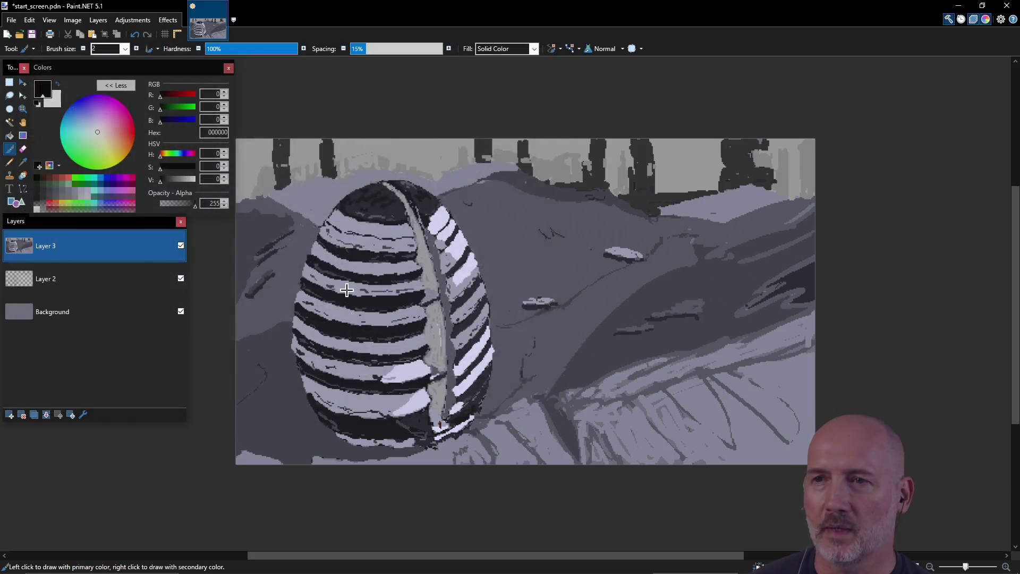
# Export the picture as start_screen.png, accepting the PNG settings and flattening the layers.
pyautogui.click(11, 20)
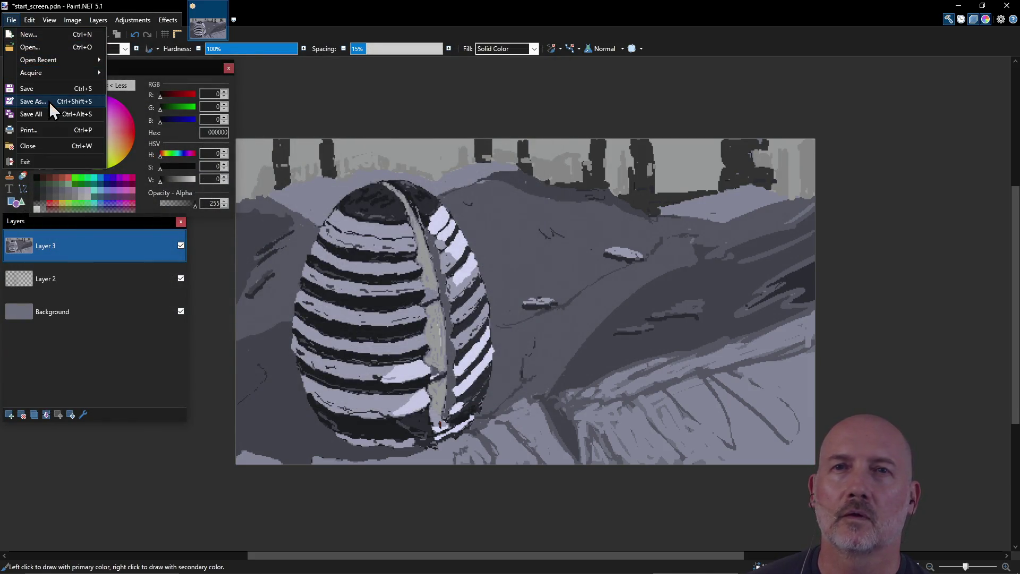
pyautogui.click(49, 101)
pyautogui.click(330, 411)
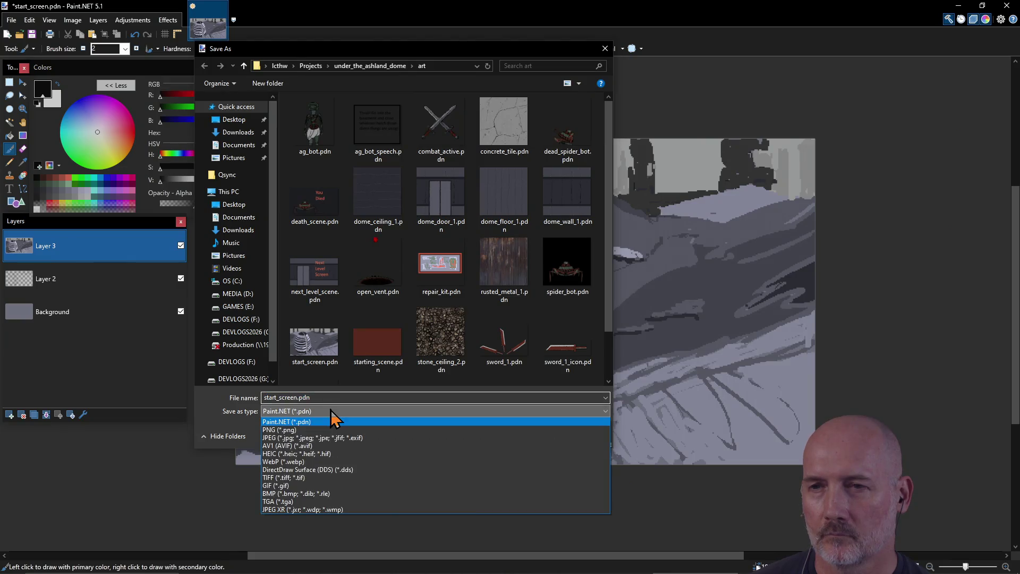
pyautogui.click(330, 429)
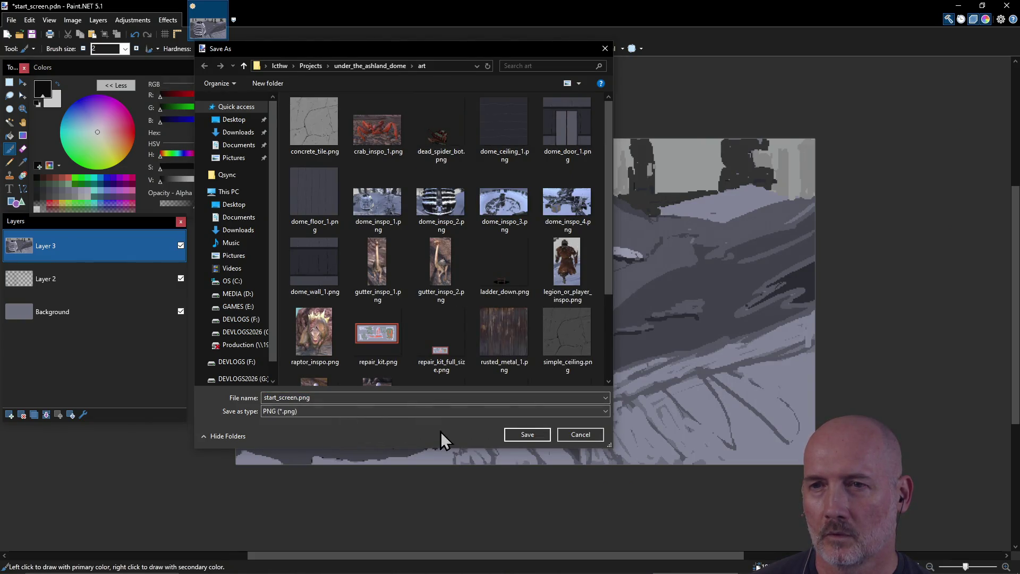
pyautogui.click(526, 435)
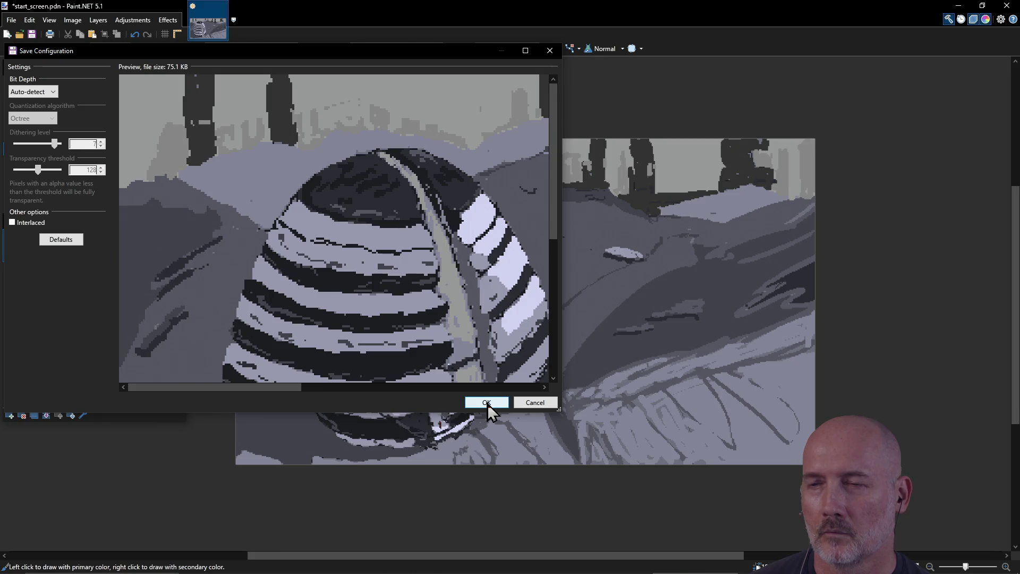
pyautogui.click(487, 404)
pyautogui.click(478, 311)
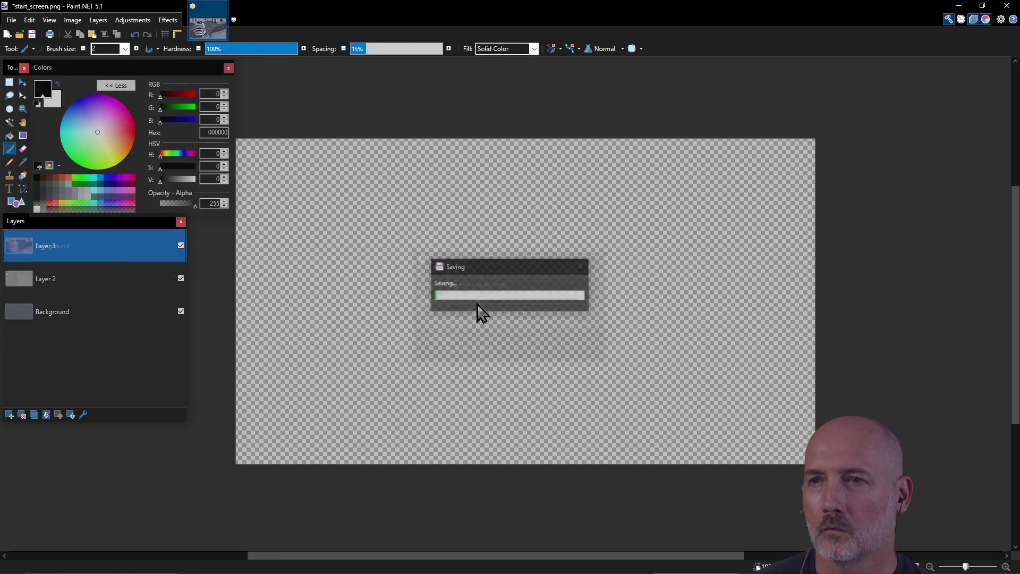
# Reopen the layered start_screen.pdn from the recent files list.
pyautogui.click(13, 20)
pyautogui.moveTo(39, 60)
pyautogui.click(170, 120)
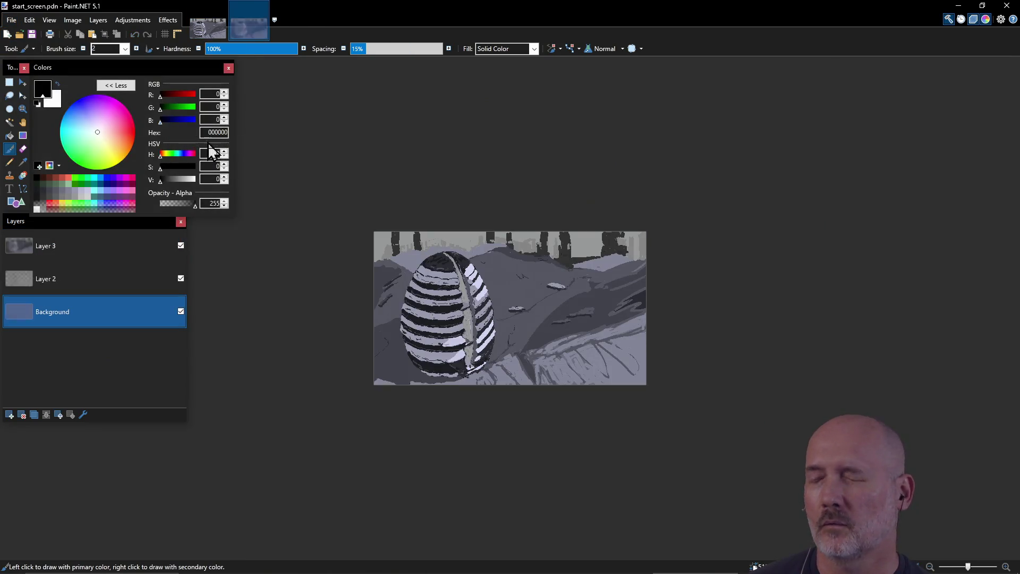
pyautogui.scroll(2, 511, 319)
pyautogui.scroll(-1, 511, 319)
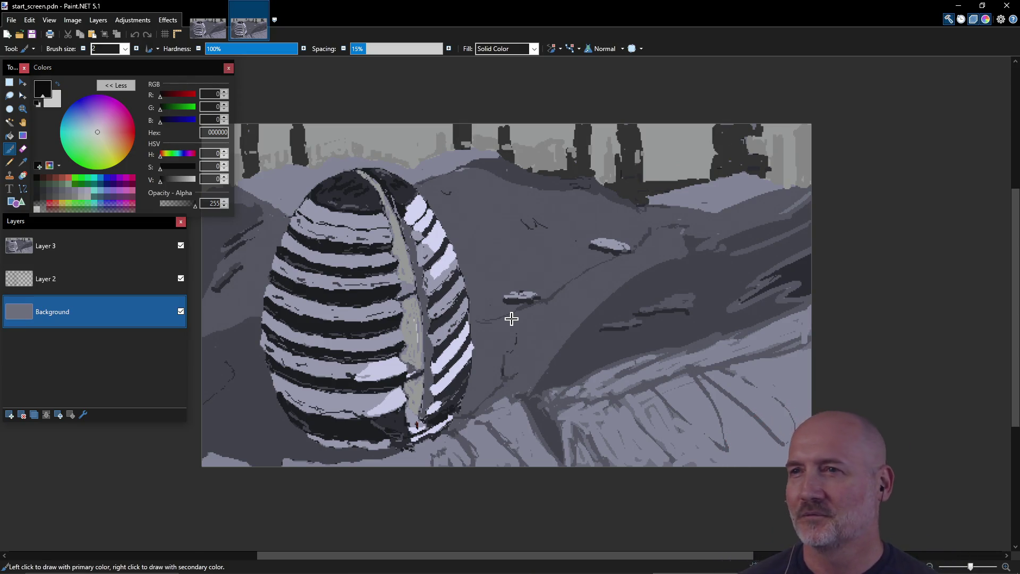
pyautogui.hotkey('alt', 'Tab')
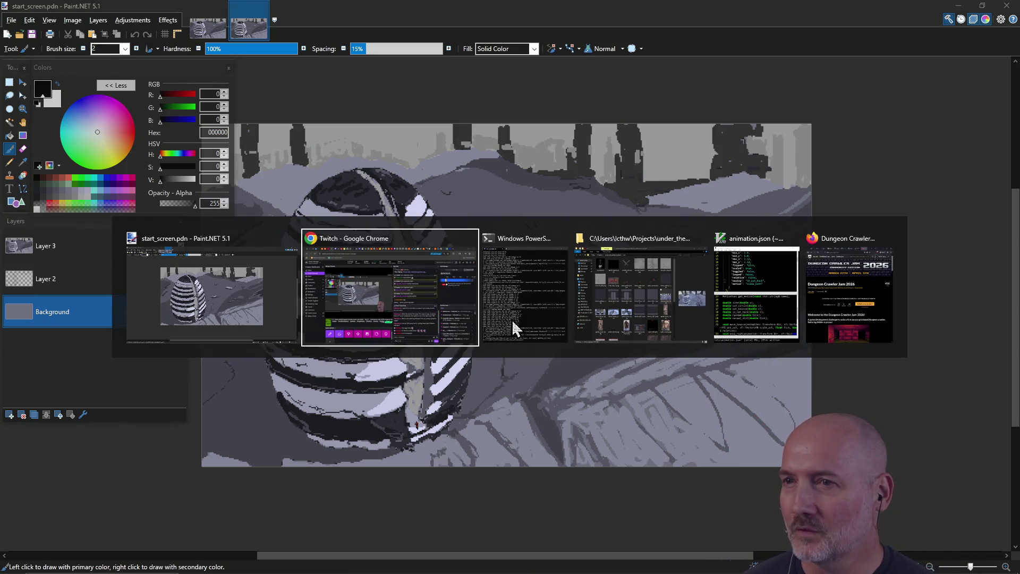
# Enter the mv command for .\art\start_screen.png into .\assets\, then switch over to GVIM.
pyautogui.click(513, 326)
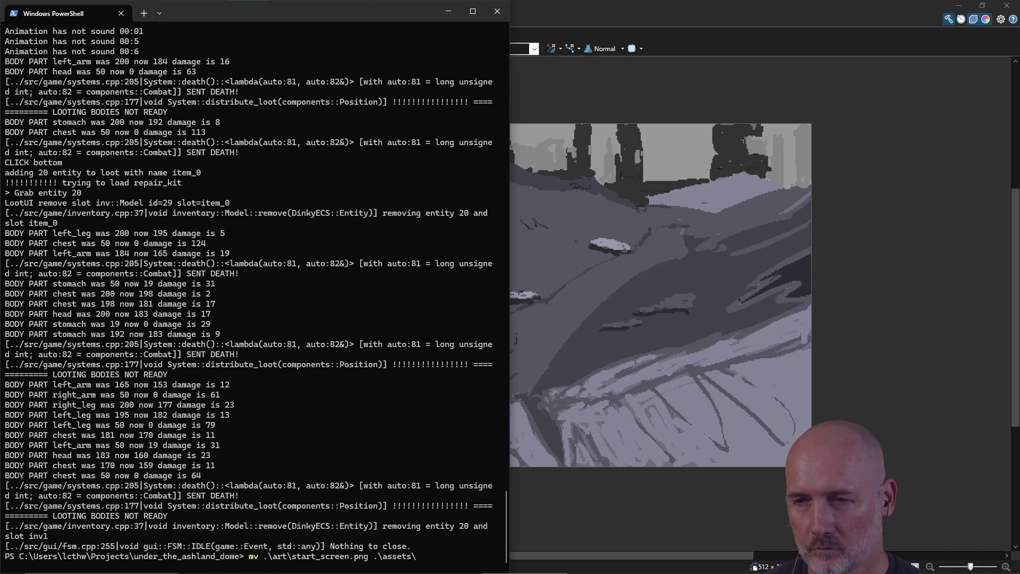
pyautogui.hotkey('alt', 'Tab')
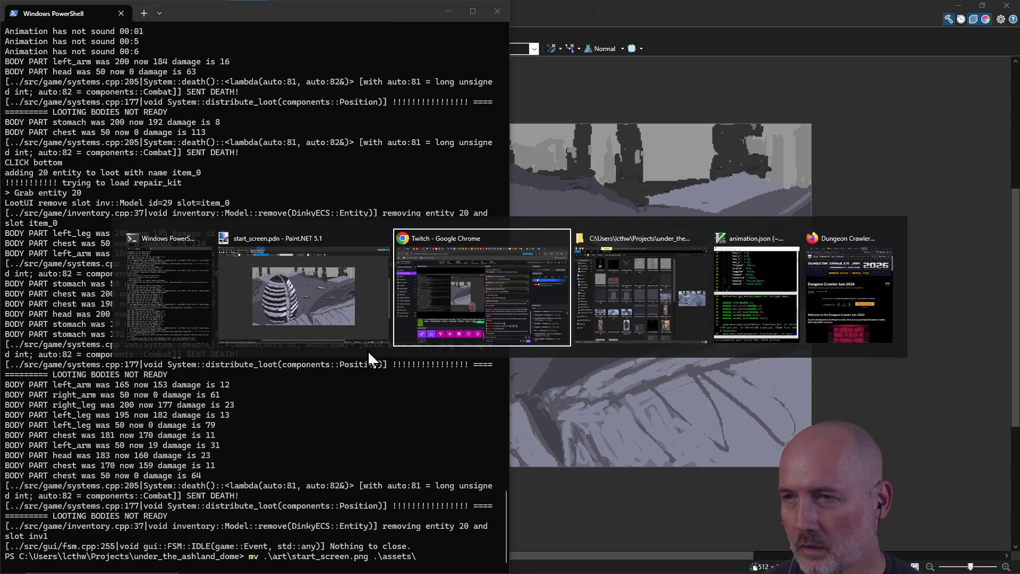
pyautogui.hotkey('alt', 'Tab')
pyautogui.hotkey('alt', 'Tab')
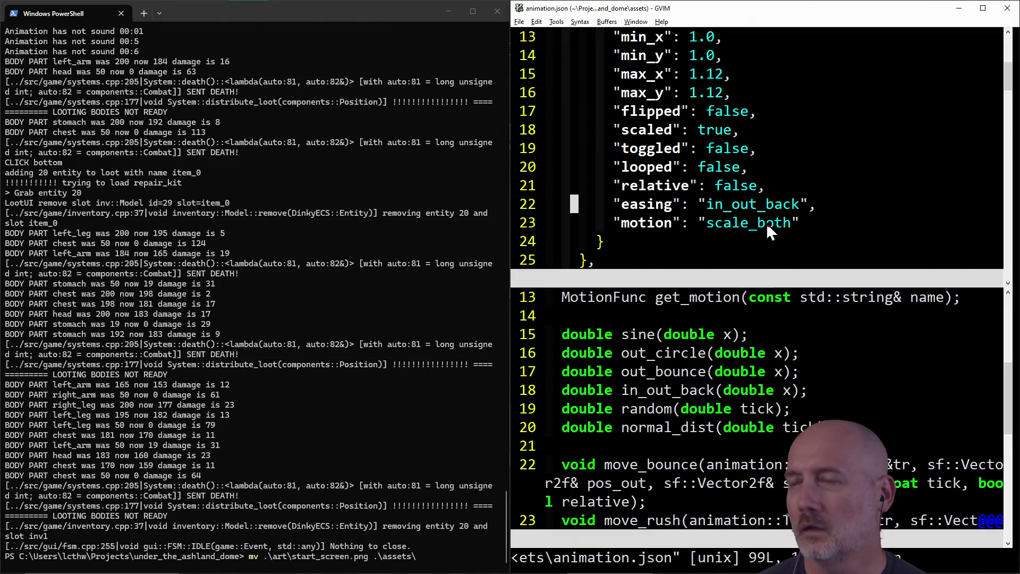
# Open config.json via the file finder and locate the starting_scene path assets/scenes/starting_scene.png.
pyautogui.hotkey('ctrl', 'w')
pyautogui.write('oE:')
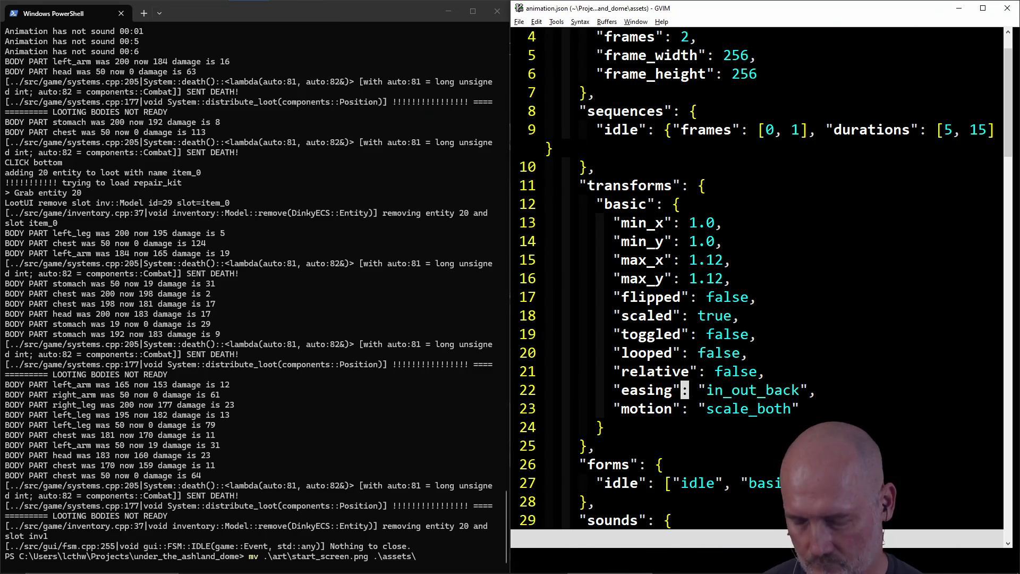
pyautogui.hotkey('ctrl', 'p')
pyautogui.write('config')
pyautogui.press('Return')
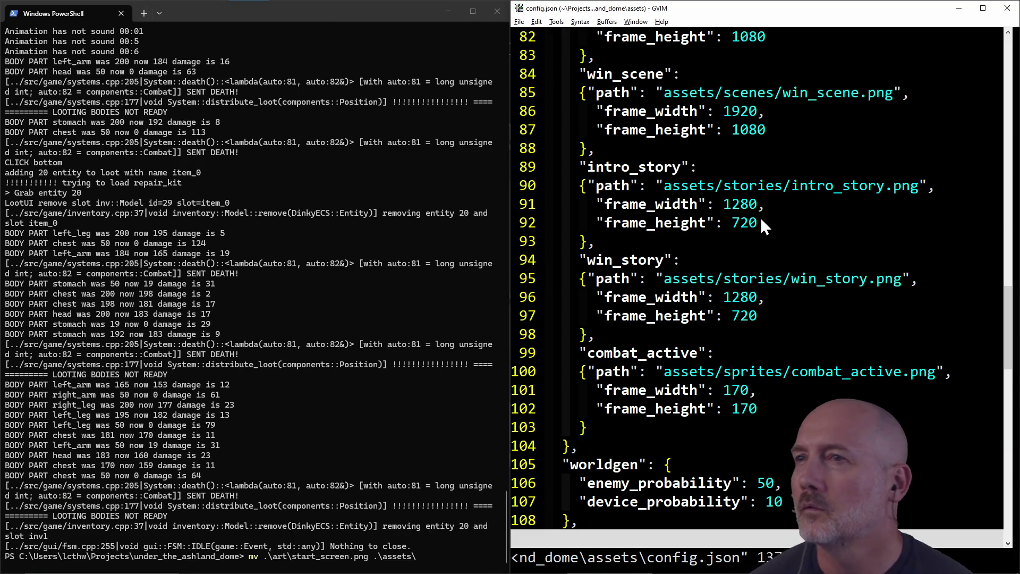
pyautogui.scroll(2, 760, 236)
pyautogui.scroll(1, 760, 237)
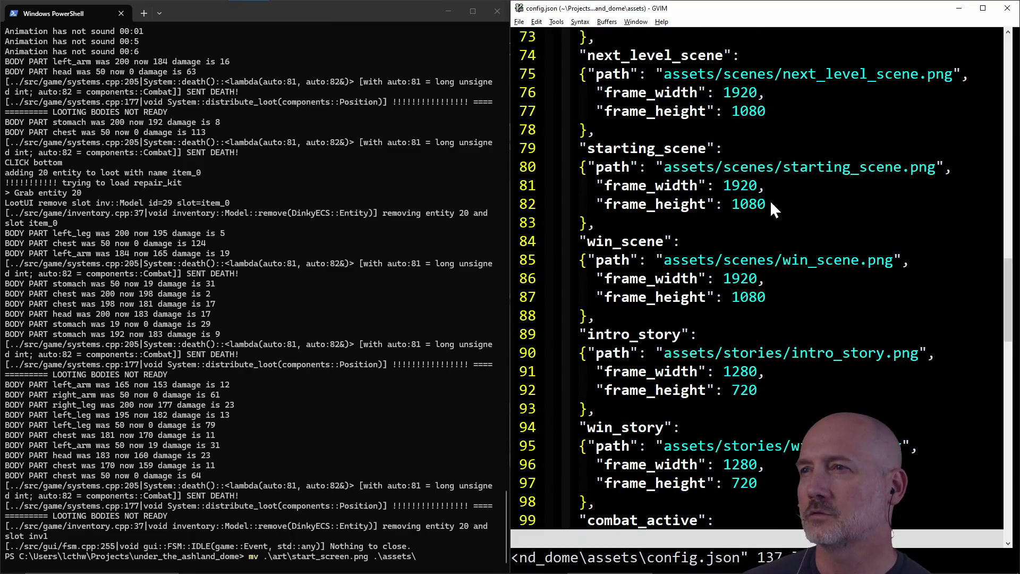
pyautogui.click(780, 174)
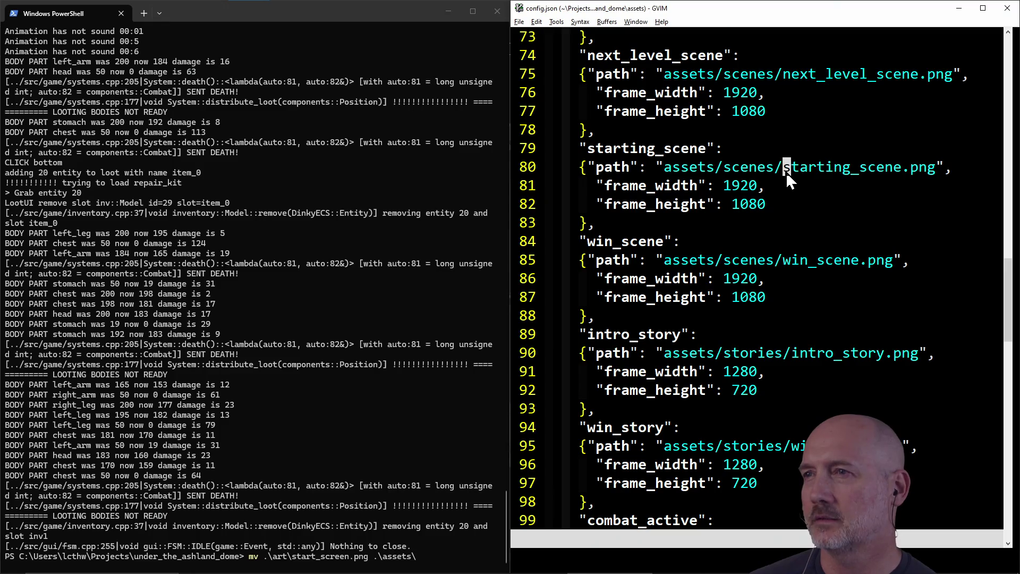
pyautogui.click(355, 312)
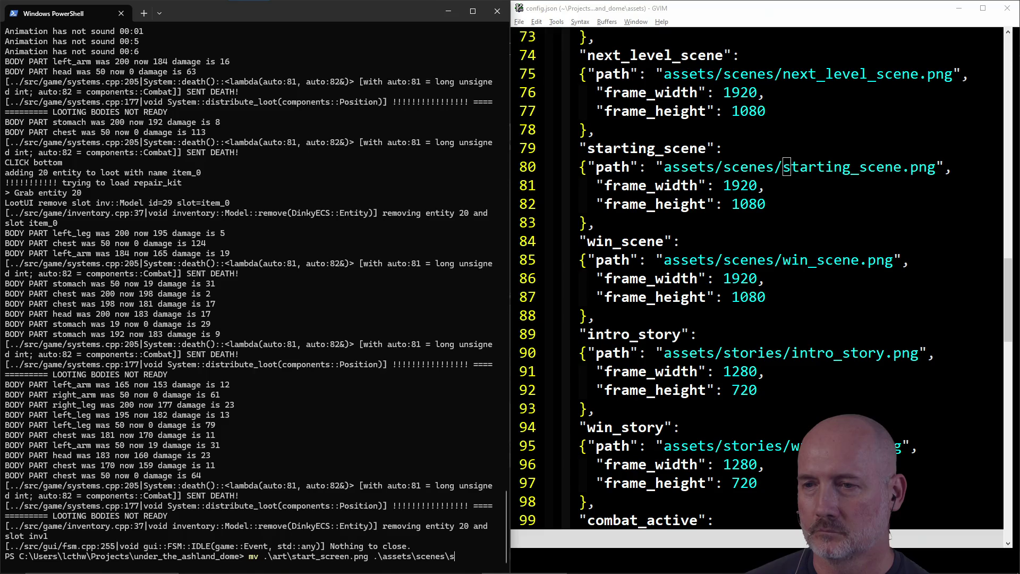
pyautogui.write('ting_scene.png')
# Force-move start_screen.png over assets\scenes\starting_scene.png, then run make run.
pyautogui.press('Return')
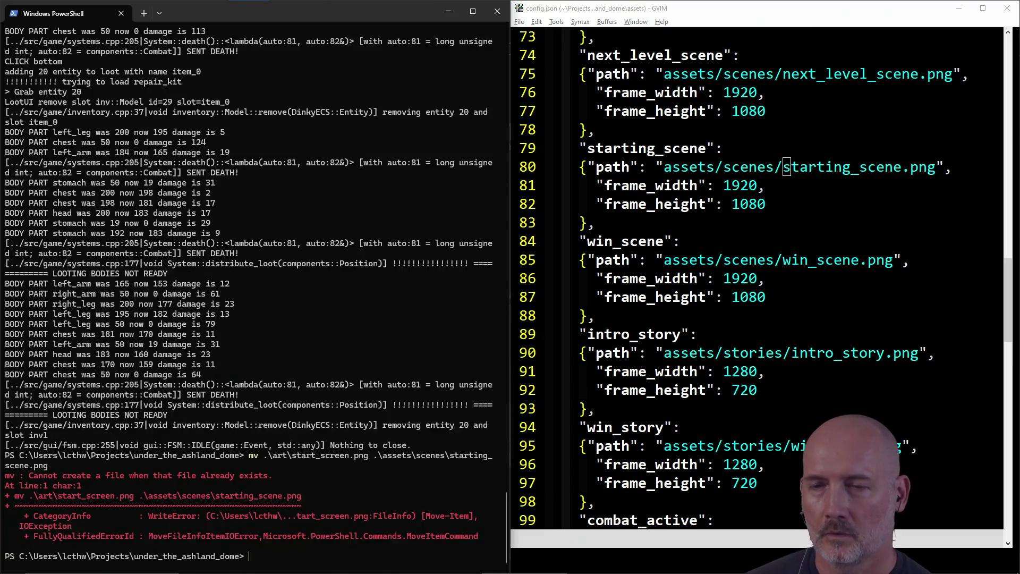
pyautogui.press('Up')
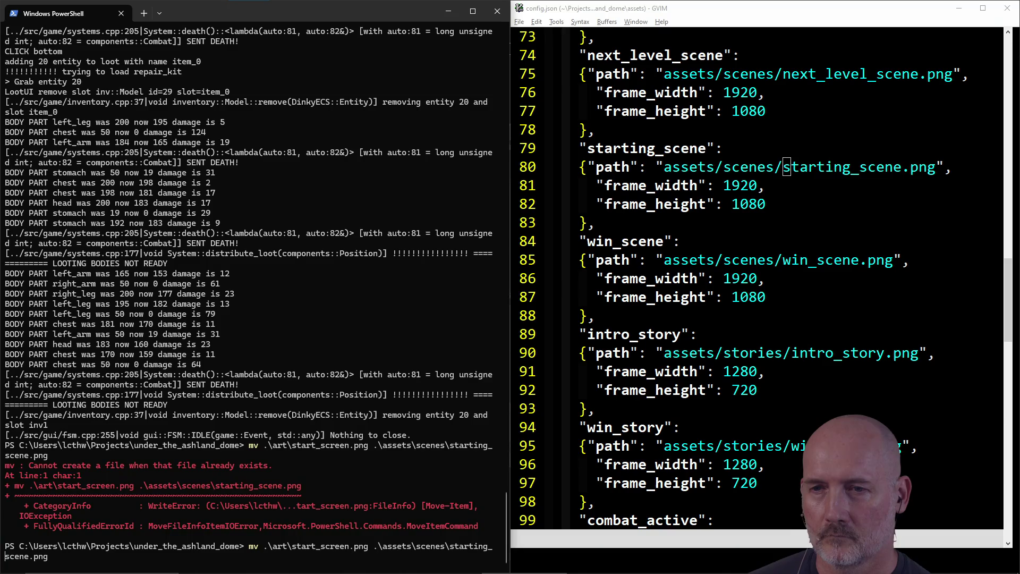
pyautogui.hotkey('ctrl', 'Left')
pyautogui.hotkey('ctrl', 'Left')
pyautogui.write('-force')
pyautogui.press('Return')
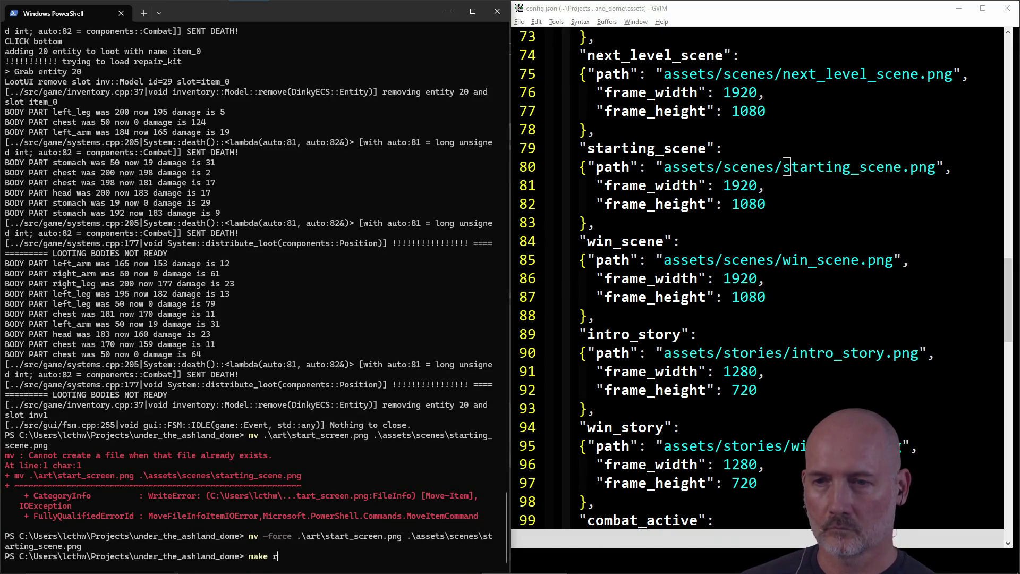
pyautogui.write('un')
pyautogui.press('Return')
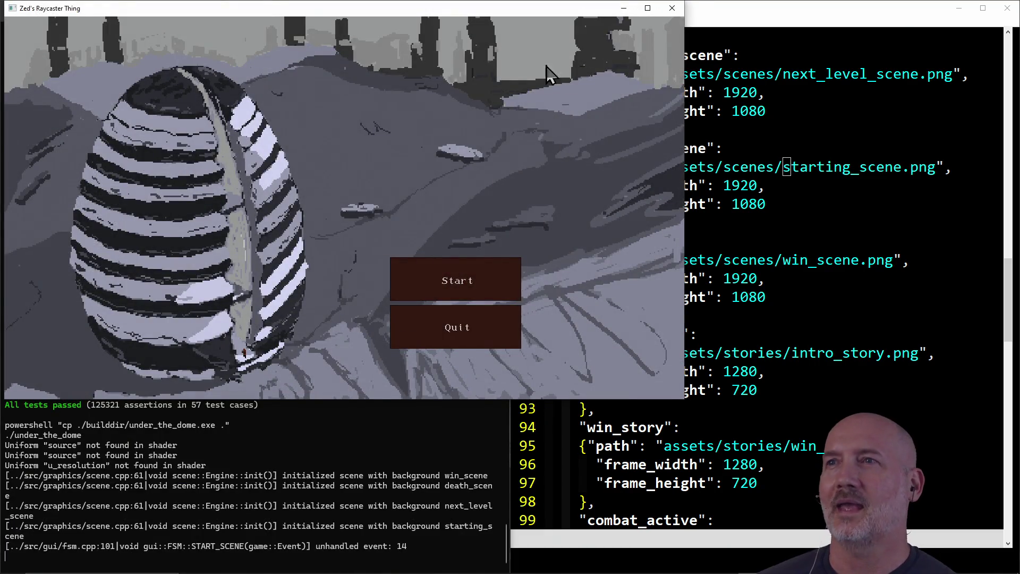
# Maximize the game window and drag selection boxes over the hills of the title screen.
pyautogui.click(647, 8)
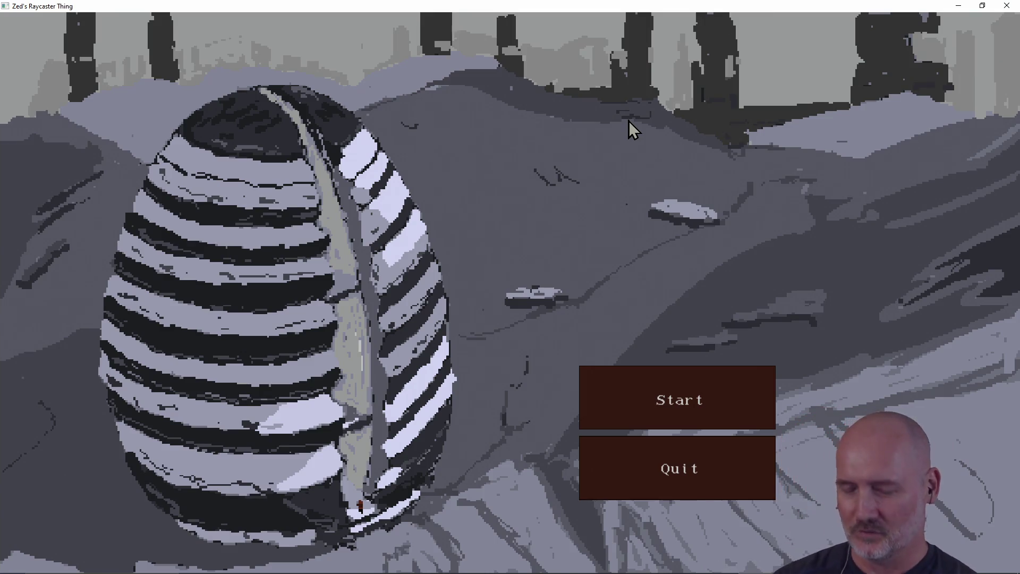
pyautogui.moveTo(554, 105); pyautogui.dragTo(901, 303)
pyautogui.moveTo(922, 343); pyautogui.dragTo(920, 340)
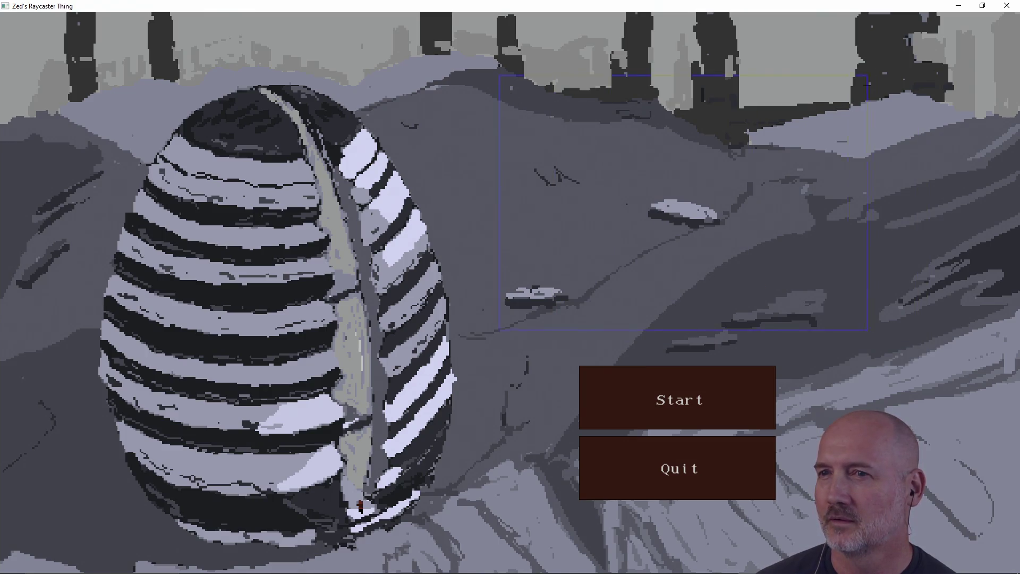
pyautogui.moveTo(977, 351); pyautogui.dragTo(976, 351)
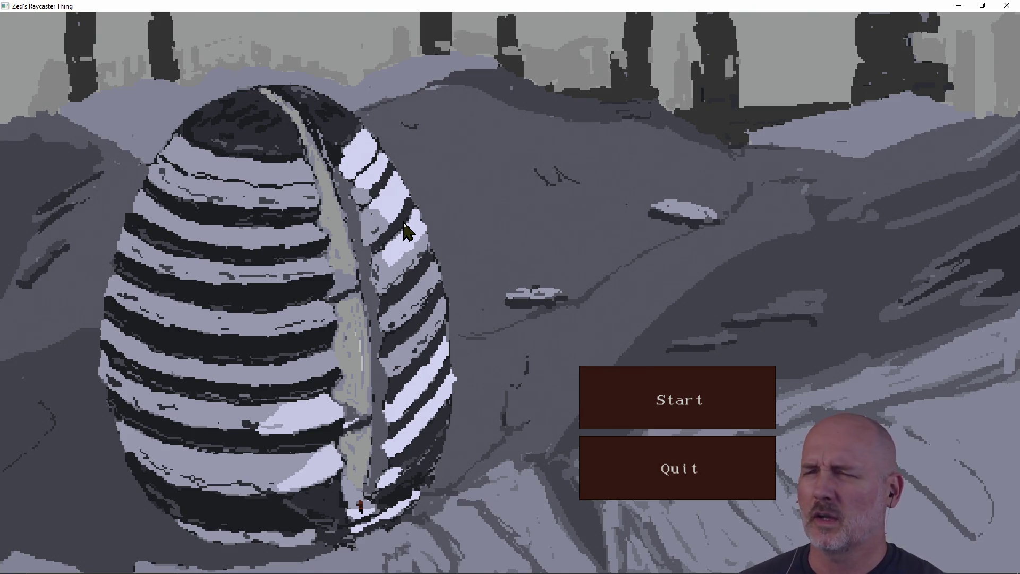
# Switch away and back to the game, then choose Start on the title screen.
pyautogui.hotkey('alt', 'Tab')
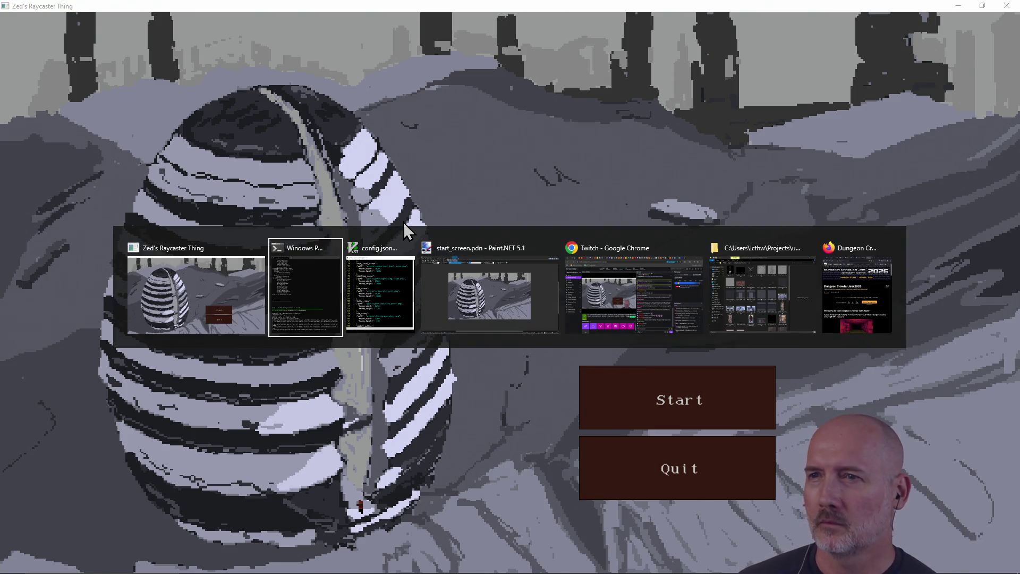
pyautogui.hotkey('alt', 'Tab')
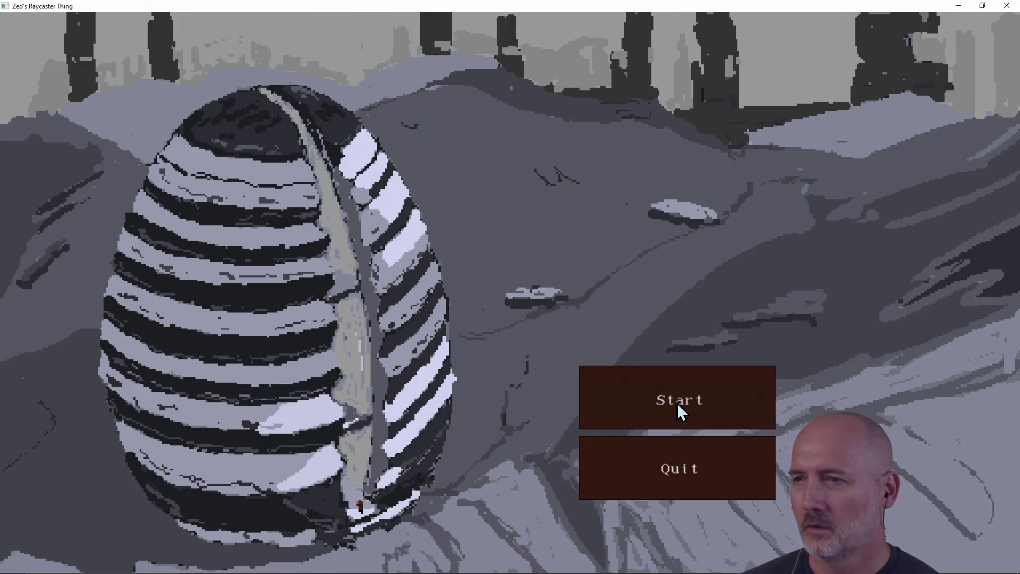
pyautogui.click(674, 402)
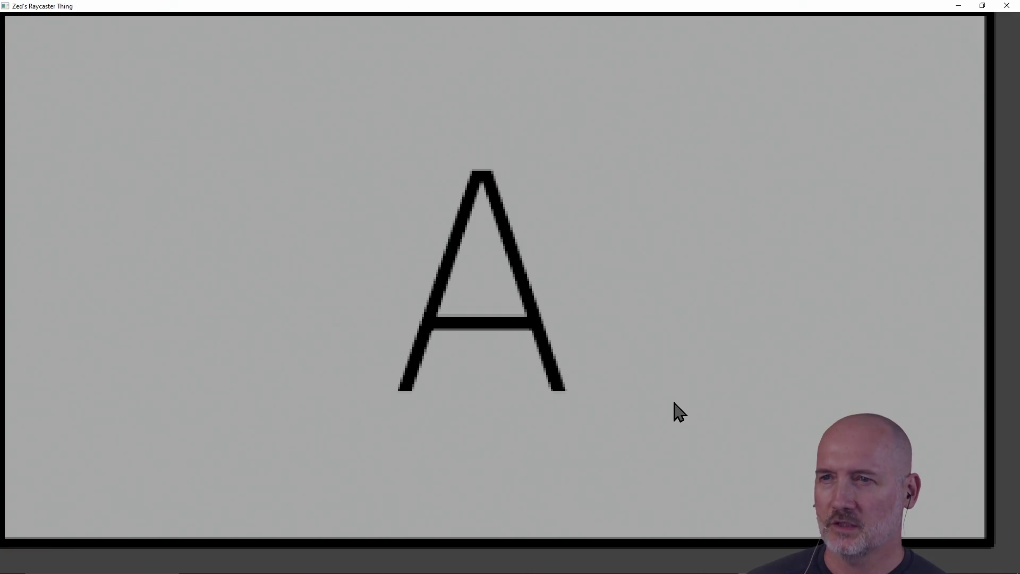
# Advance past the A screen into the dungeon and drag the floor item into the inventory.
pyautogui.press('a')
pyautogui.click(611, 319)
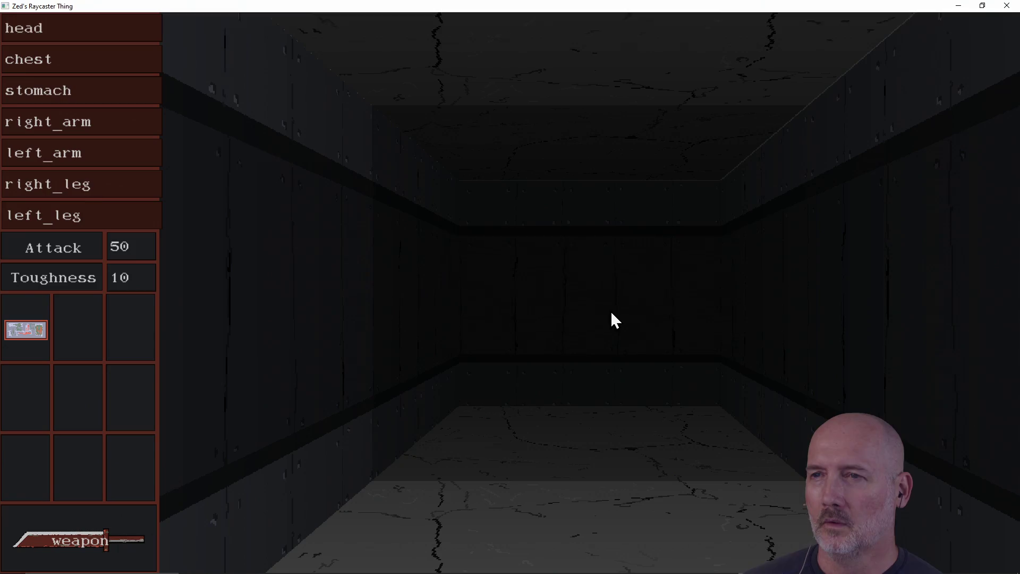
pyautogui.press('a')
pyautogui.press('d')
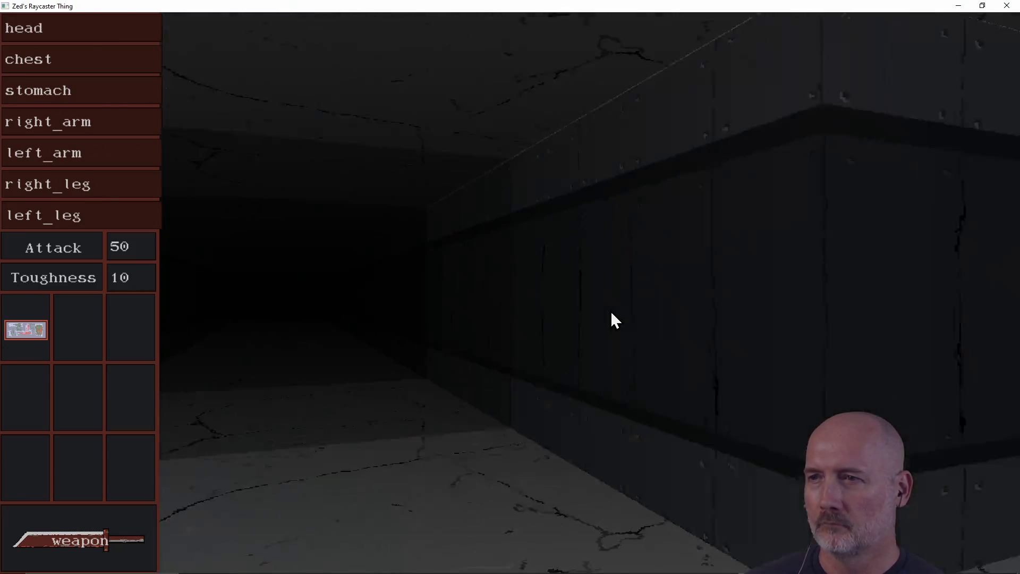
pyautogui.press('w')
pyautogui.press('w')
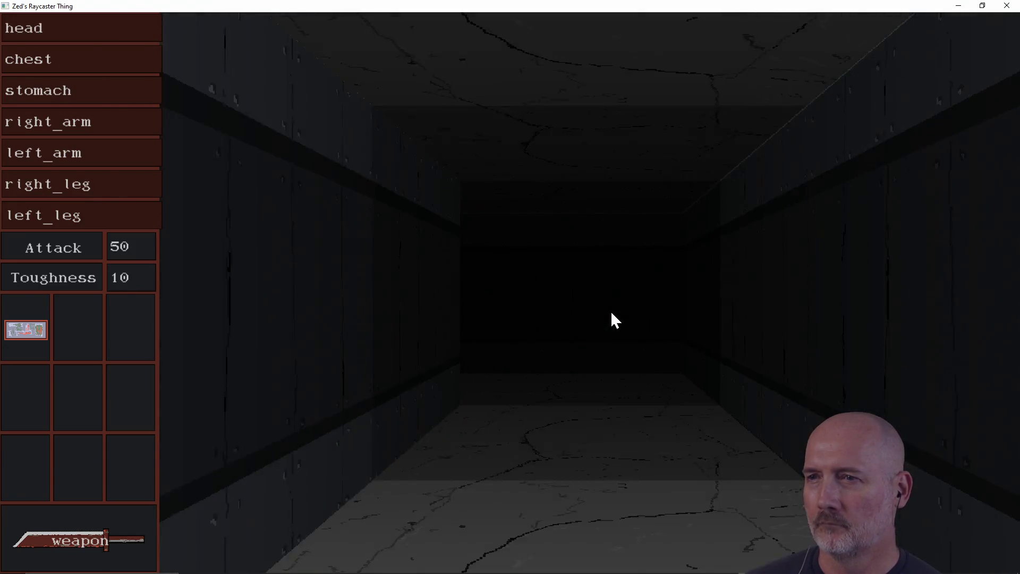
pyautogui.press('d')
pyautogui.press('a')
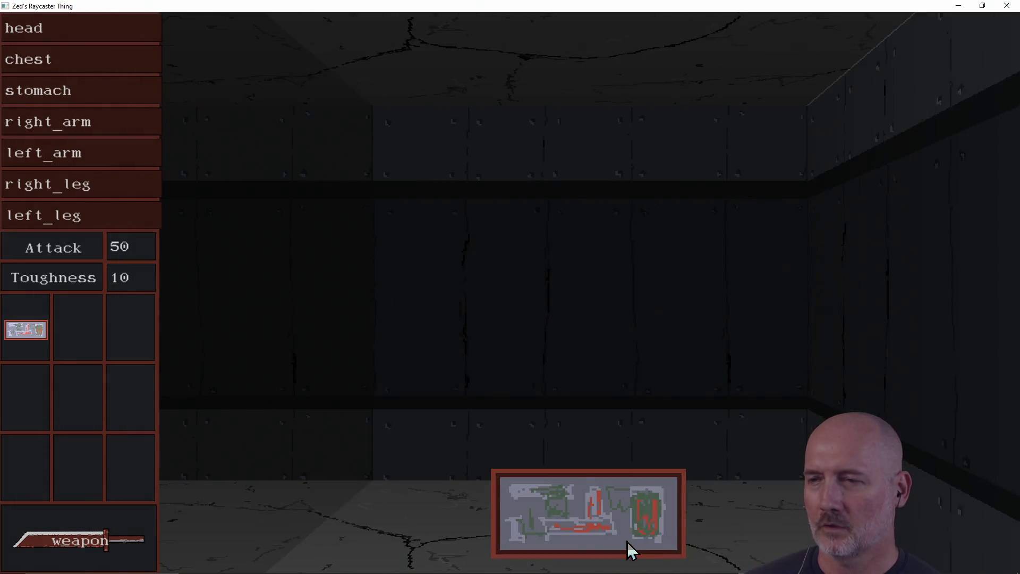
pyautogui.moveTo(603, 522)
pyautogui.mouseDown()
pyautogui.moveTo(75, 320)
pyautogui.moveTo(78, 330)
pyautogui.mouseUp()
# Walk the corridors away from the sword room and along the long corridor.
pyautogui.press('w')
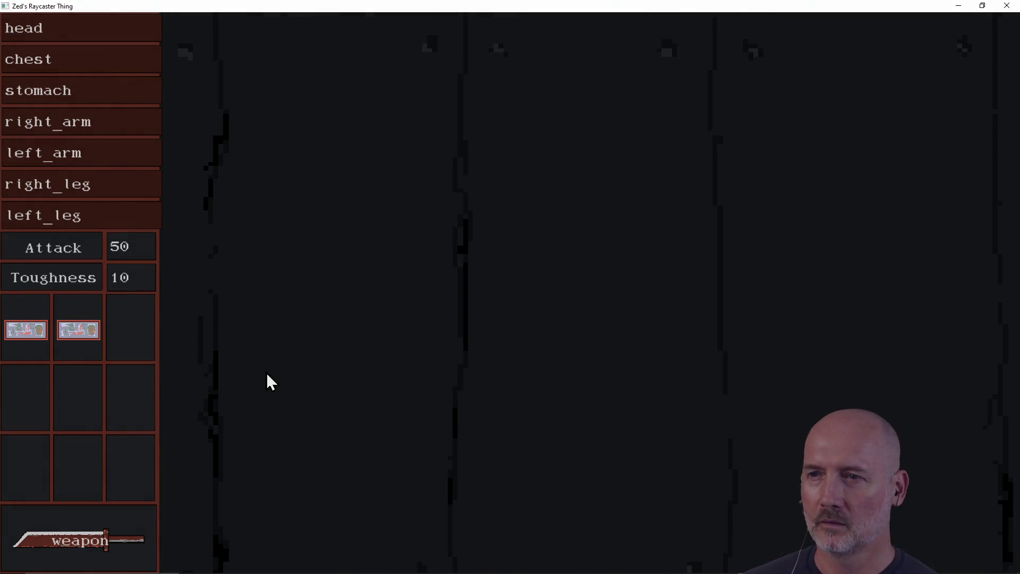
pyautogui.press('d')
pyautogui.press('a')
pyautogui.press('a')
pyautogui.press('w')
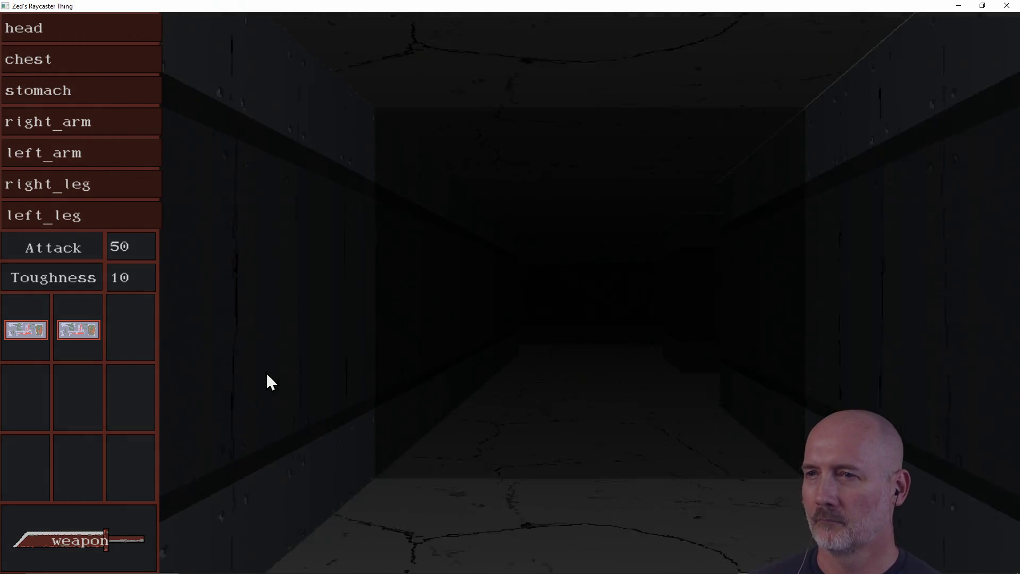
pyautogui.press('w')
pyautogui.press('w')
pyautogui.press('w')
pyautogui.press('w')
pyautogui.press('d')
pyautogui.press('a')
pyautogui.press('a')
pyautogui.press('w')
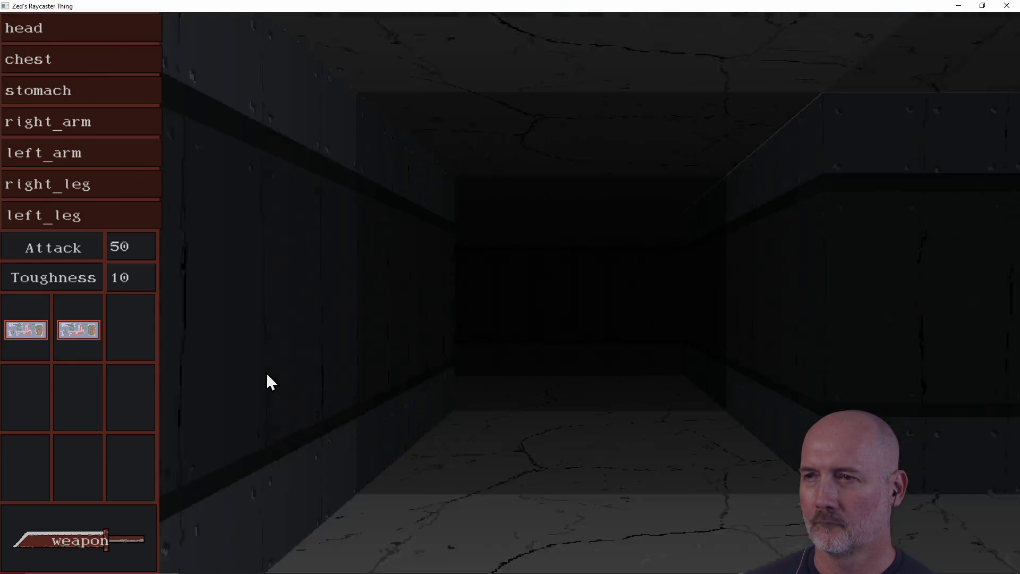
pyautogui.press('d')
pyautogui.press('a')
pyautogui.press('a')
# Go through the door, walk over the sword on the floor, and turn to face the approaching spider.
pyautogui.press('w')
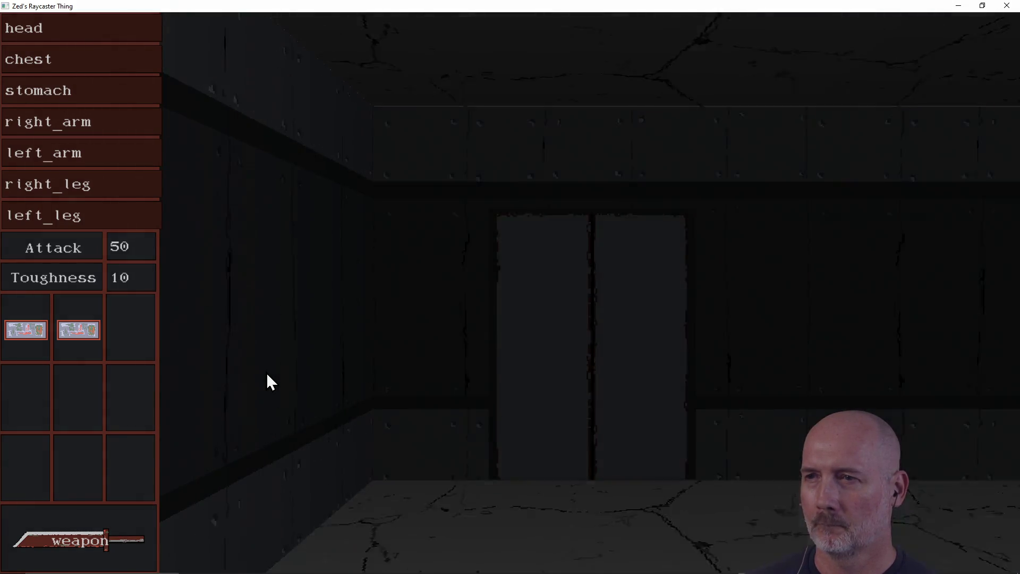
pyautogui.press('w')
pyautogui.press('d')
pyautogui.press('w')
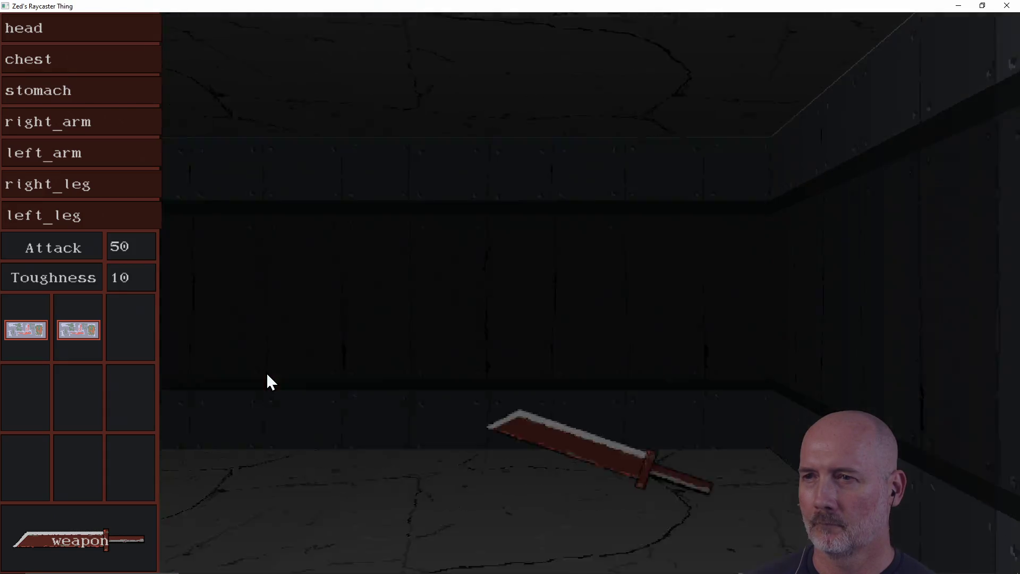
pyautogui.press('w')
pyautogui.press('d')
pyautogui.press('w')
pyautogui.press('w')
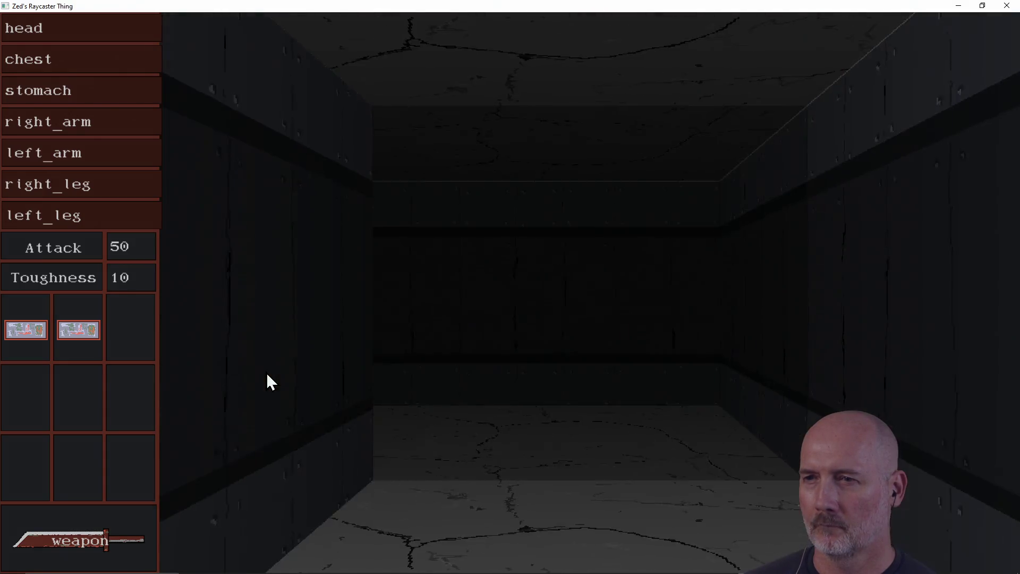
pyautogui.press('w')
pyautogui.press('a')
pyautogui.press('w')
pyautogui.press('d')
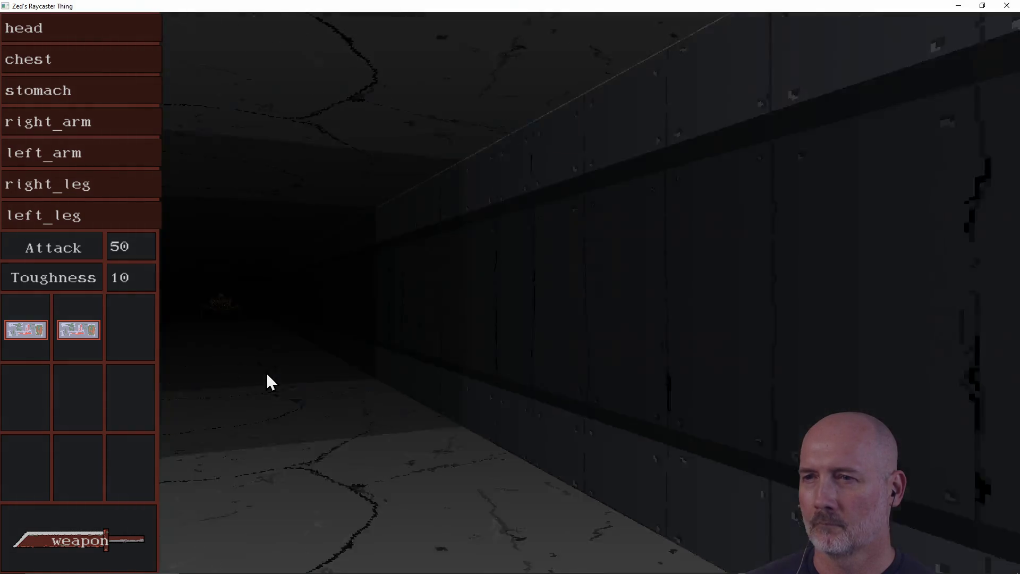
pyautogui.press('a')
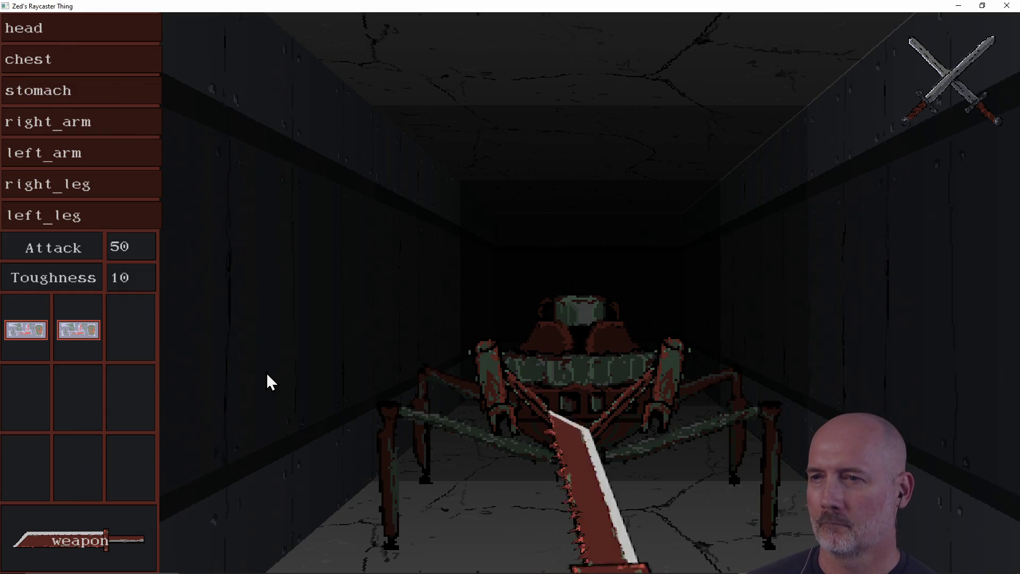
# Kill the first spider with repeated attacks and move on toward the next spider.
pyautogui.press('w')
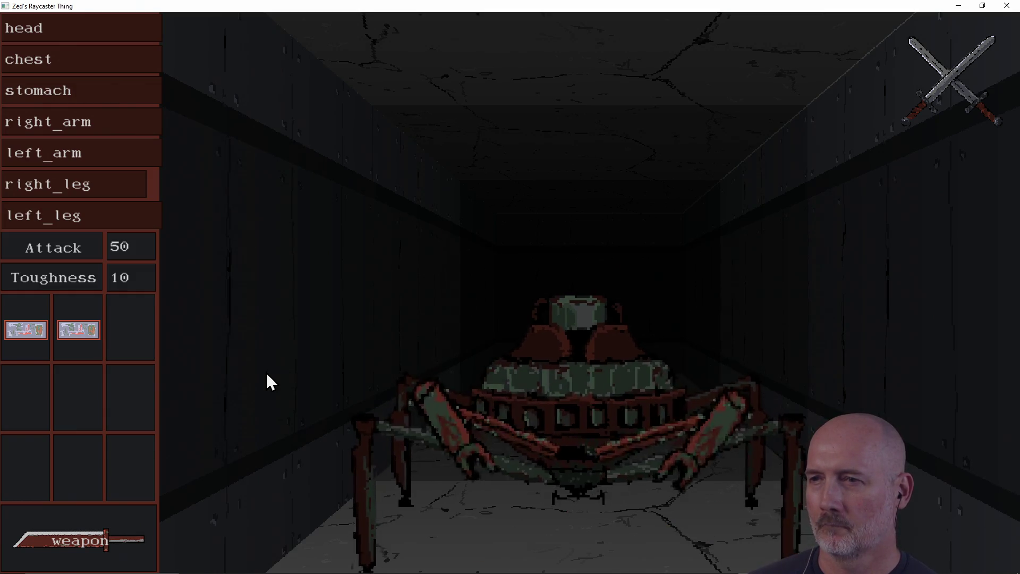
pyautogui.press('w')
pyautogui.press('w')
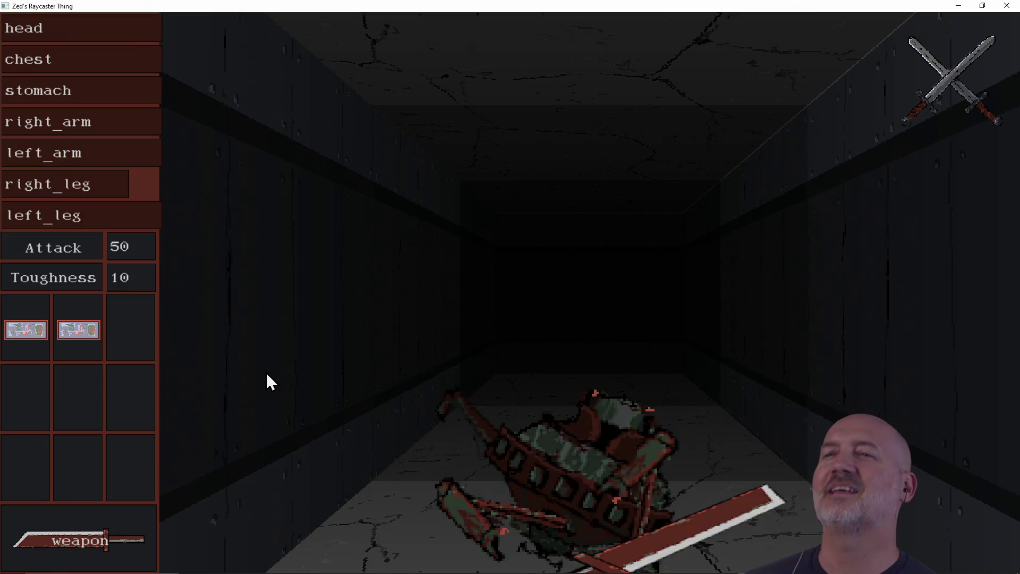
pyautogui.press('w')
pyautogui.press('w')
pyautogui.press('w')
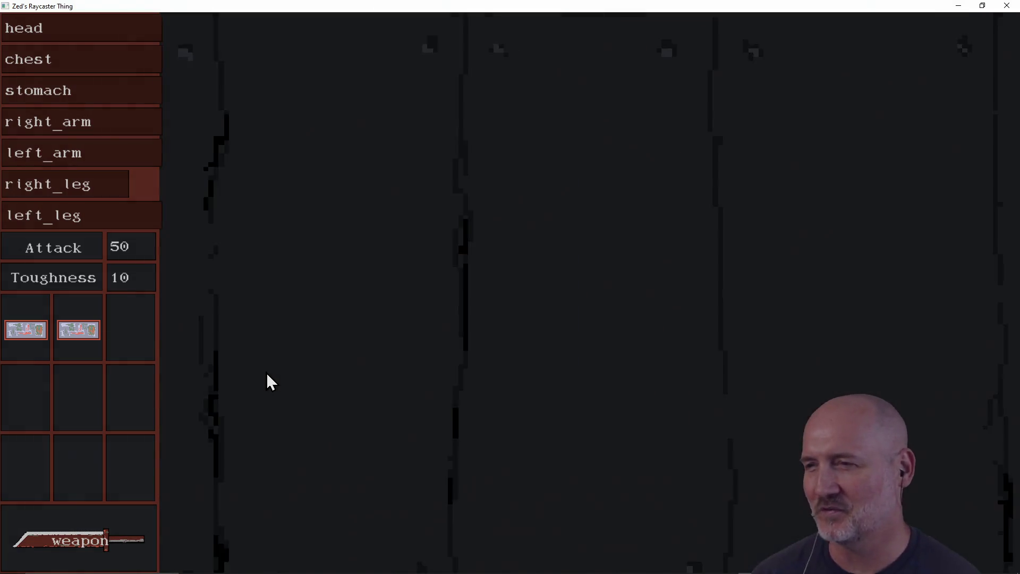
pyautogui.press('a')
pyautogui.press('a')
pyautogui.press('w')
pyautogui.press('w')
pyautogui.press('w')
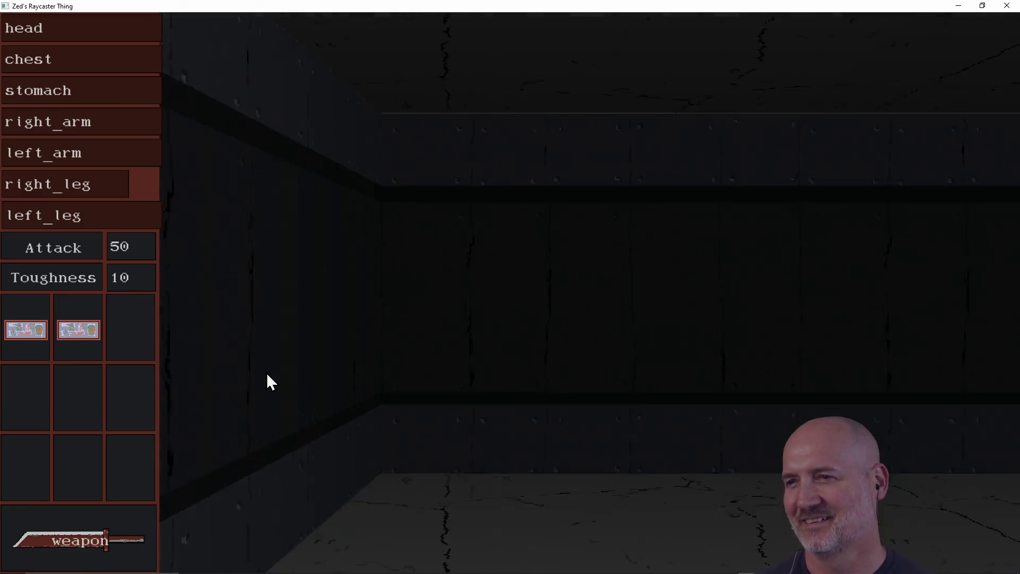
pyautogui.press('d')
pyautogui.press('w')
pyautogui.press('a')
pyautogui.press('a')
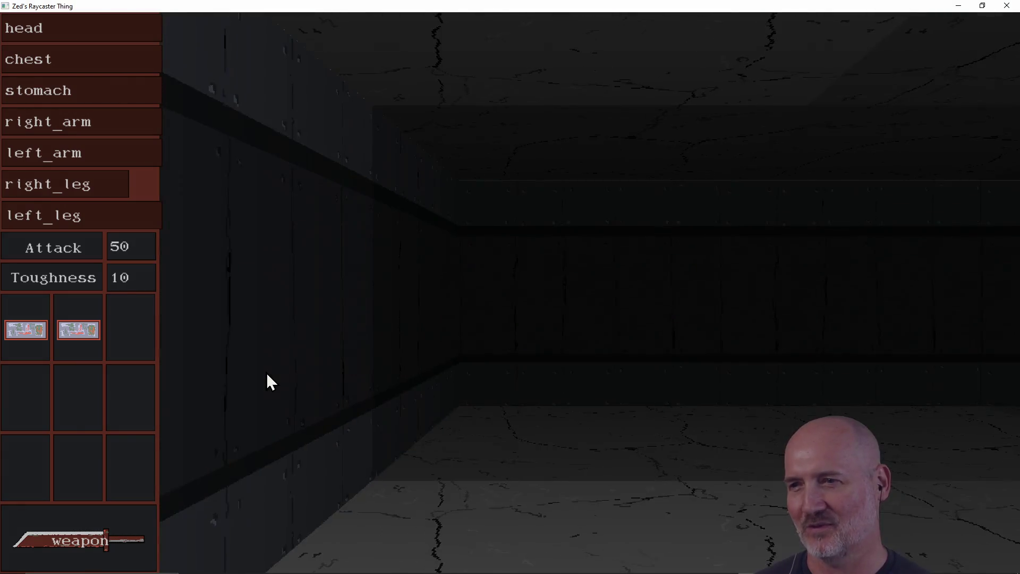
pyautogui.press('d')
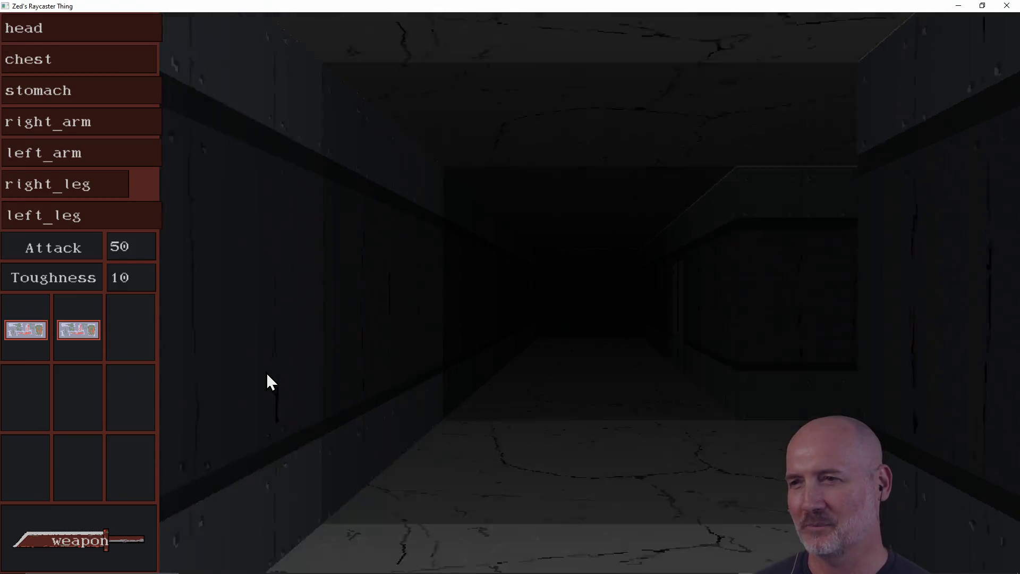
# Approach and kill the second spider, then advance past its wreck.
pyautogui.press('a')
pyautogui.press('d')
pyautogui.press('w')
pyautogui.press('d')
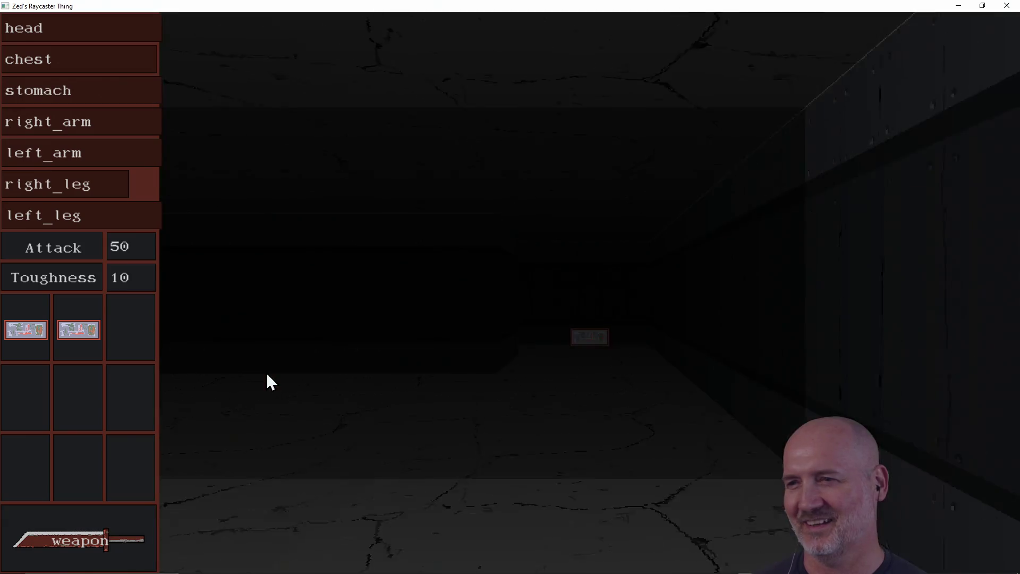
pyautogui.press('w')
pyautogui.press('a')
pyautogui.press('d')
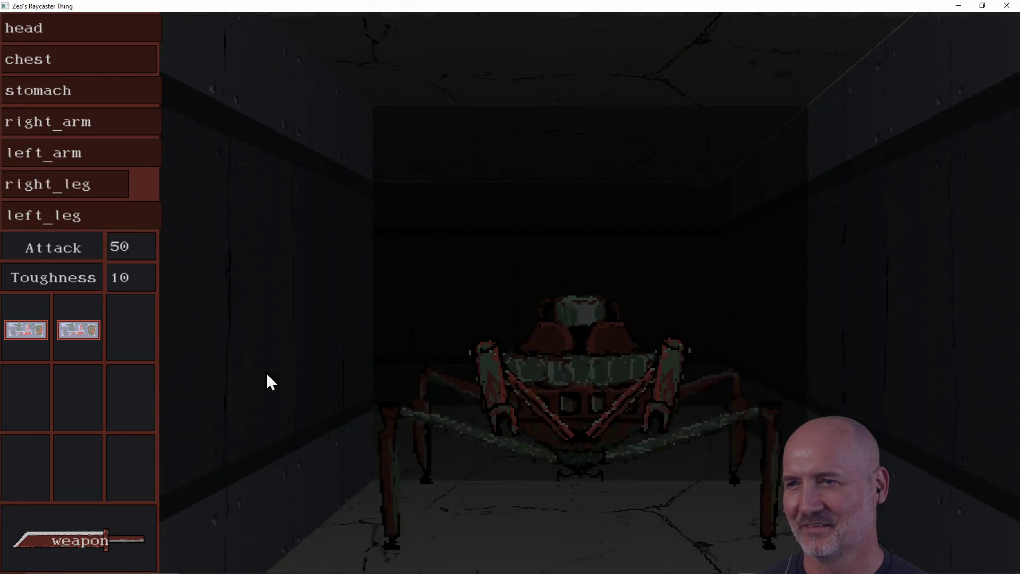
pyautogui.press('w')
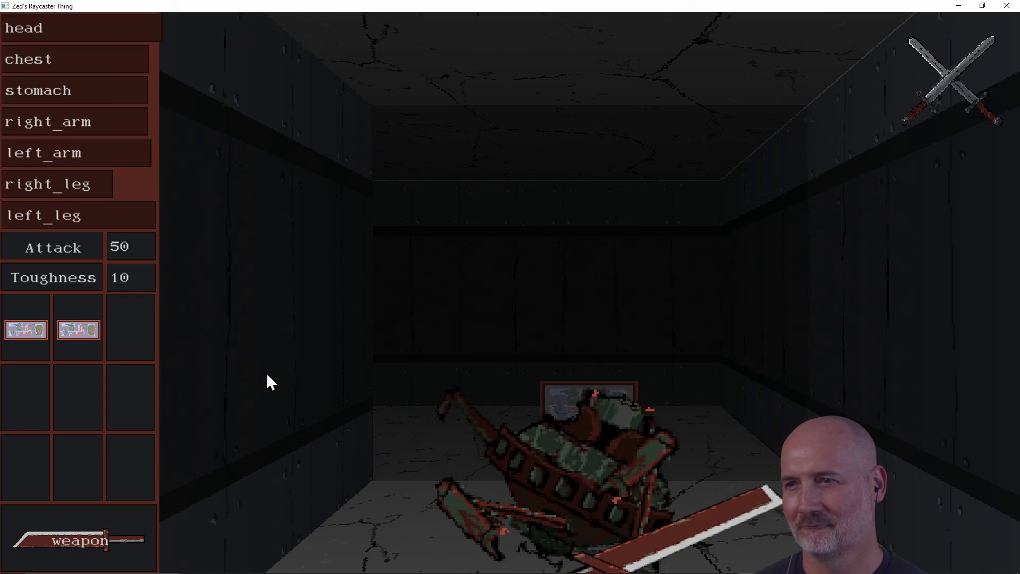
pyautogui.press('w')
pyautogui.press('w')
pyautogui.press('w')
# Grab the floor item, consume the inventory items to heal the right_leg, and close the game.
pyautogui.click(534, 514)
pyautogui.click(124, 342)
pyautogui.click(88, 335)
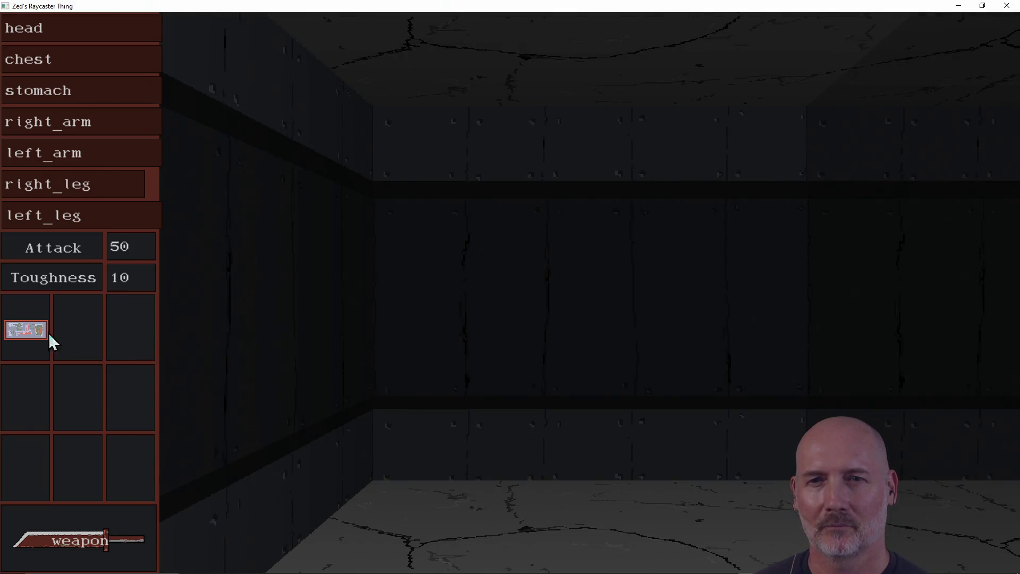
pyautogui.click(25, 331)
pyautogui.click(1007, 6)
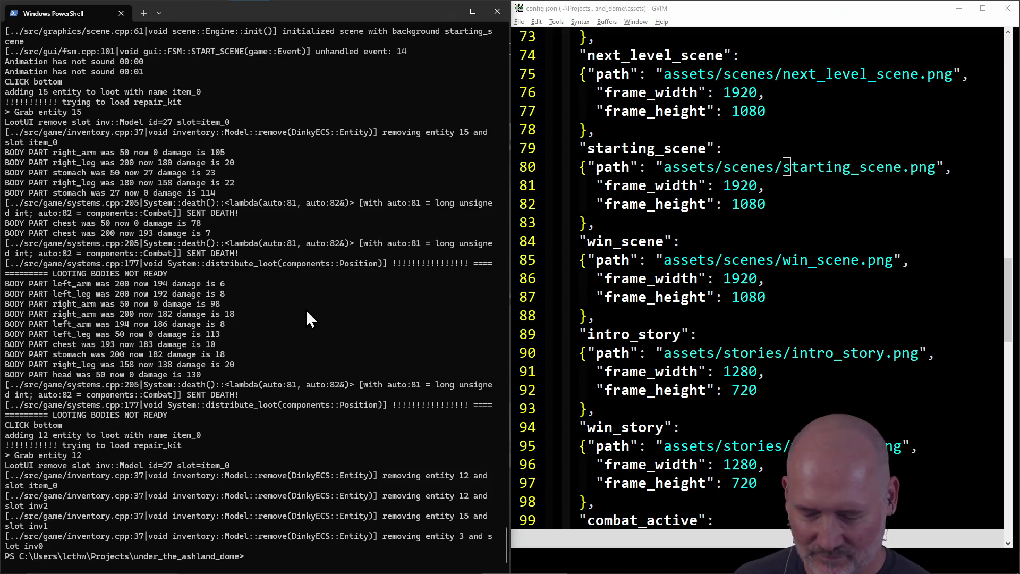
pyautogui.write('make run')
# Run make run to rebuild and launch the game, then maximize its window.
pyautogui.press('Return')
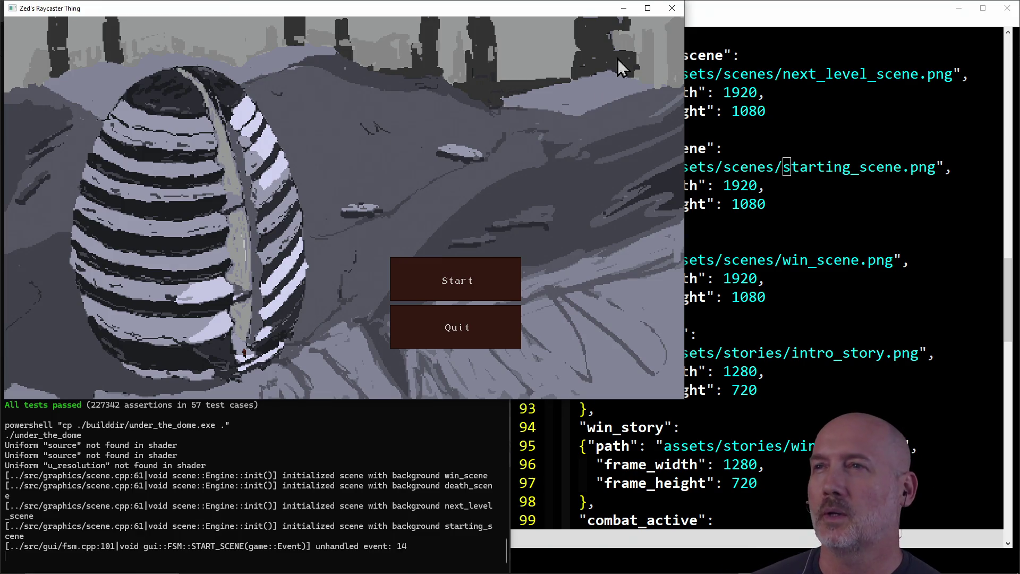
pyautogui.click(647, 8)
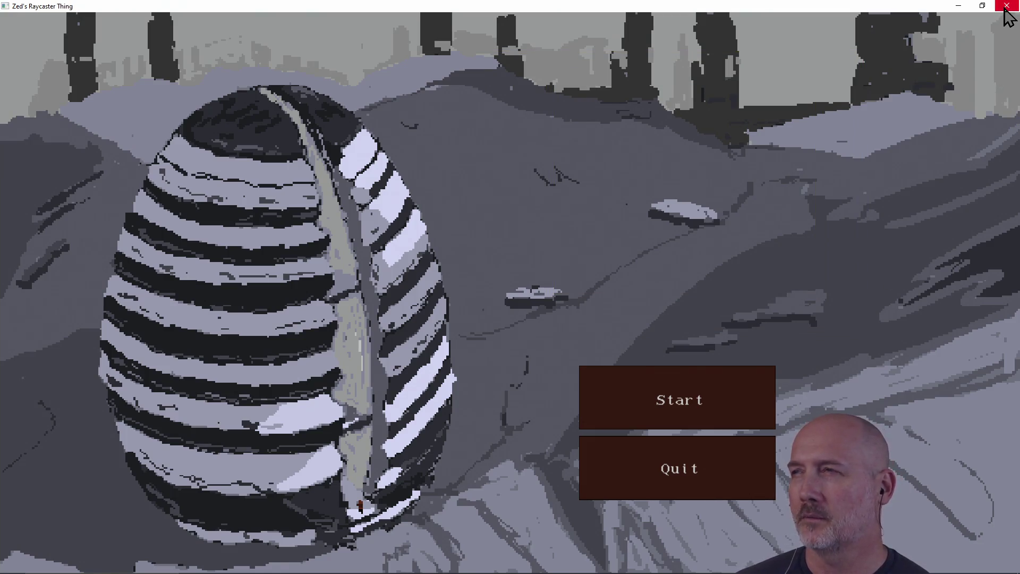
# Close the game after reviewing the full-size title screen.
pyautogui.click(1006, 6)
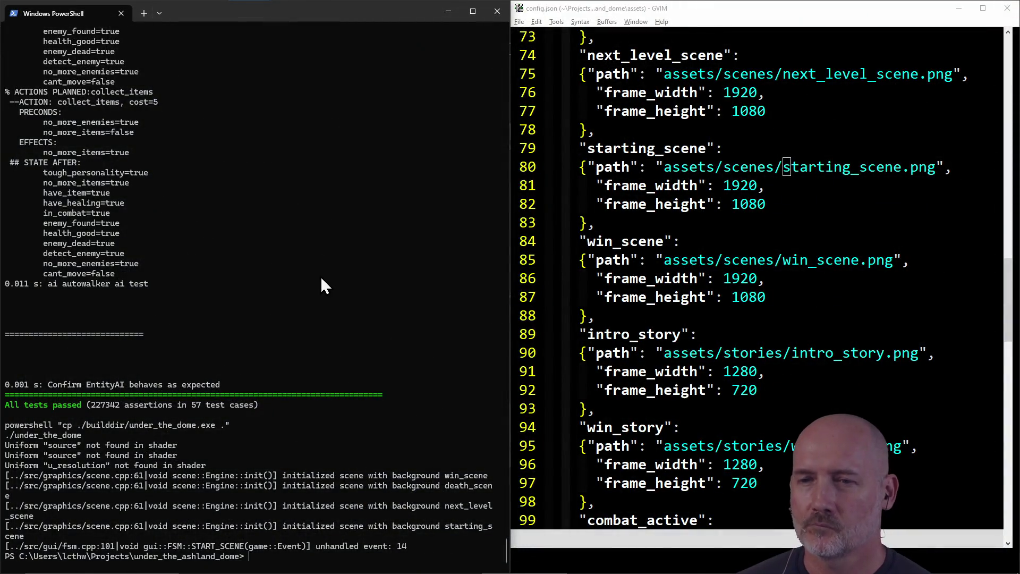
# Check start_screen.pdn in Paint.NET, return to PowerShell and type start .\assets\text.ttf.
pyautogui.hotkey('alt', 'Tab')
pyautogui.press('Tab')
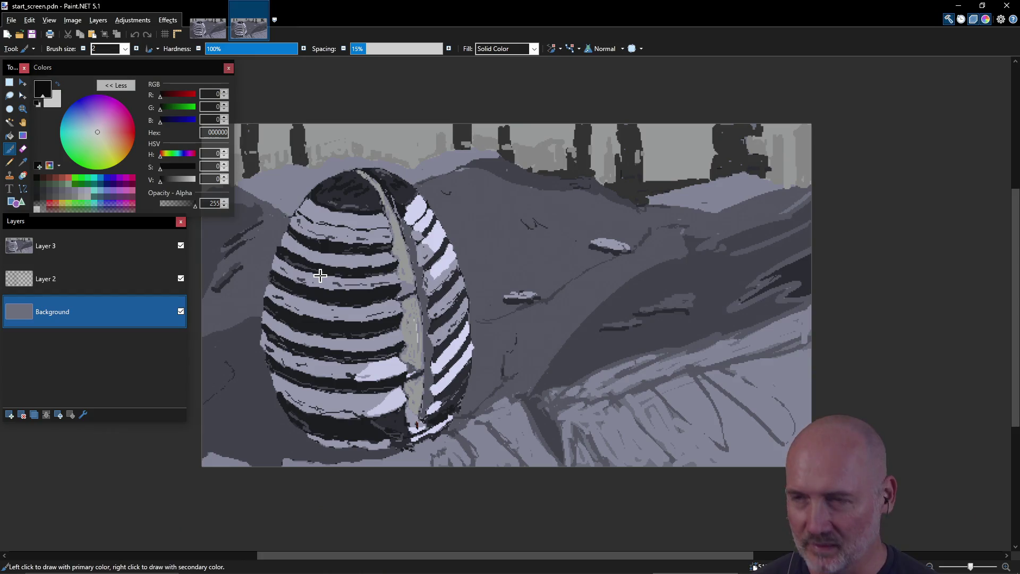
pyautogui.hotkey('alt', 'Tab')
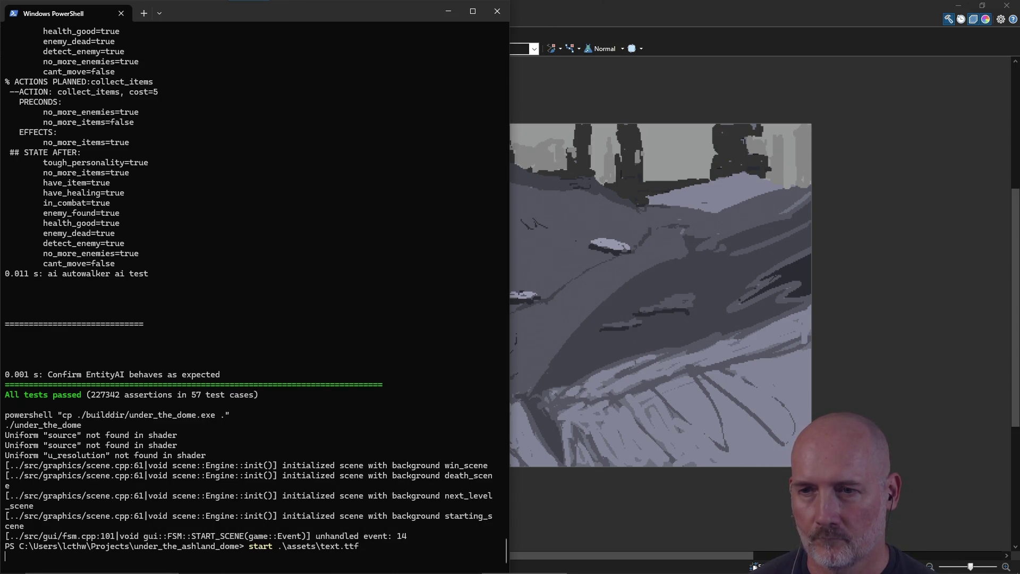
# Install the PxPlus IBM XGA-AI 12x20 font from Font Viewer, then return to Paint.NET's text tool.
pyautogui.press('Return')
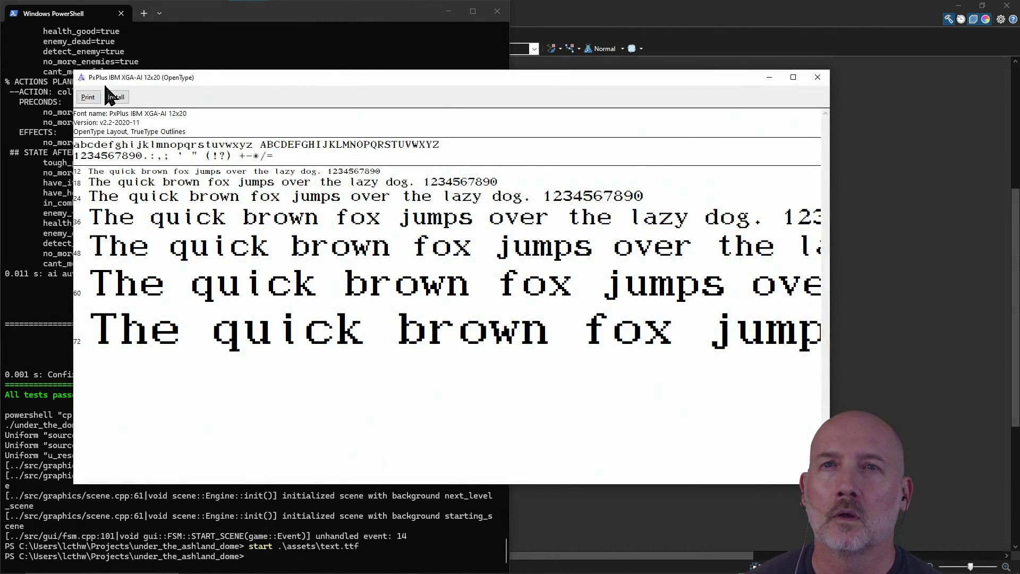
pyautogui.click(112, 98)
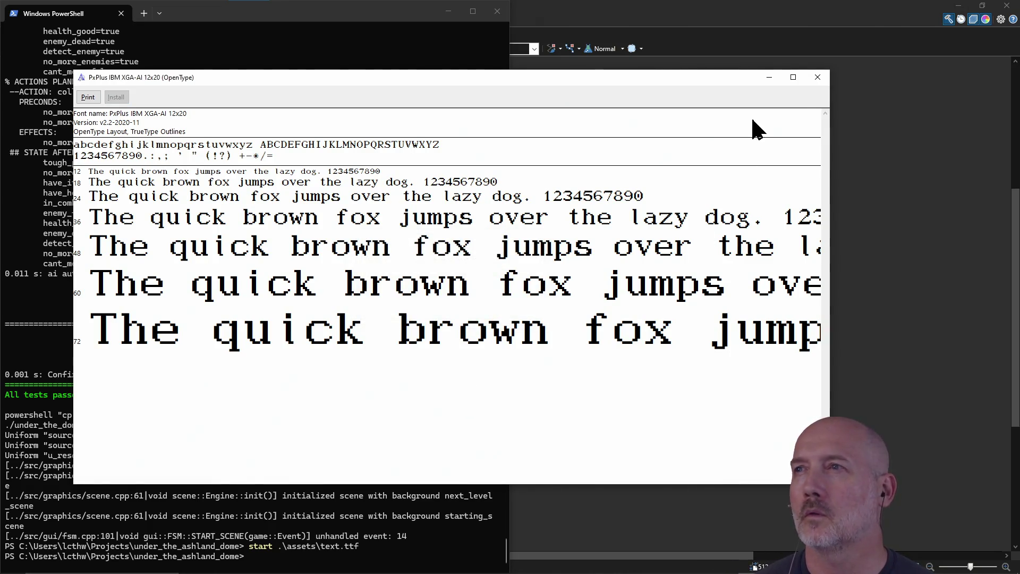
pyautogui.click(817, 77)
pyautogui.hotkey('alt', 'Tab')
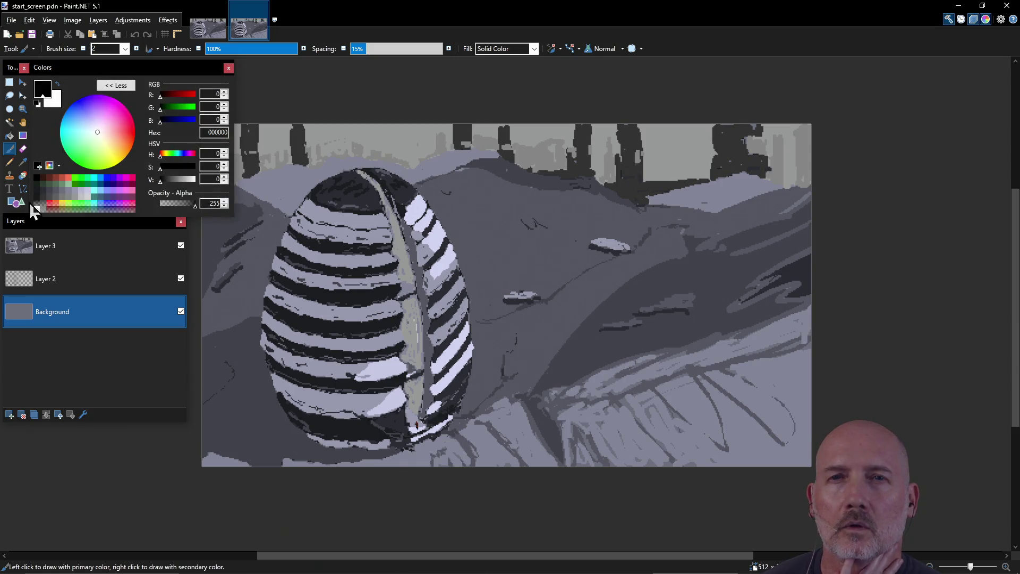
pyautogui.click(10, 188)
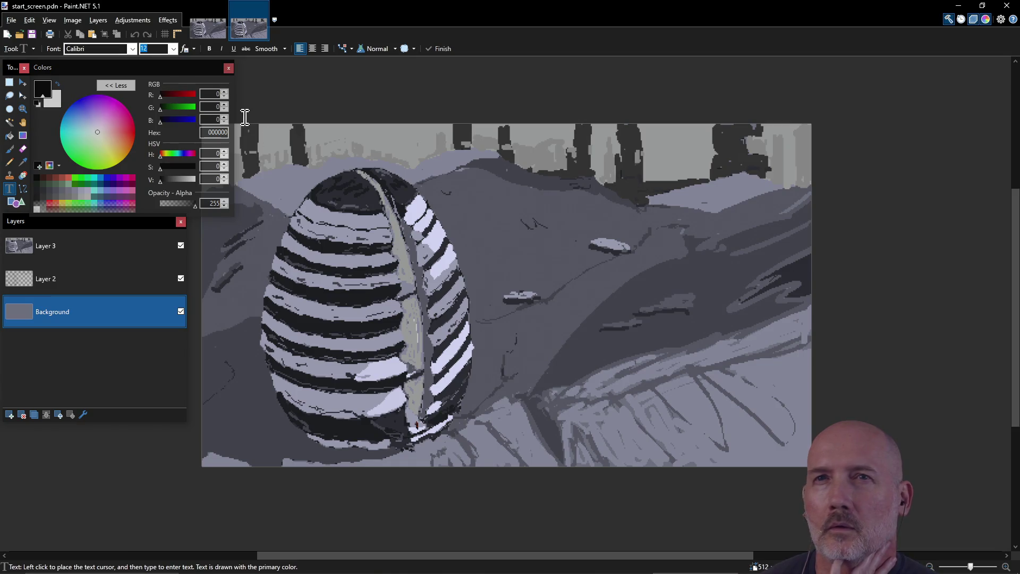
# Choose the PxPlus IBM XGA-AI 12x20 pixel font from the installed font list.
pyautogui.click(133, 49)
pyautogui.click(133, 49)
pyautogui.scroll(-1, 128, 199)
pyautogui.scroll(-9, 127, 239)
pyautogui.scroll(-4, 126, 239)
pyautogui.scroll(-6, 127, 239)
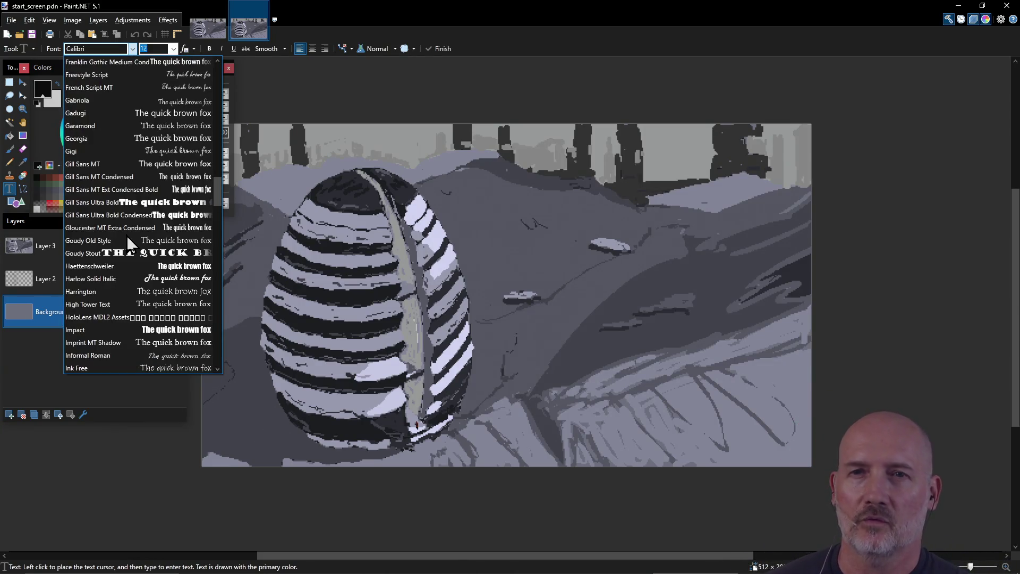
pyautogui.scroll(-3, 127, 236)
pyautogui.scroll(-2, 128, 244)
pyautogui.scroll(-2, 126, 237)
pyautogui.scroll(-2, 127, 236)
pyautogui.scroll(-1, 127, 237)
pyautogui.scroll(-2, 126, 236)
pyautogui.scroll(-1, 127, 235)
pyautogui.scroll(-3, 127, 235)
pyautogui.scroll(-2, 127, 235)
pyautogui.scroll(-1, 127, 235)
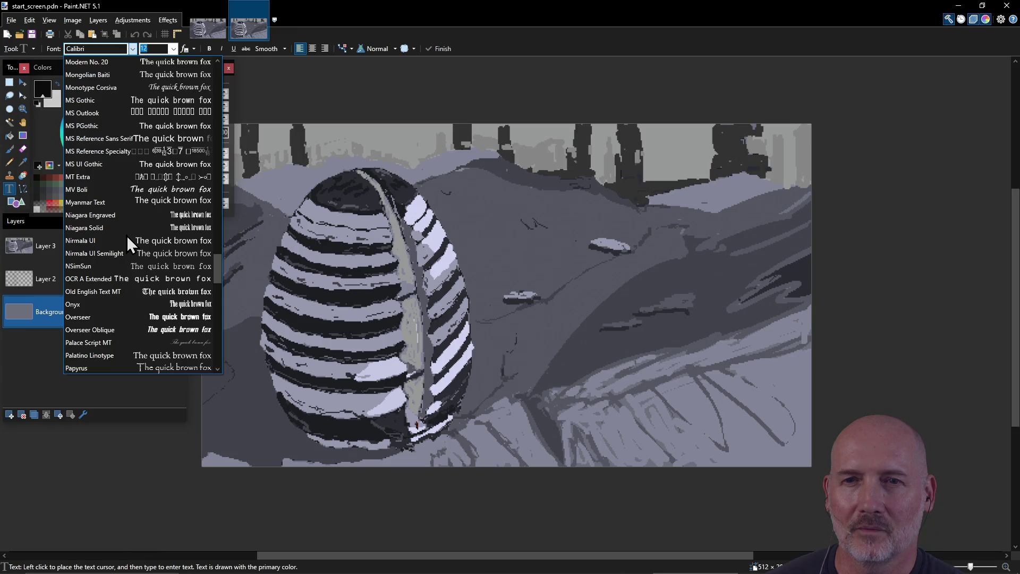
pyautogui.scroll(-2, 127, 235)
pyautogui.scroll(-4, 127, 235)
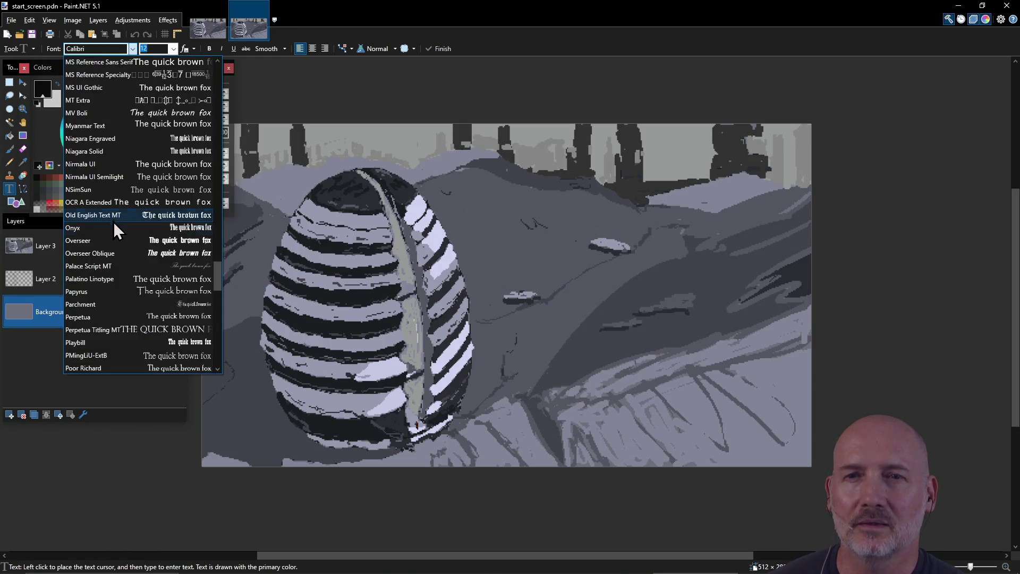
pyautogui.scroll(-3, 111, 240)
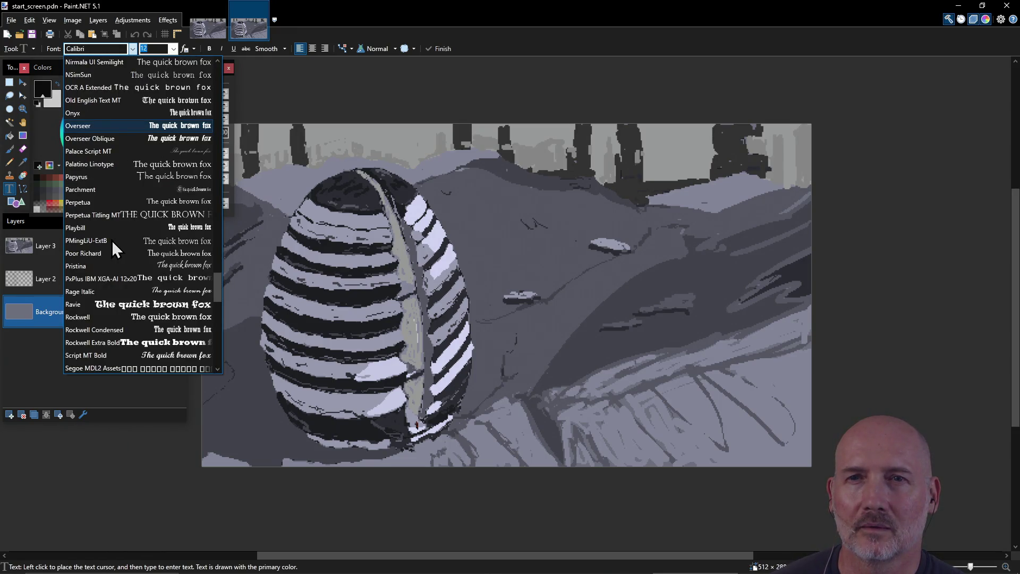
pyautogui.click(107, 279)
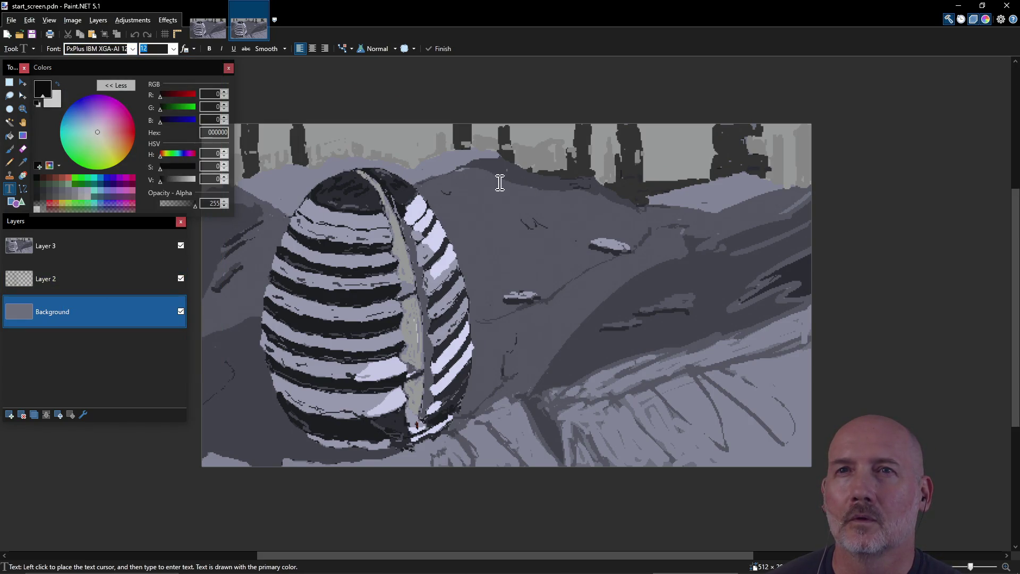
pyautogui.click(174, 49)
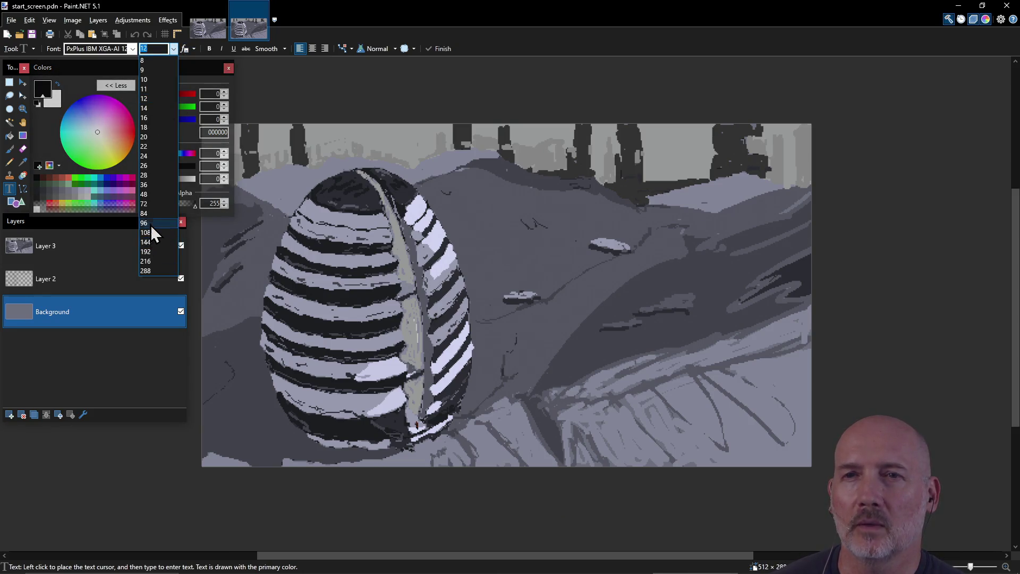
# Try text sizes 72 and 24 on the canvas, then make Layer 3 the active layer.
pyautogui.click(150, 206)
pyautogui.click(541, 185)
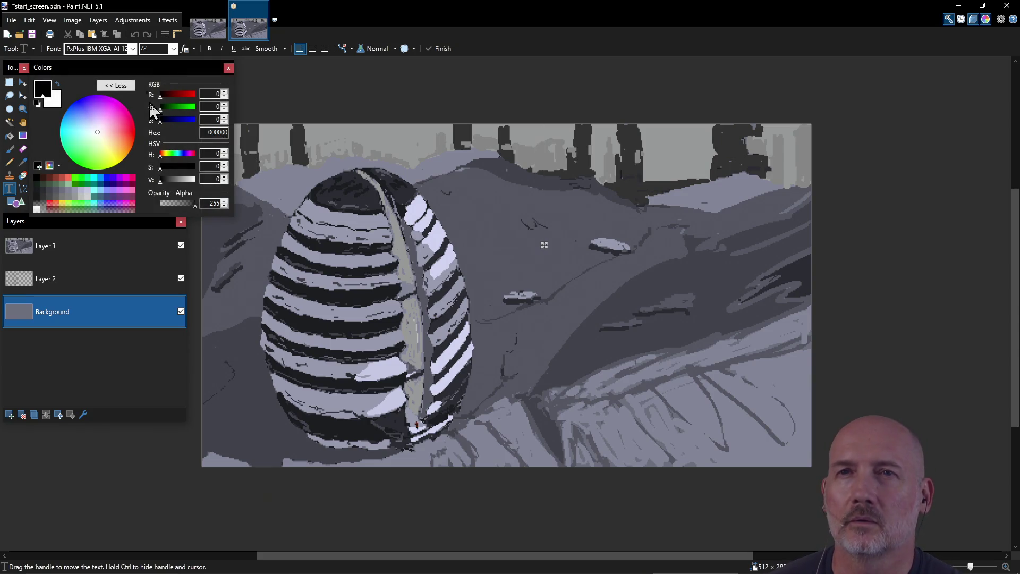
pyautogui.click(174, 49)
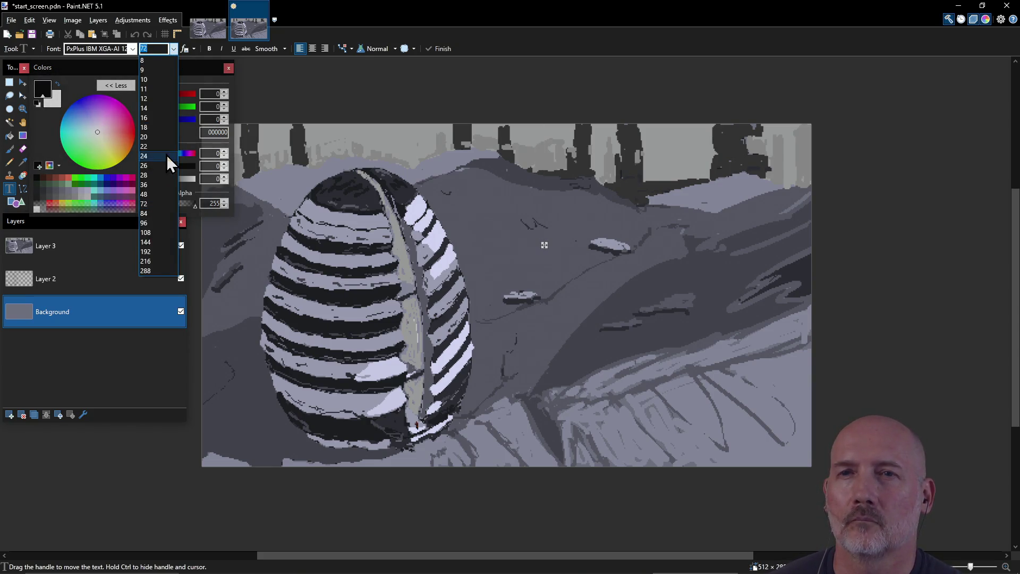
pyautogui.click(156, 157)
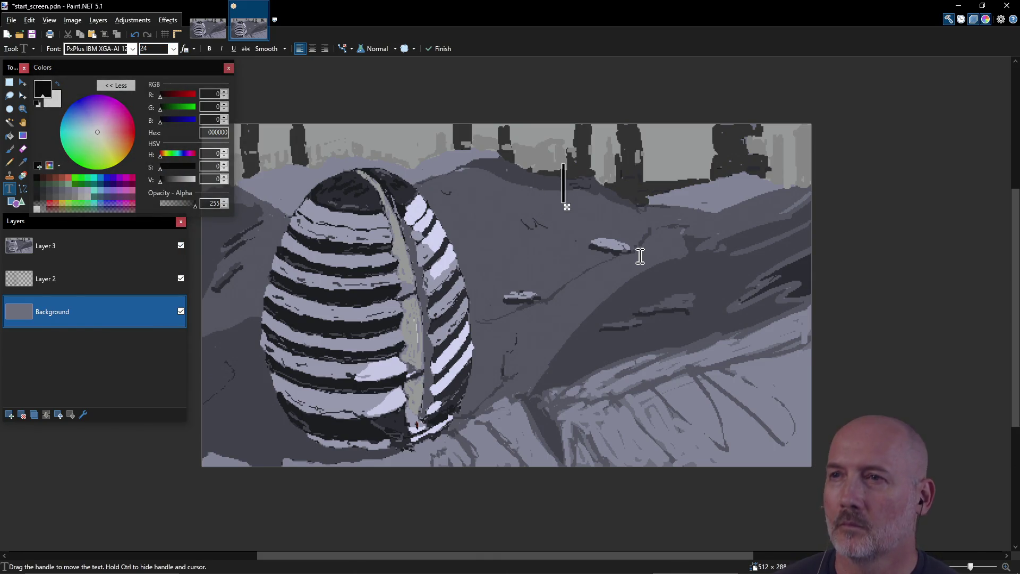
pyautogui.press('BackSpace')
pyautogui.rightClick(44, 198)
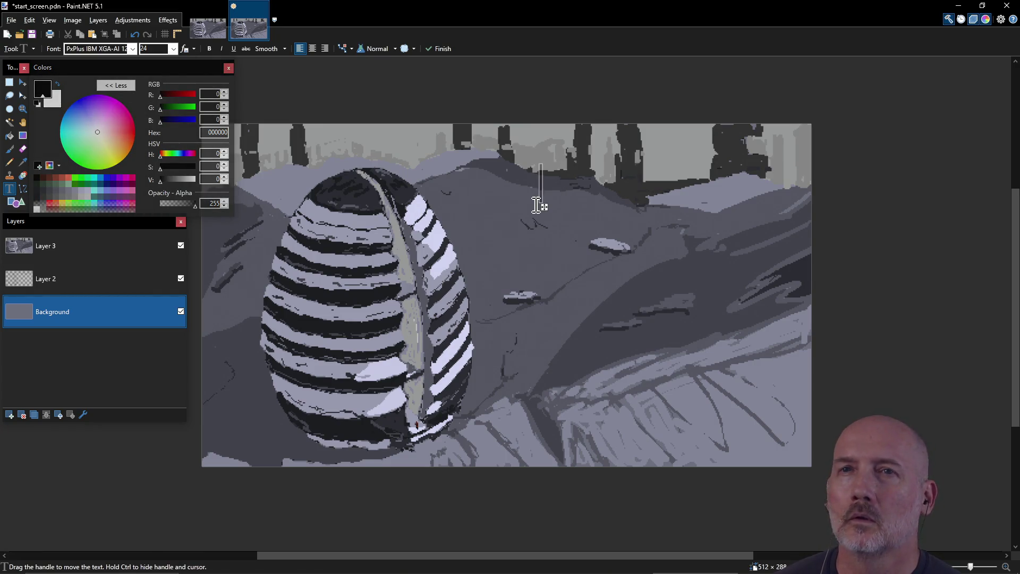
pyautogui.click(80, 254)
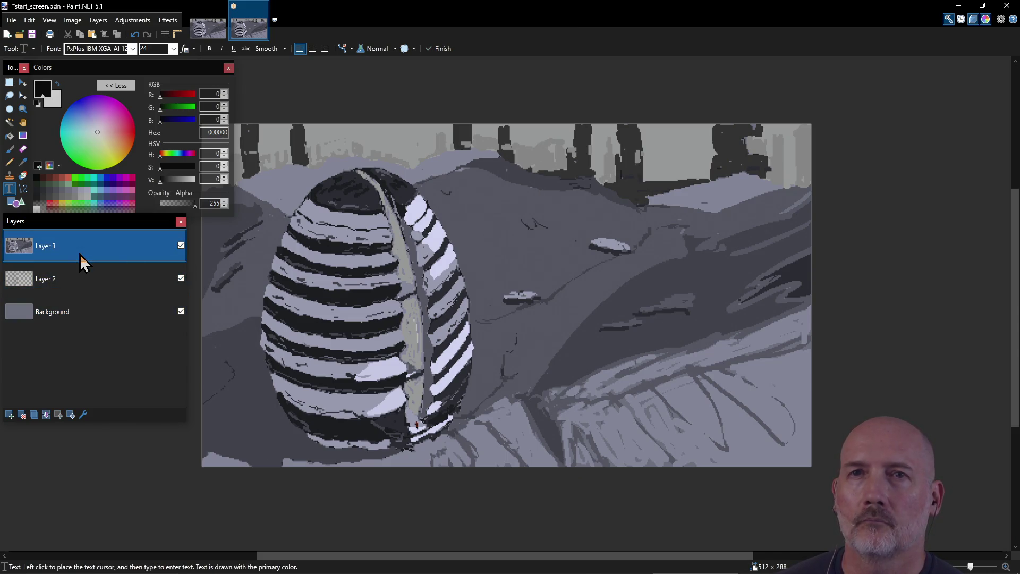
# Type and erase a trial word above the hills, picking dark brown 351912 as the text colour.
pyautogui.click(525, 185)
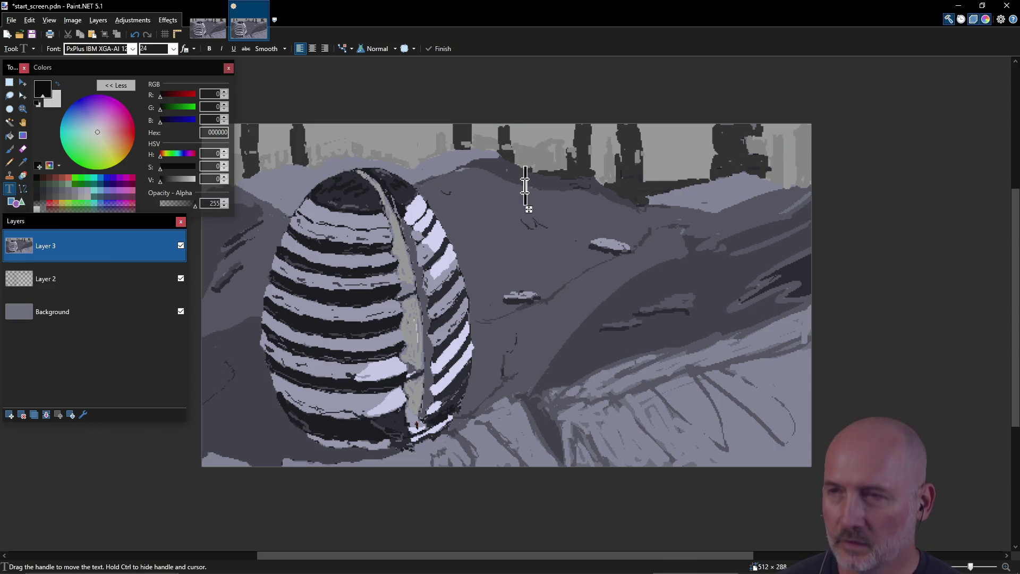
pyautogui.press('BackSpace')
pyautogui.write('Test')
pyautogui.press('BackSpace')
pyautogui.press('BackSpace')
pyautogui.press('BackSpace')
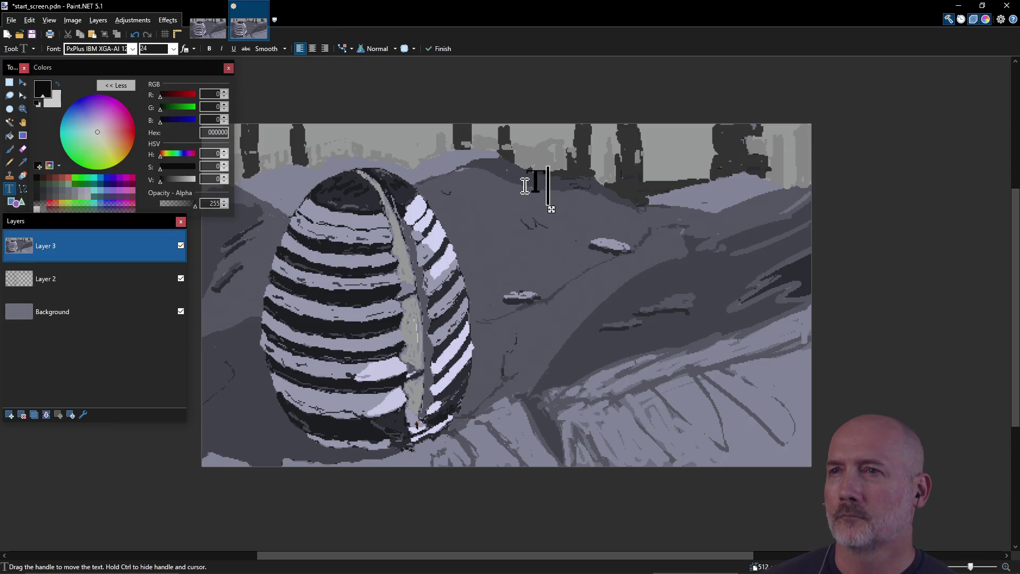
pyautogui.press('BackSpace')
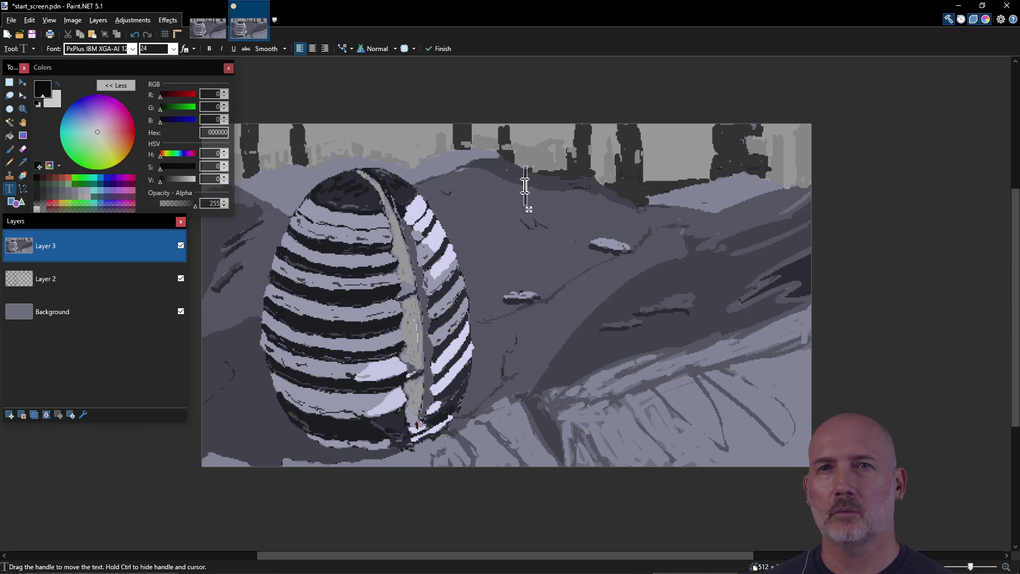
pyautogui.click(106, 189)
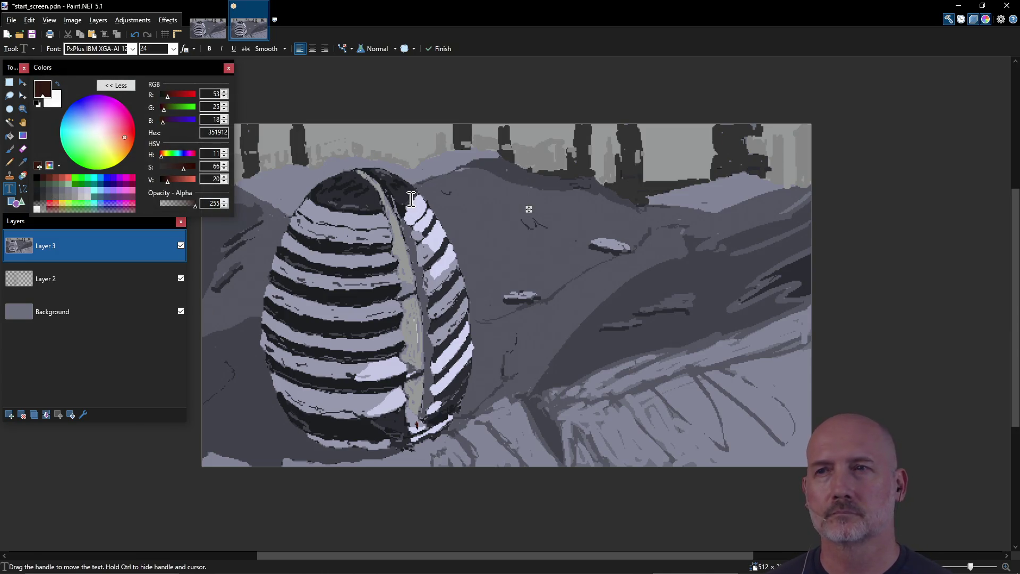
pyautogui.write('Test')
pyautogui.press('BackSpace')
pyautogui.press('BackSpace')
pyautogui.press('BackSpace')
pyautogui.press('BackSpace')
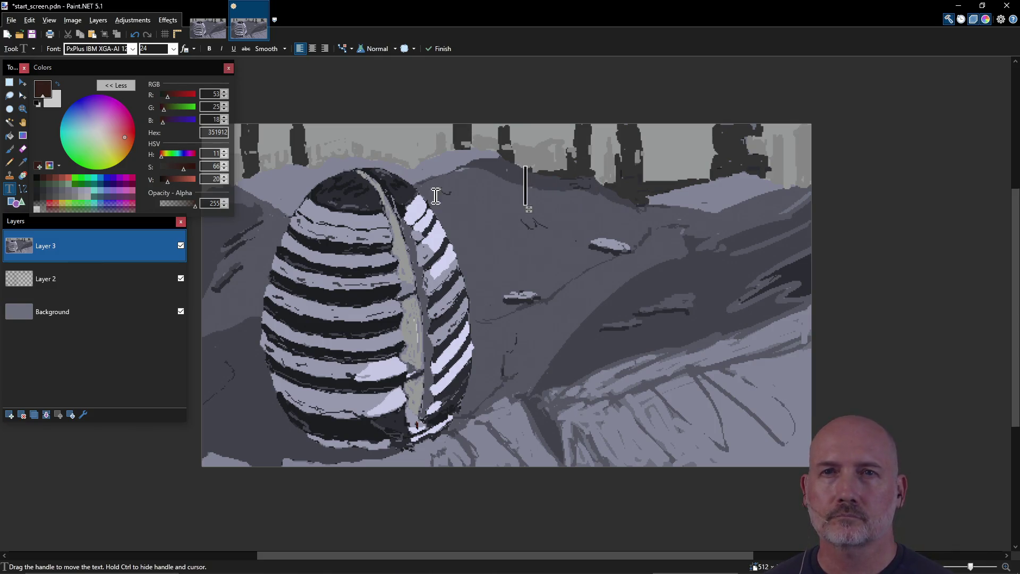
# Set the text size to 36 and clear the remaining test text from the canvas.
pyautogui.click(174, 50)
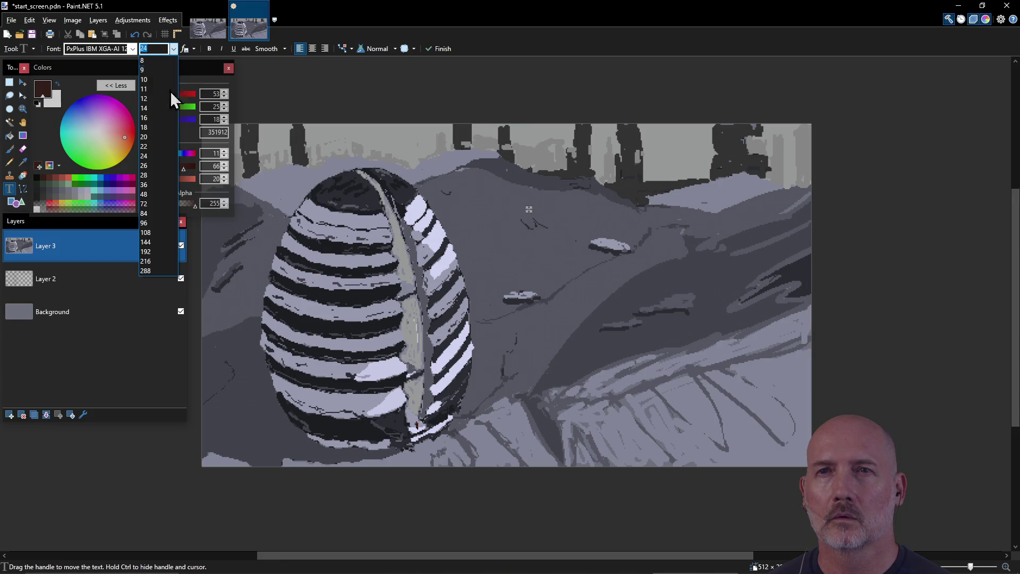
pyautogui.click(159, 184)
pyautogui.write('T')
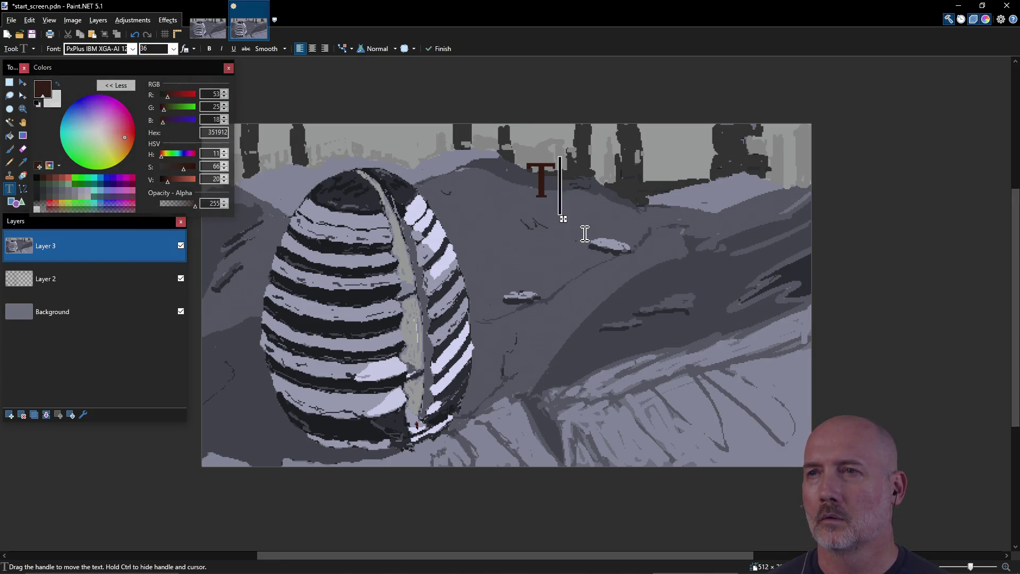
pyautogui.write('est')
pyautogui.press('BackSpace')
pyautogui.press('BackSpace')
pyautogui.press('BackSpace')
pyautogui.press('BackSpace')
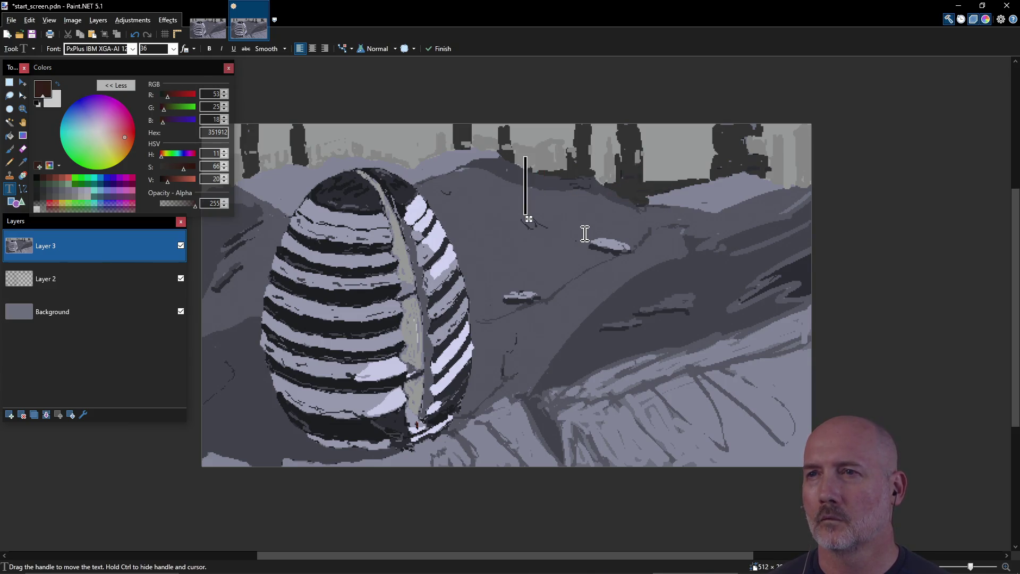
pyautogui.press('Escape')
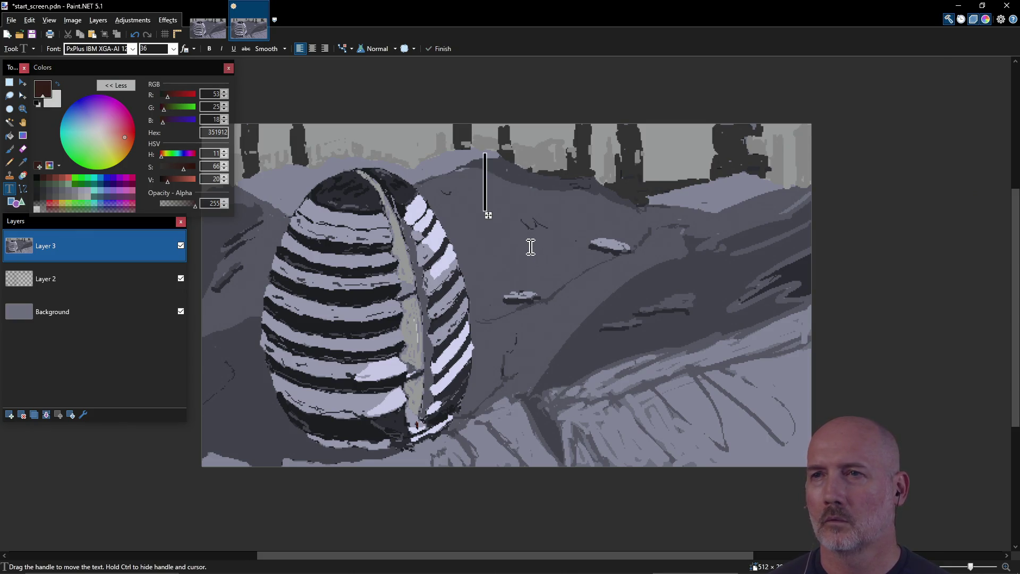
pyautogui.write('Test')
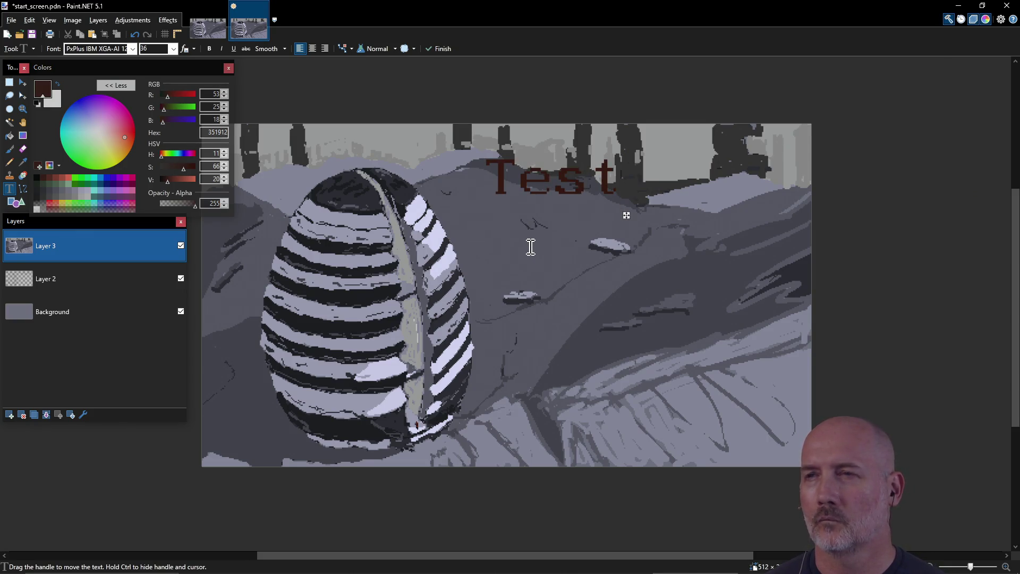
pyautogui.press('BackSpace')
pyautogui.press('BackSpace')
pyautogui.press('BackSpace')
pyautogui.press('BackSpace')
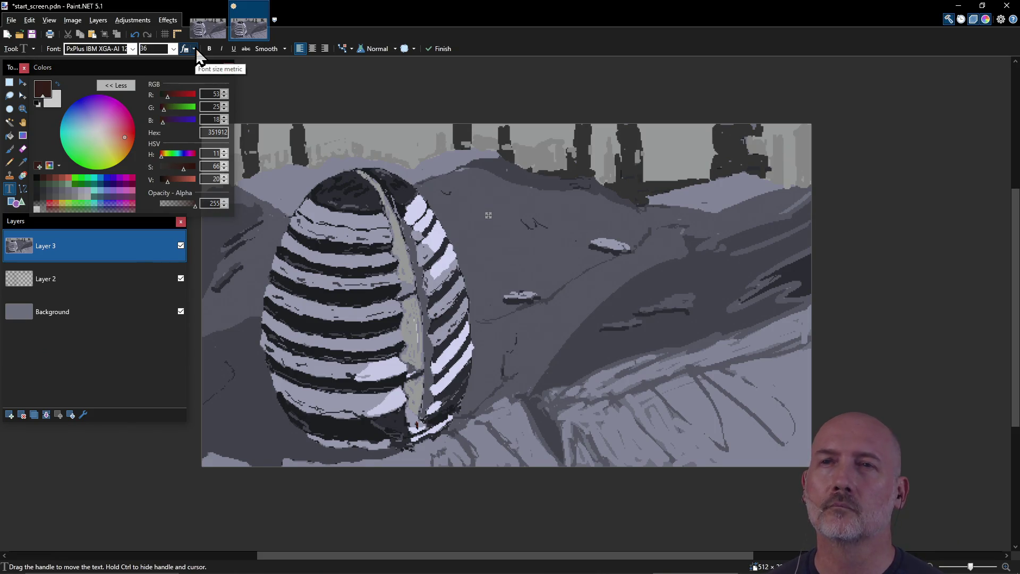
# Review the font size metric and change the text antialiasing setting.
pyautogui.click(196, 50)
pyautogui.click(198, 54)
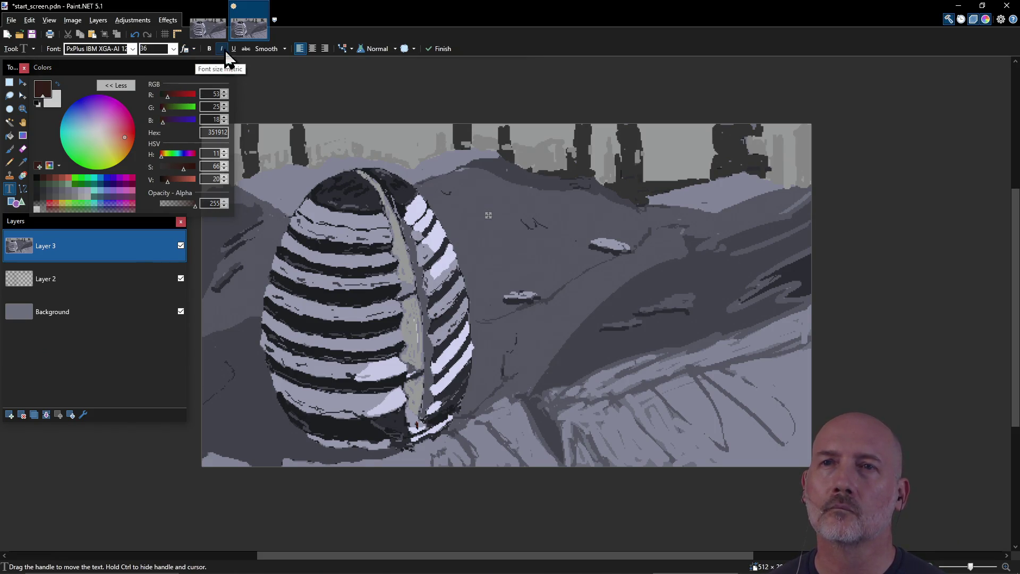
pyautogui.click(196, 45)
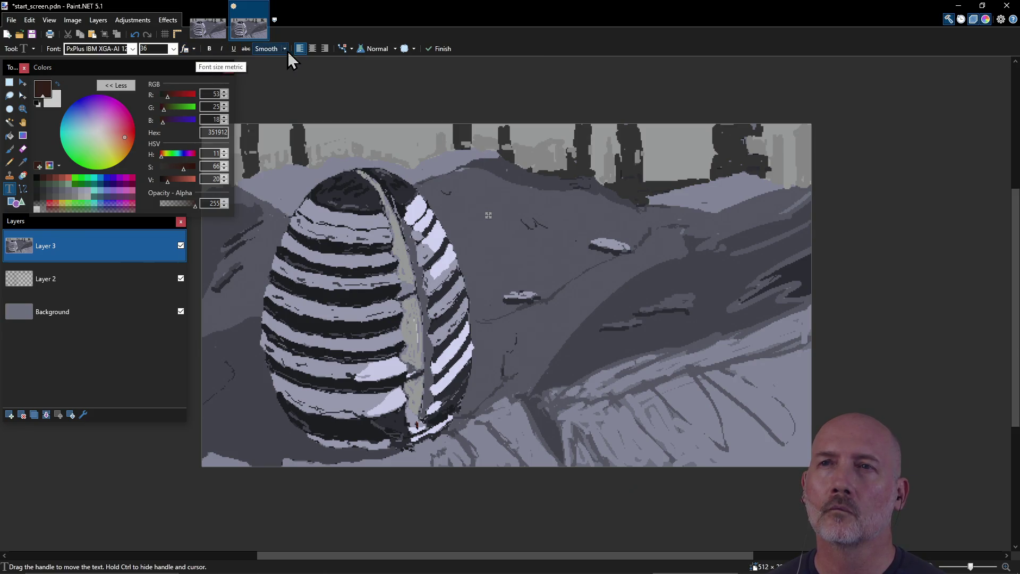
pyautogui.click(352, 49)
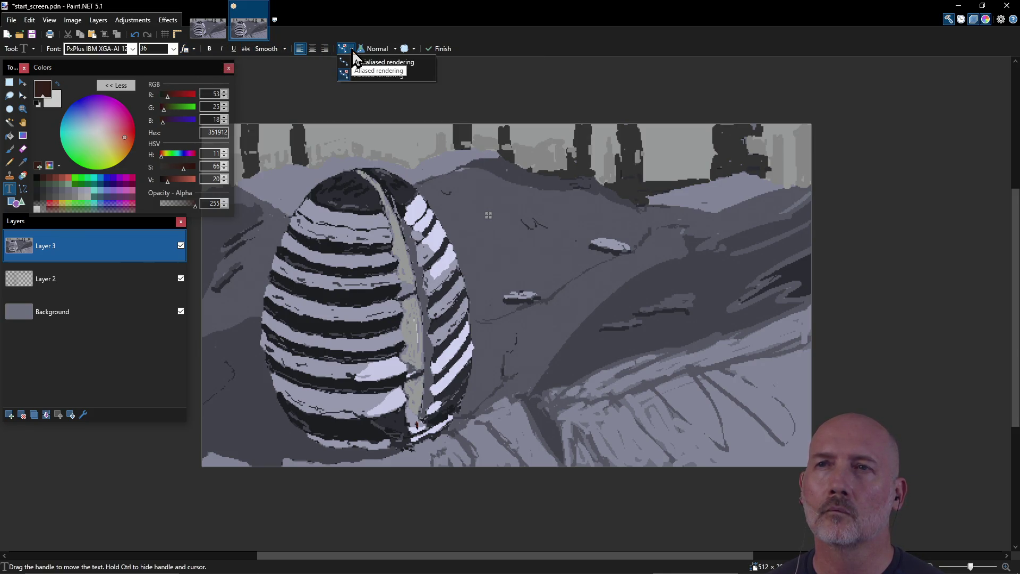
pyautogui.click(375, 62)
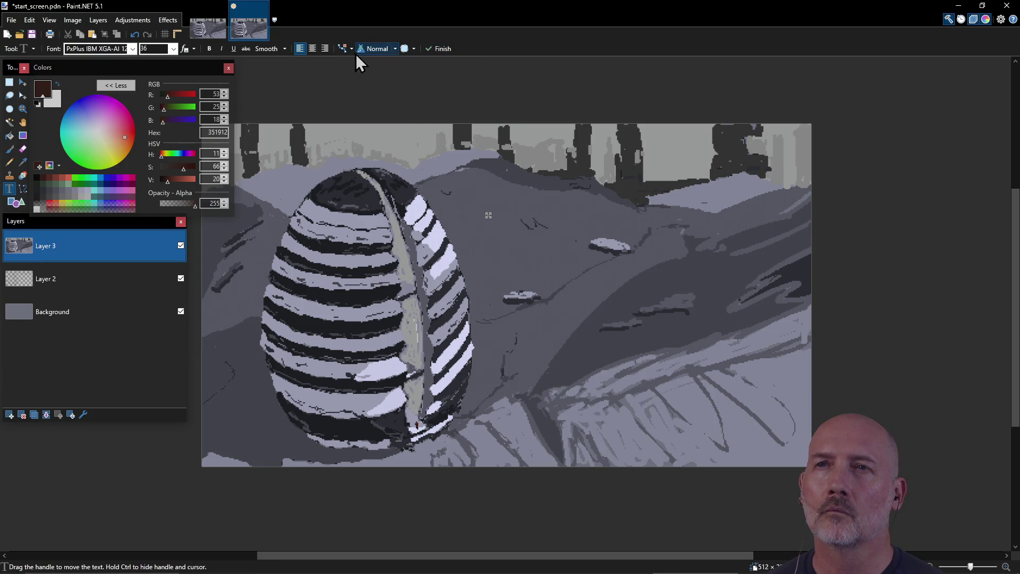
# Switch text rendering to Sharp (Modern) so the trial word Test shows crisp pixel letters.
pyautogui.click(285, 50)
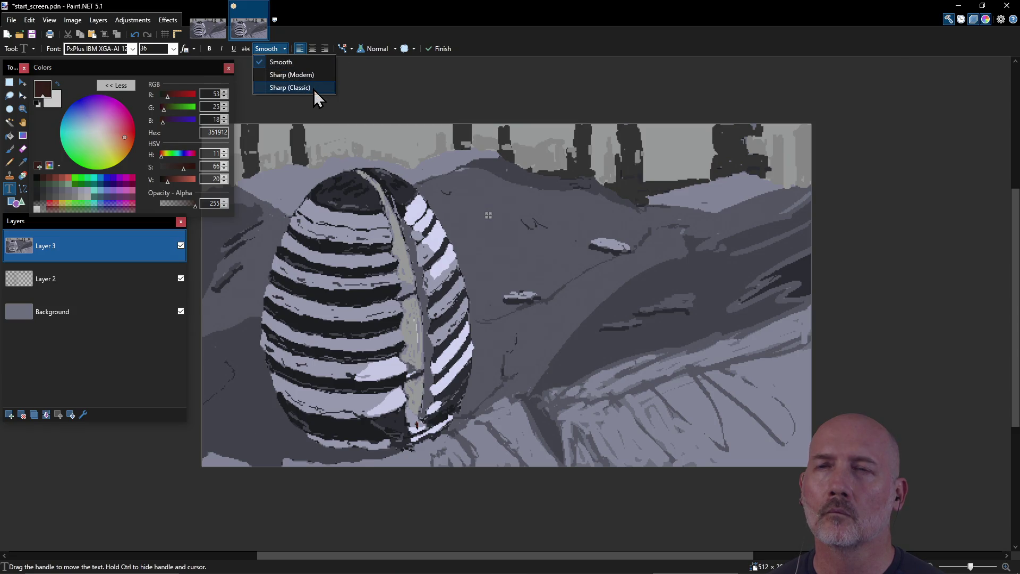
pyautogui.click(307, 75)
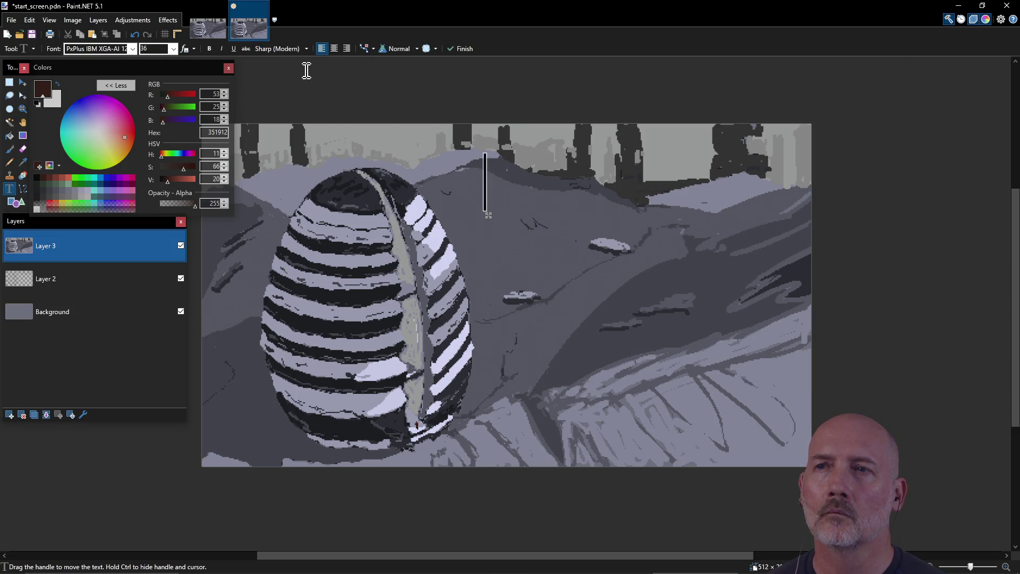
pyautogui.write('Test')
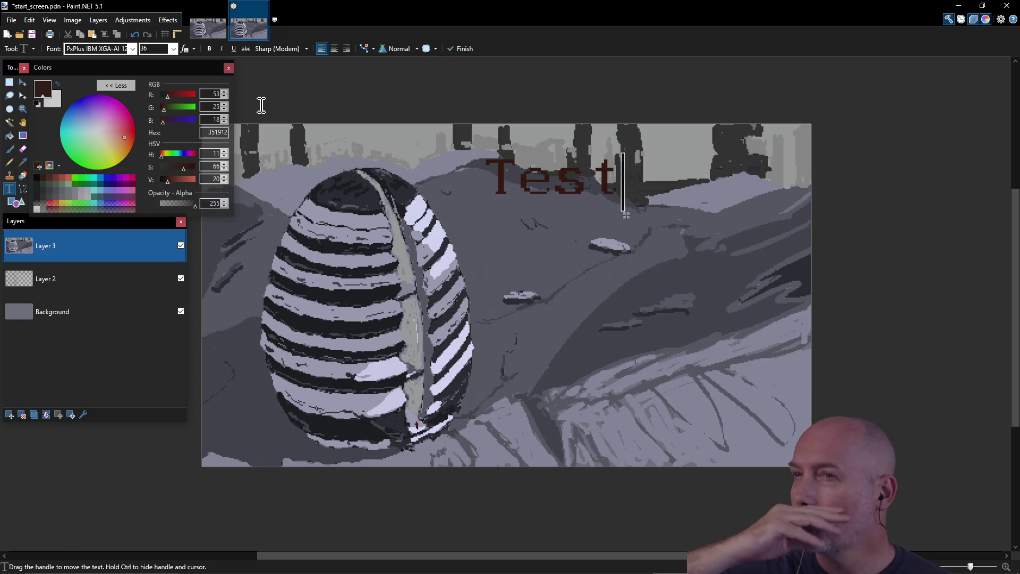
pyautogui.press('BackSpace')
pyautogui.press('BackSpace')
pyautogui.press('BackSpace')
pyautogui.press('BackSpace')
# Erase the trial text and pick orange FF7556 as the text colour.
pyautogui.rightClick(37, 190)
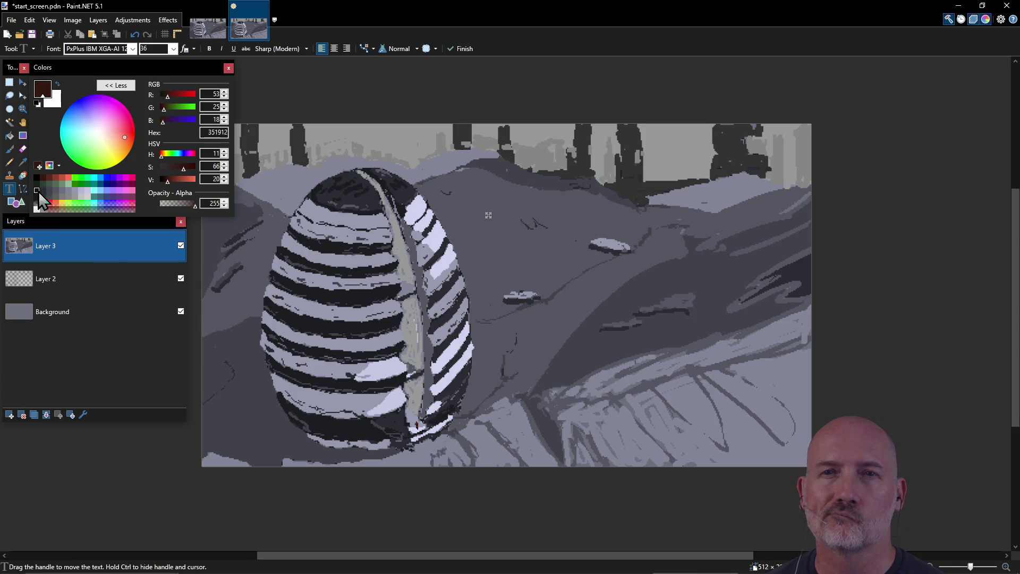
pyautogui.write('Test')
pyautogui.press('BackSpace')
pyautogui.press('BackSpace')
pyautogui.press('BackSpace')
pyautogui.press('BackSpace')
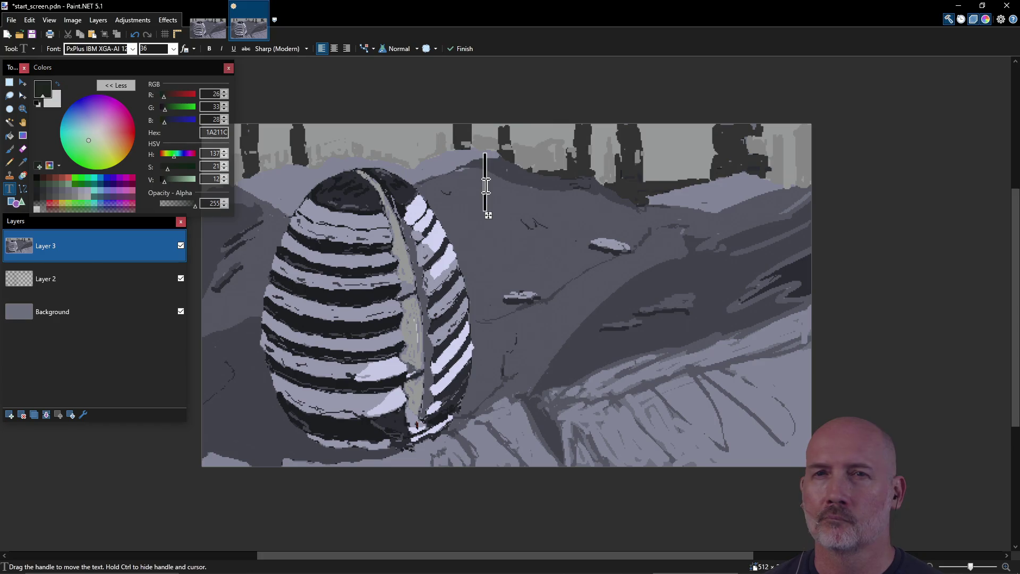
pyautogui.click(69, 182)
pyautogui.write('Test')
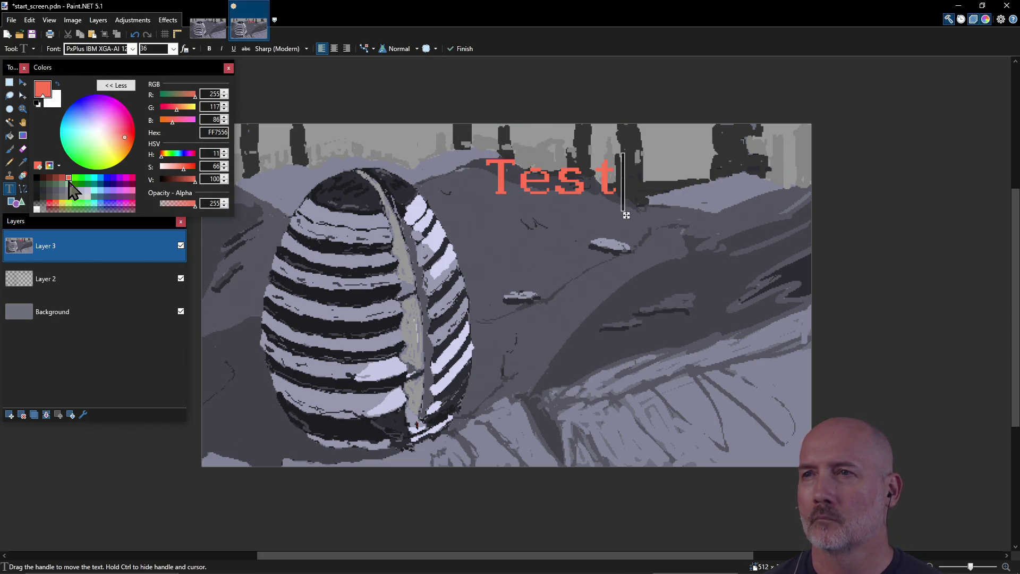
pyautogui.press('BackSpace')
pyautogui.press('BackSpace')
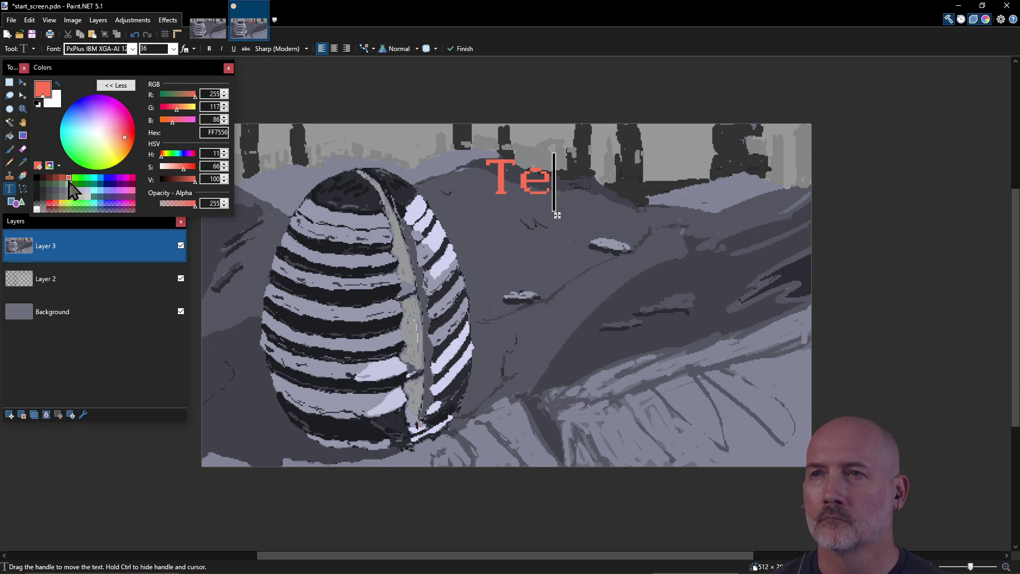
pyautogui.press('BackSpace')
pyautogui.press('BackSpace')
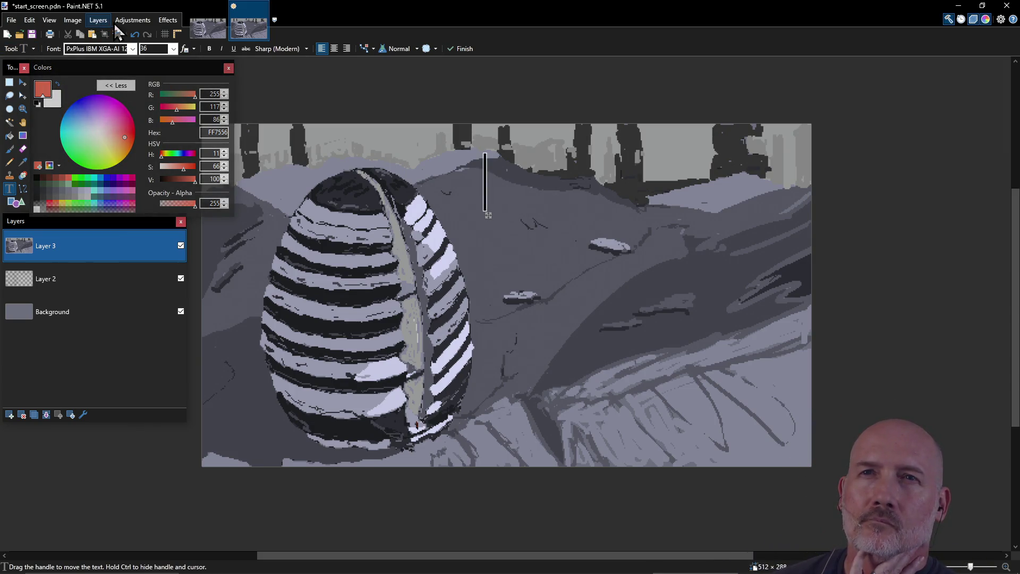
# Glance at the Effects menu, end the empty text entry and add a new empty layer.
pyautogui.click(157, 19)
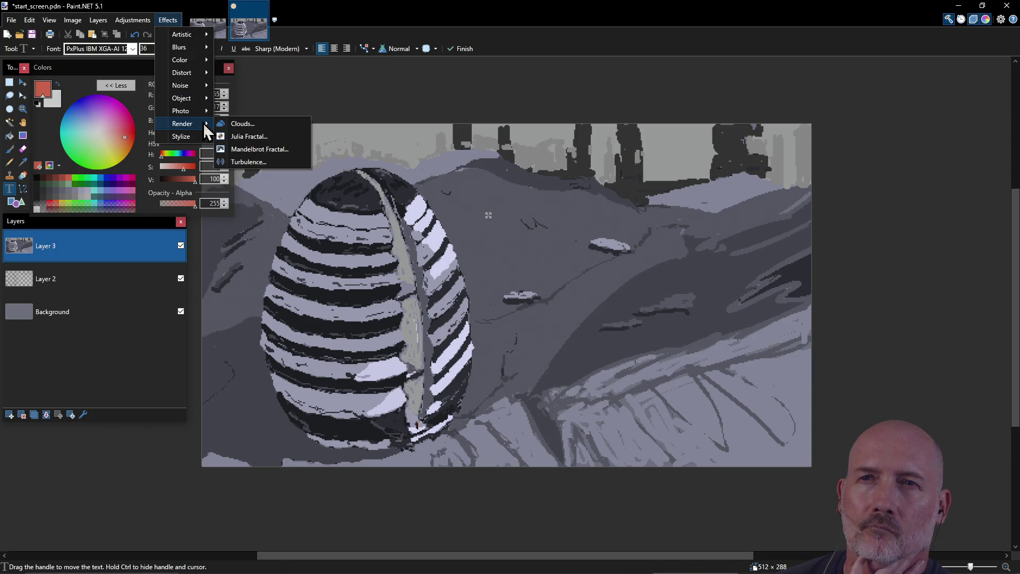
pyautogui.moveTo(182, 136)
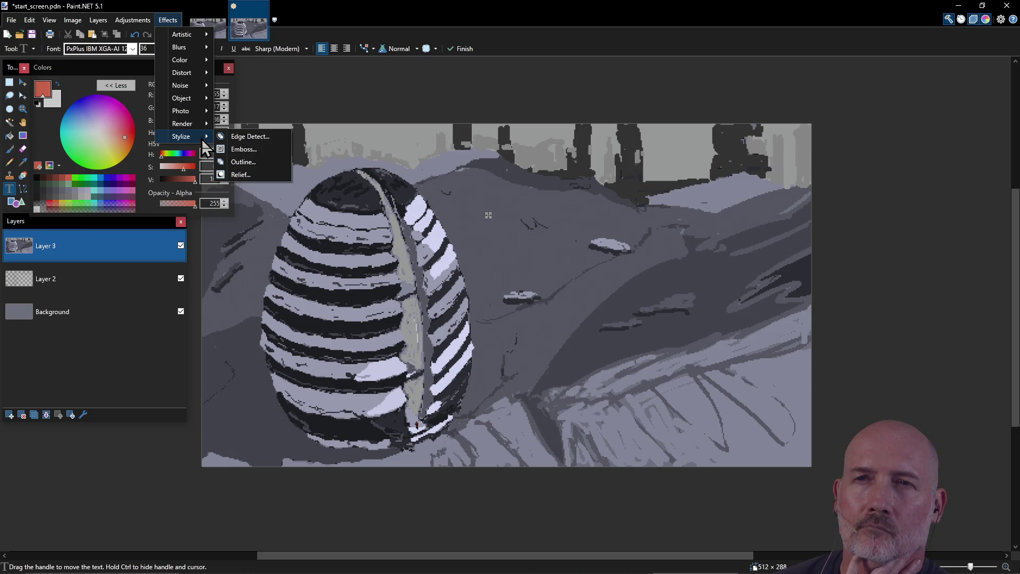
pyautogui.click(168, 21)
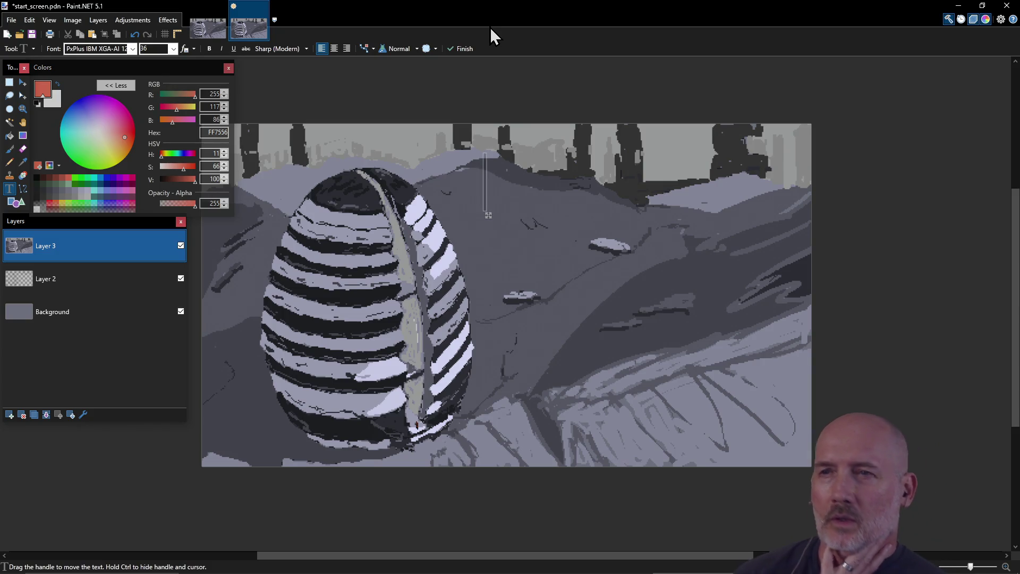
pyautogui.press('Escape')
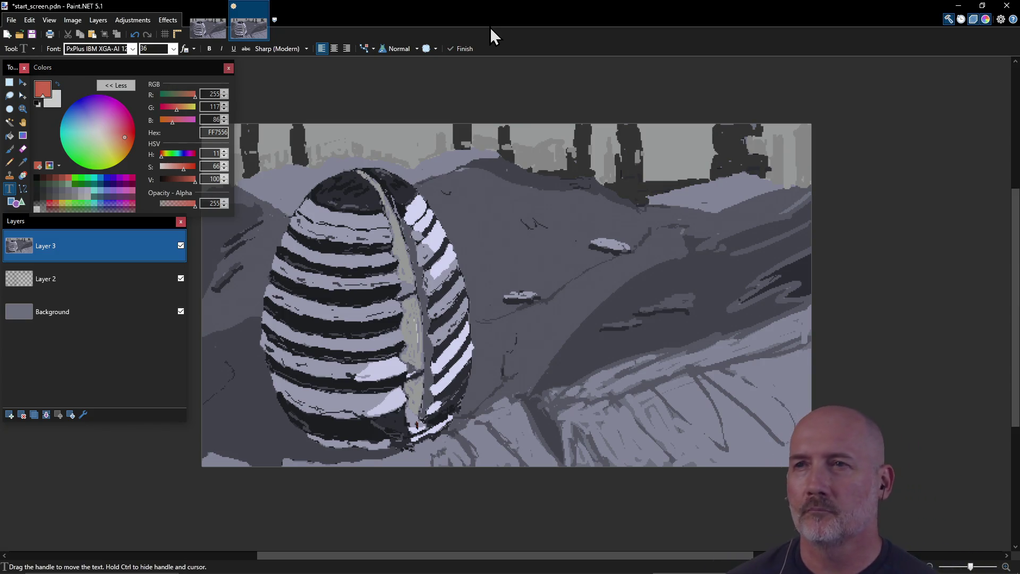
pyautogui.click(10, 414)
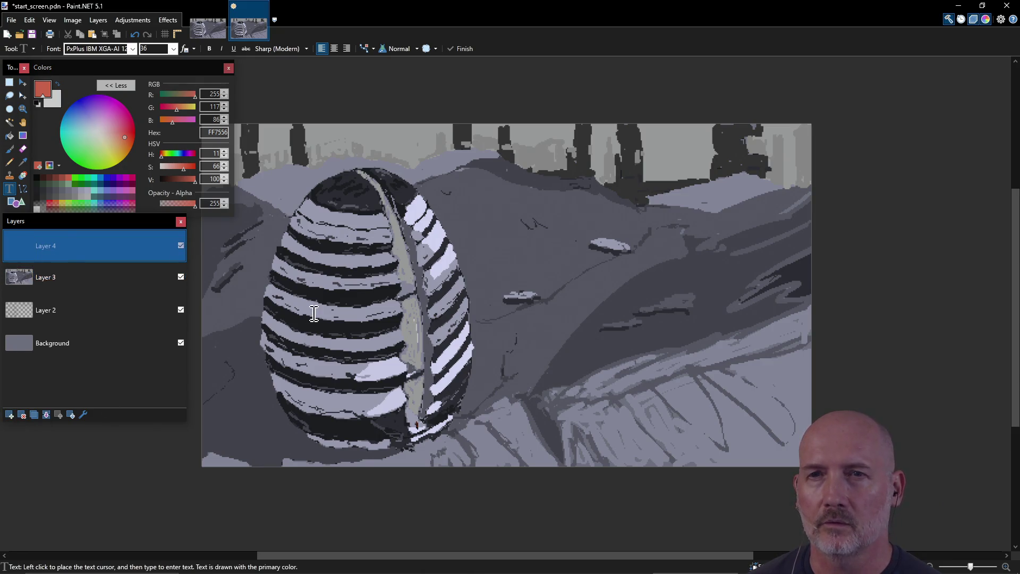
# Rename the new top layer to Text in Layer Properties.
pyautogui.doubleClick(45, 253)
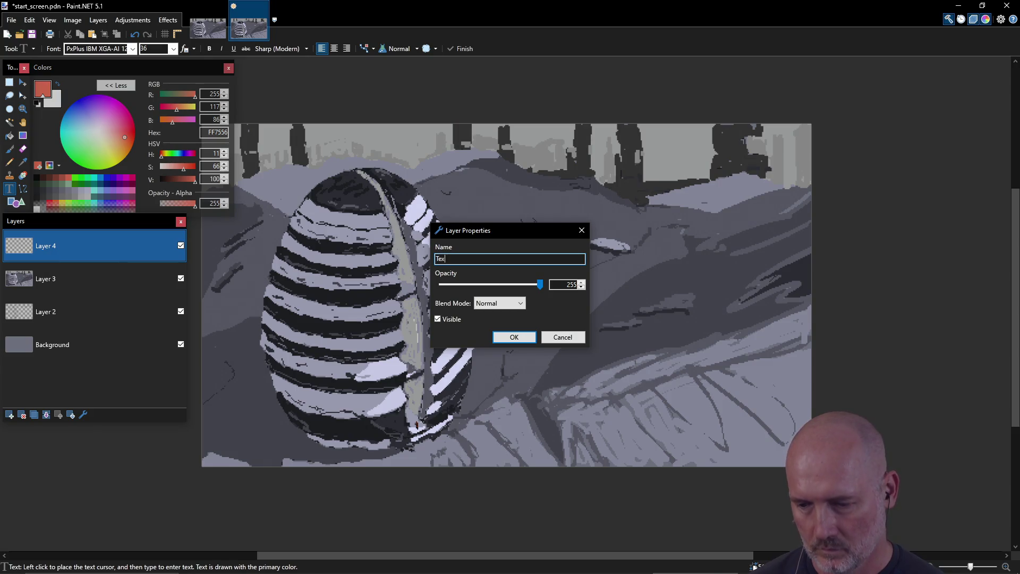
pyautogui.press('Return')
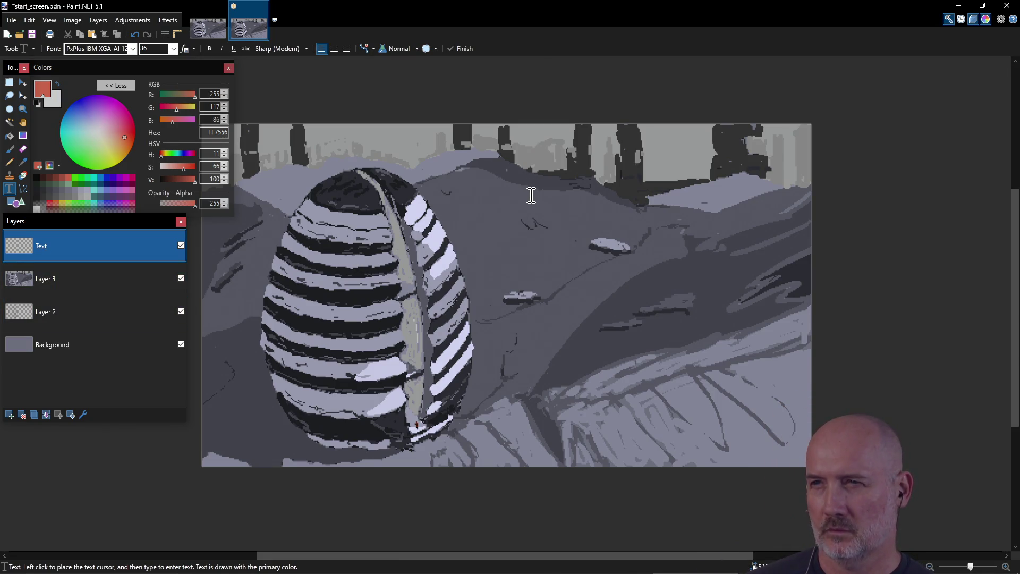
# Type the orange words Test Font in the sky and commit them by switching to Move Selected Pixels.
pyautogui.click(521, 196)
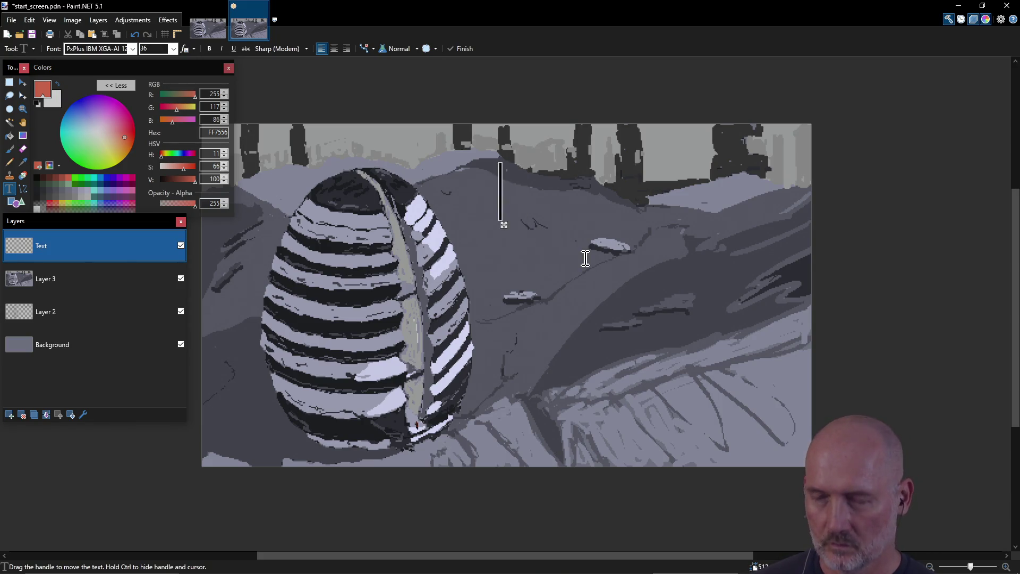
pyautogui.write('Test')
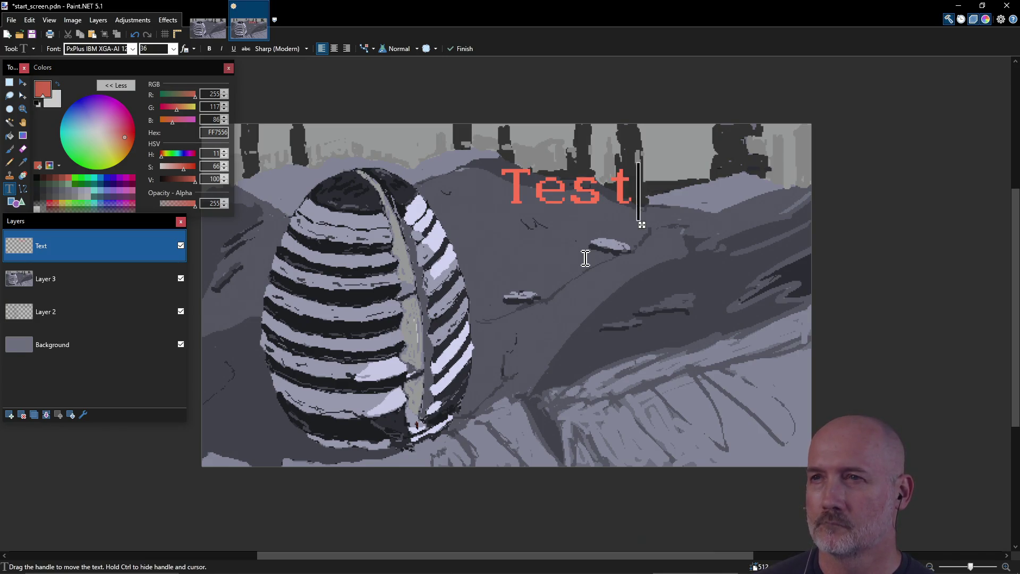
pyautogui.write(' Font')
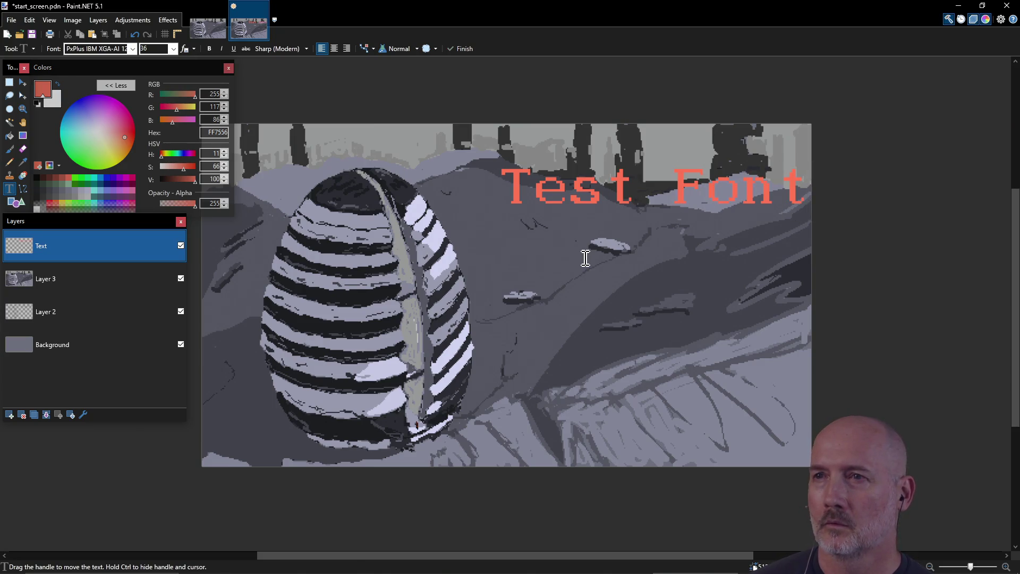
pyautogui.click(22, 83)
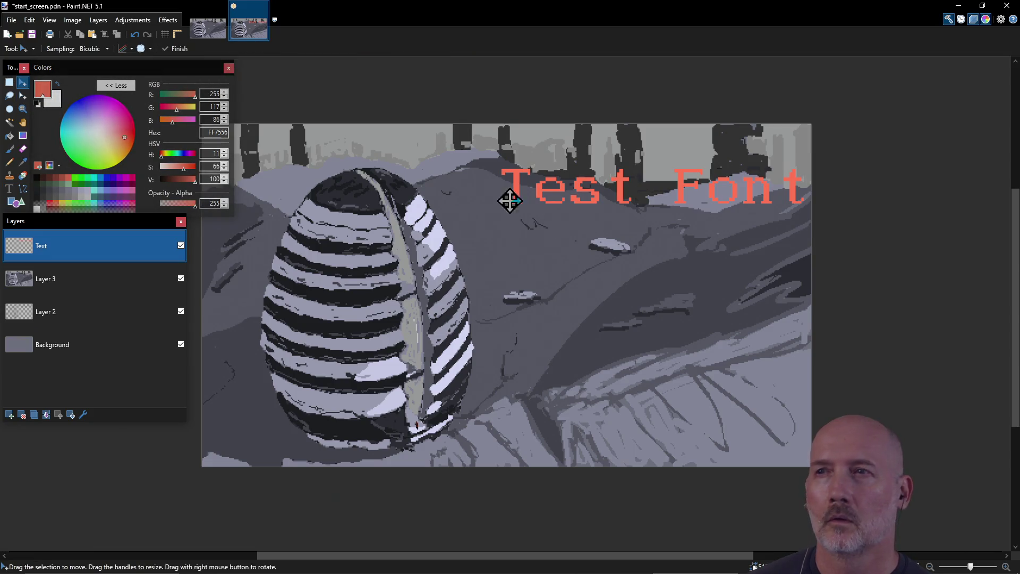
# Drag the Test Font words left into the image, nudge them slightly, then browse Stylize effects.
pyautogui.moveTo(658, 205); pyautogui.dragTo(609, 206)
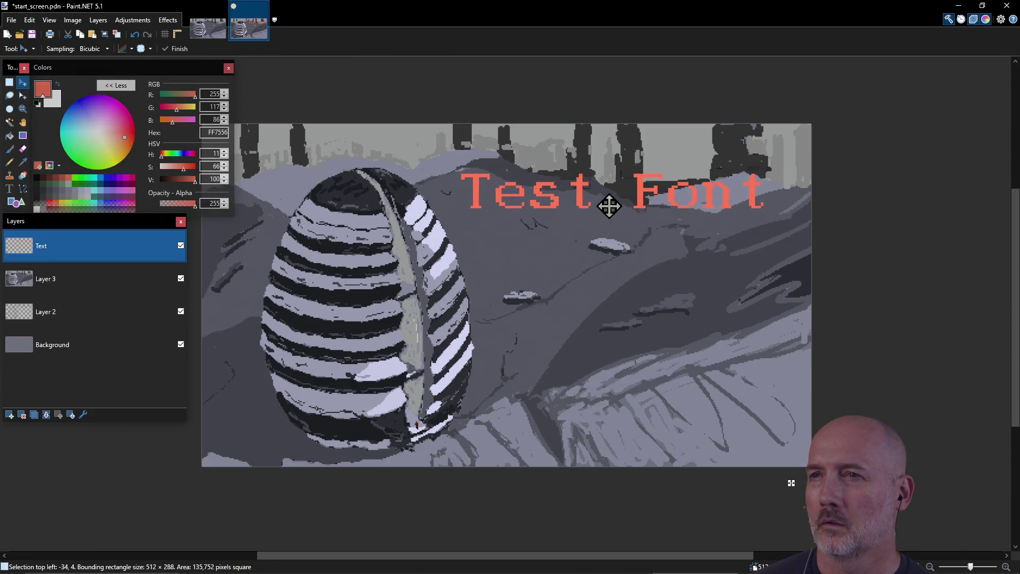
pyautogui.moveTo(609, 207); pyautogui.dragTo(610, 201)
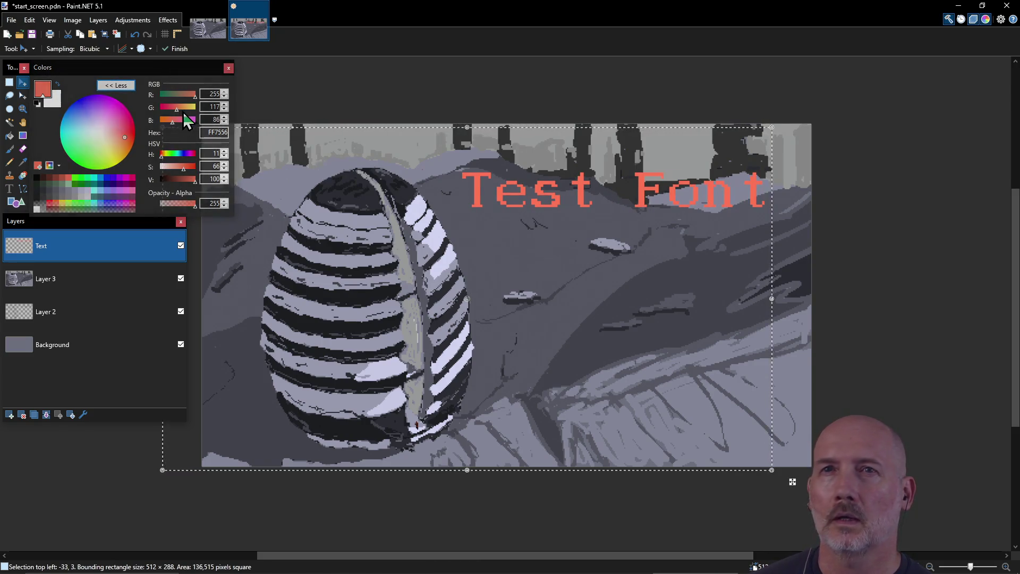
pyautogui.click(167, 19)
pyautogui.moveTo(181, 136)
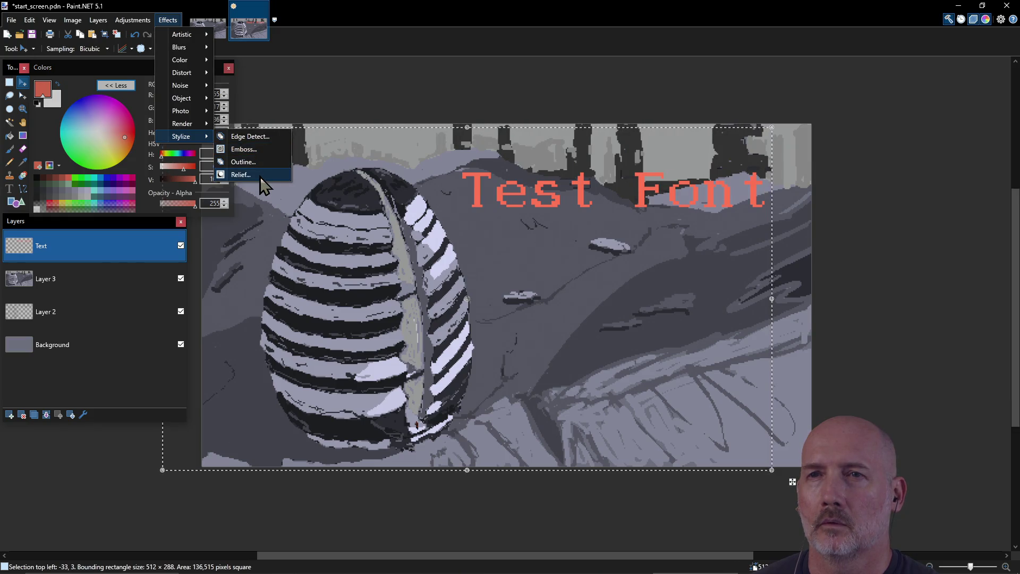
pyautogui.click(263, 175)
pyautogui.moveTo(484, 285)
pyautogui.mouseDown()
pyautogui.moveTo(446, 292)
pyautogui.moveTo(503, 264)
pyautogui.moveTo(472, 309)
pyautogui.mouseUp()
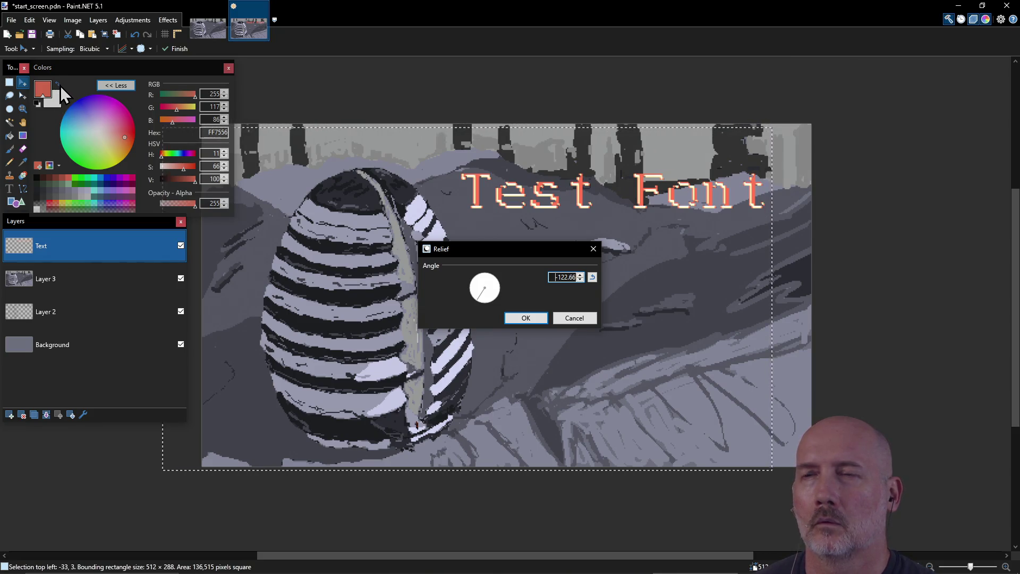
pyautogui.moveTo(479, 298)
pyautogui.mouseDown()
pyautogui.moveTo(512, 289)
pyautogui.moveTo(510, 278)
pyautogui.moveTo(475, 272)
pyautogui.moveTo(465, 305)
pyautogui.mouseUp()
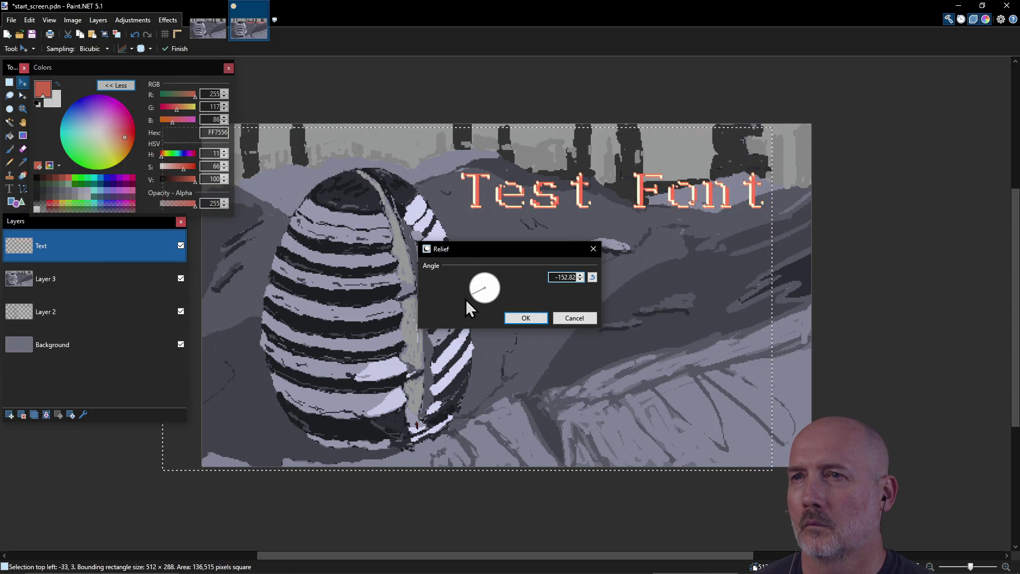
pyautogui.click(572, 319)
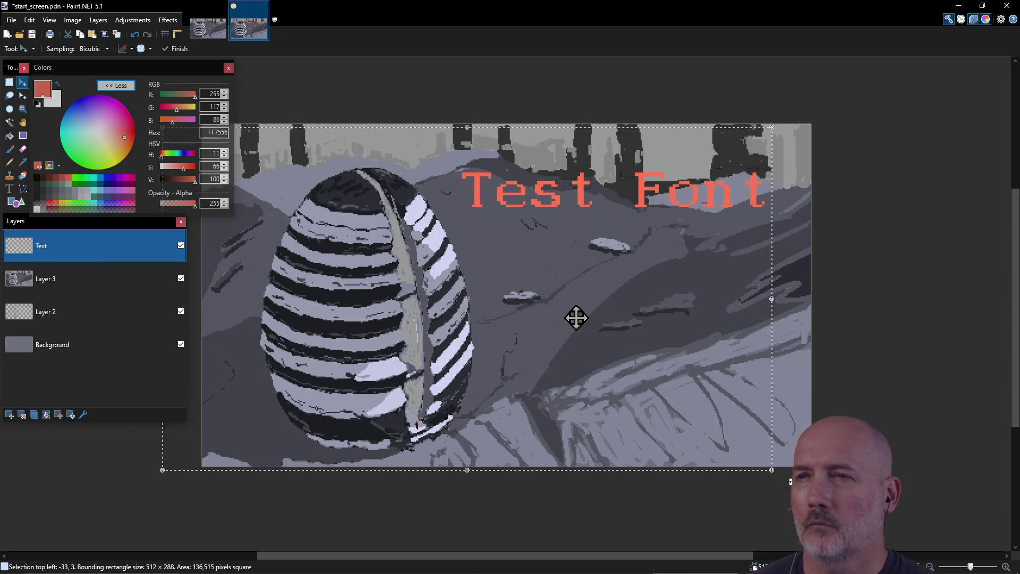
pyautogui.click(53, 99)
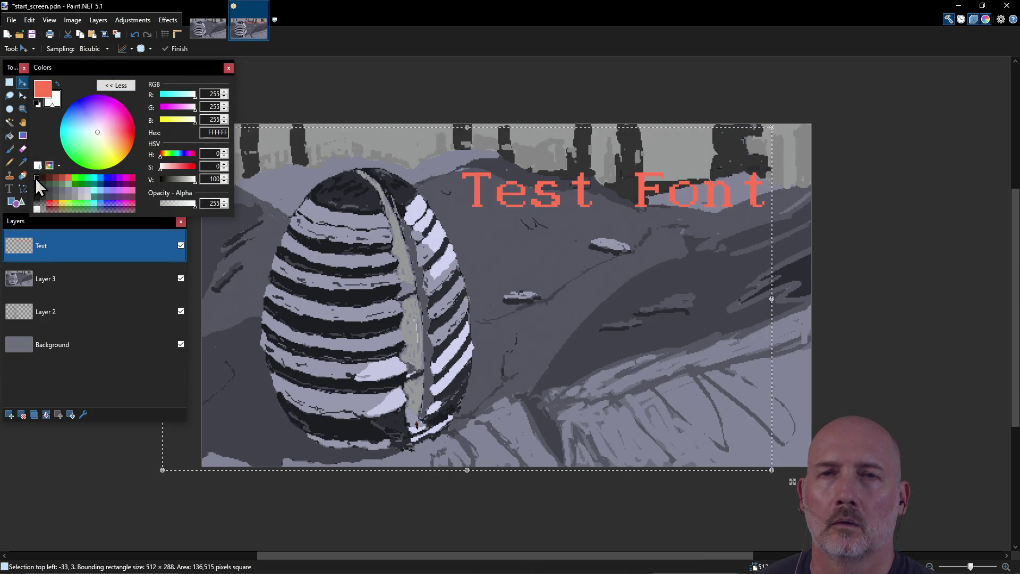
# Set the secondary colour to dark brown 351912 and bring up the Relief effect settings.
pyautogui.click(41, 178)
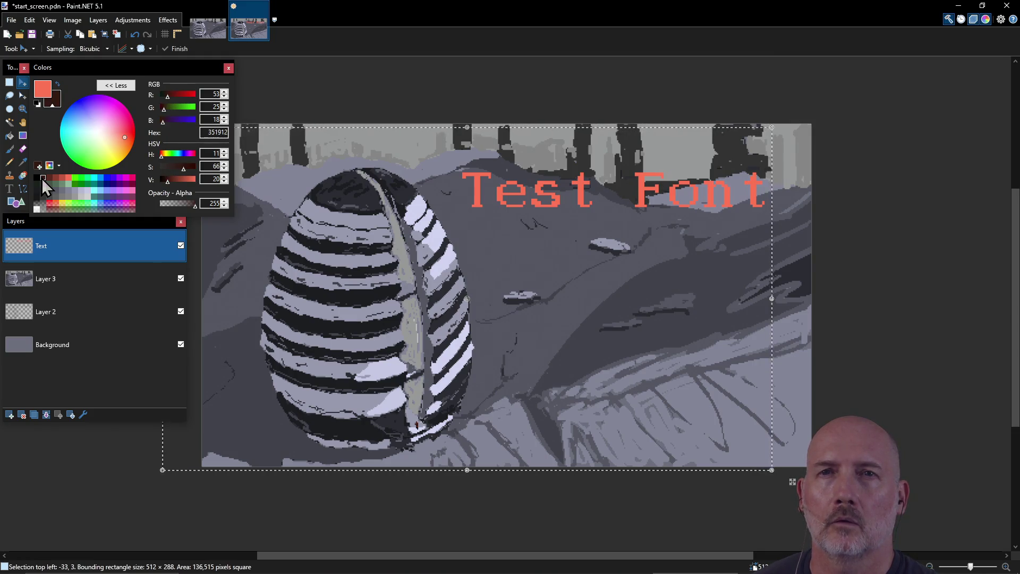
pyautogui.click(168, 20)
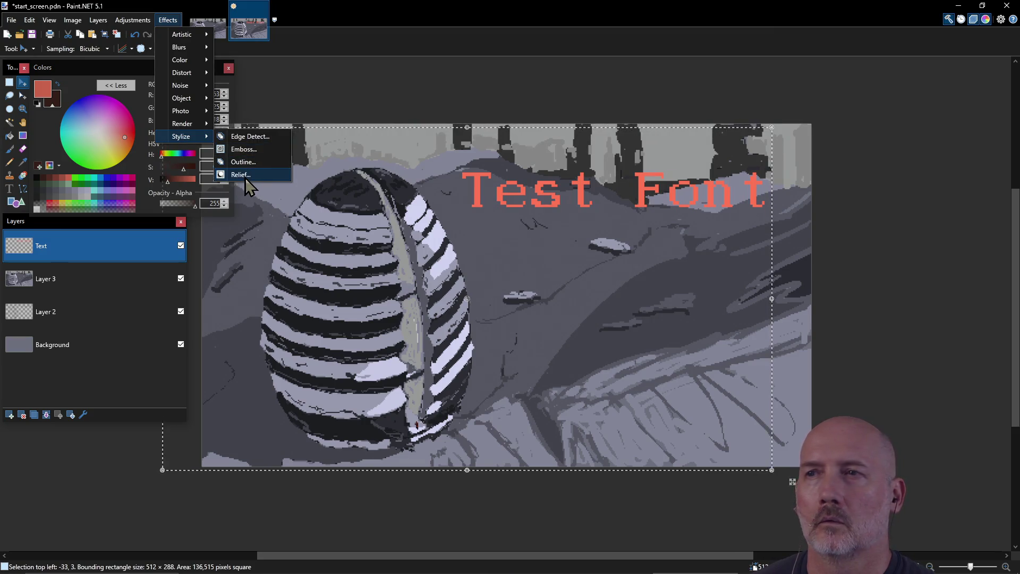
pyautogui.moveTo(182, 137)
pyautogui.click(245, 177)
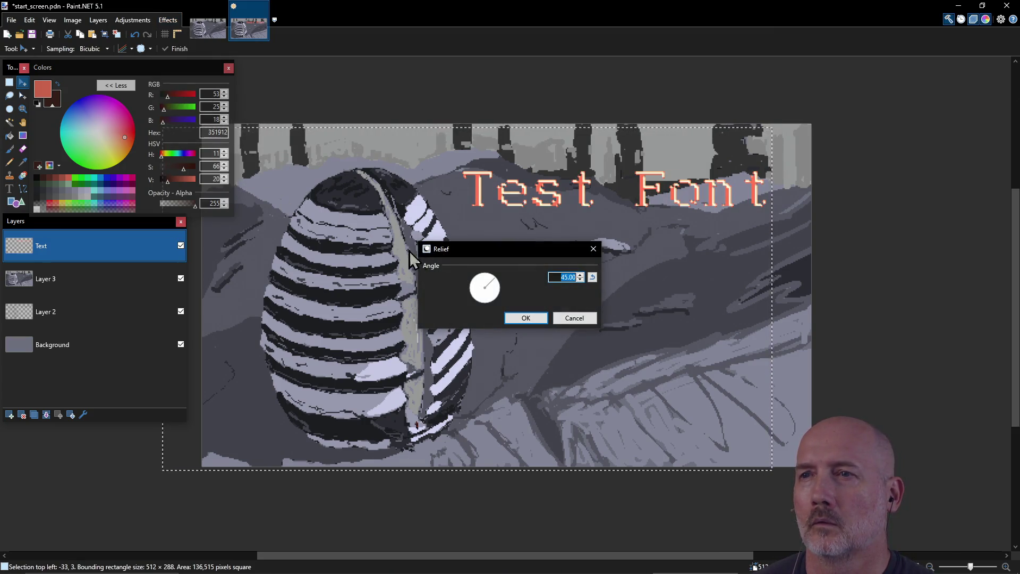
# Adjust the Relief lighting angle, cancel the effect and delete the Test Font words.
pyautogui.moveTo(502, 296); pyautogui.dragTo(496, 299)
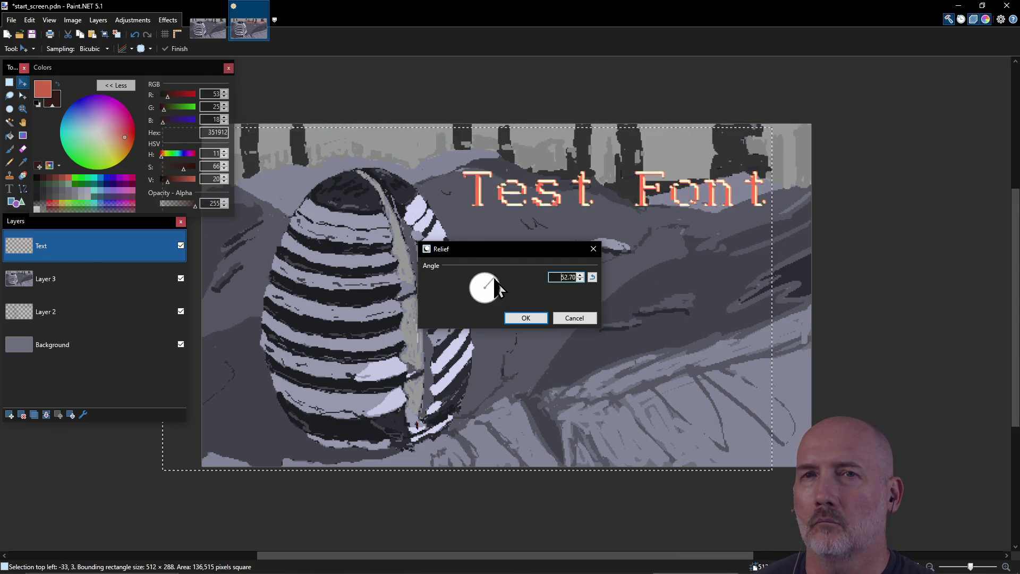
pyautogui.click(571, 318)
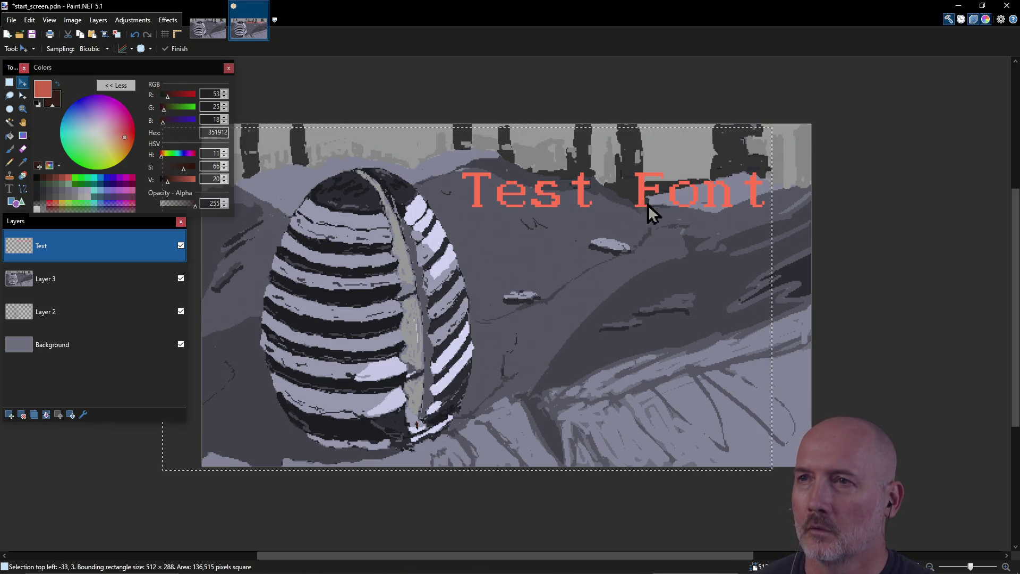
pyautogui.press('Delete')
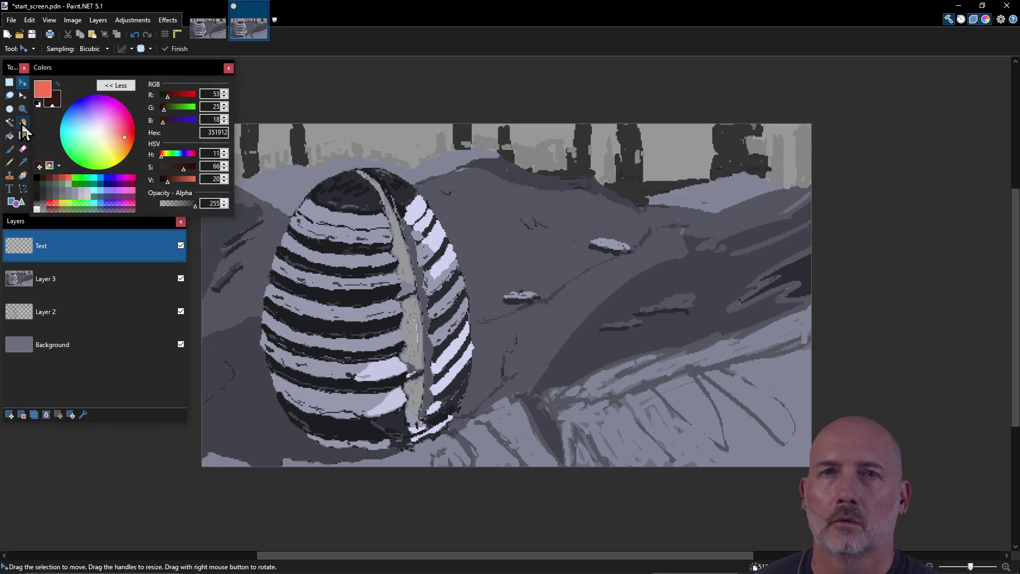
# Retype Test Font in coral nearer the top centre with the Text tool, then browse the Effects menu.
pyautogui.click(10, 189)
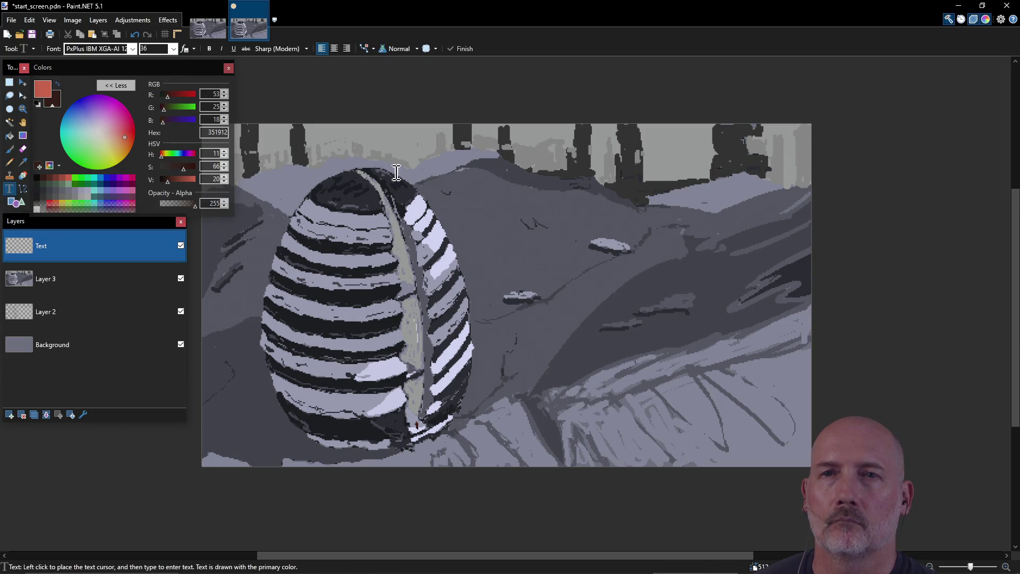
pyautogui.click(500, 195)
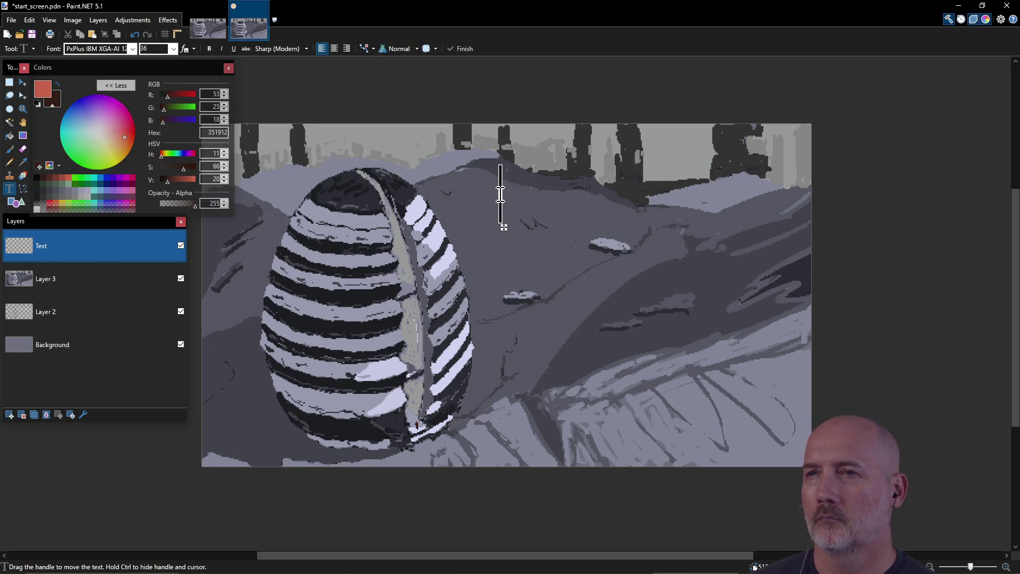
pyautogui.write('Test Font')
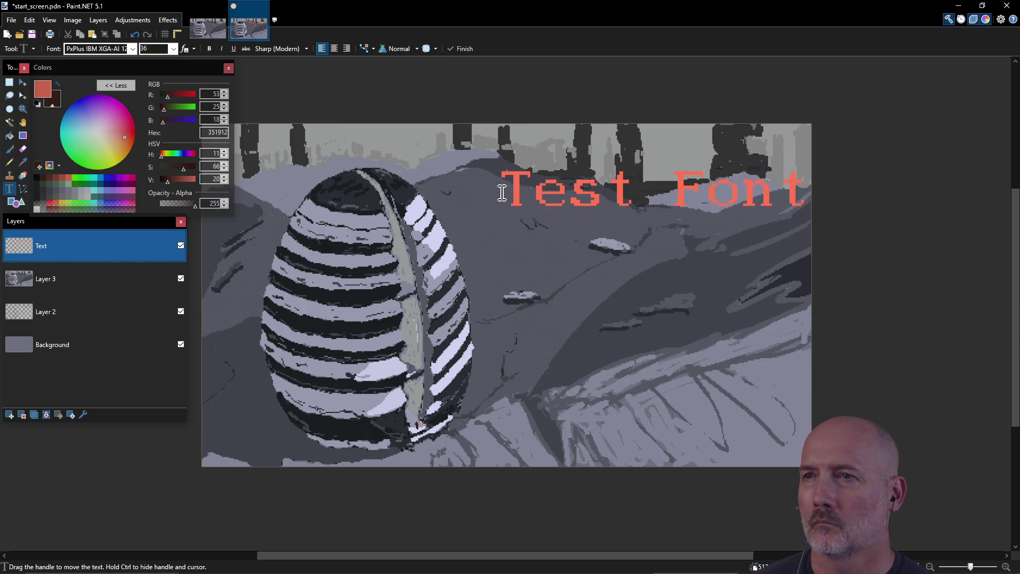
pyautogui.press('Escape')
pyautogui.click(464, 182)
pyautogui.write('Test ')
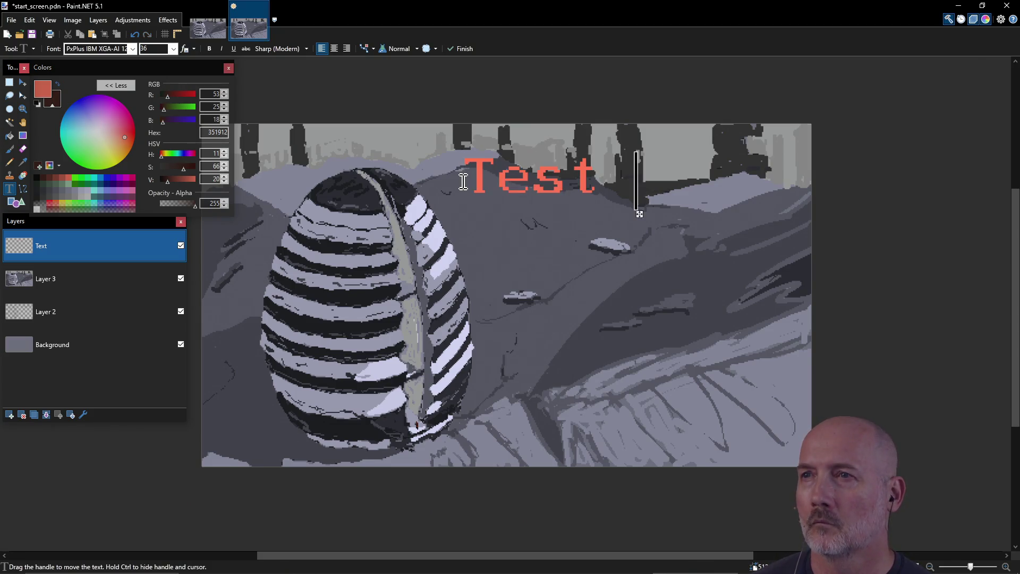
pyautogui.write('Font')
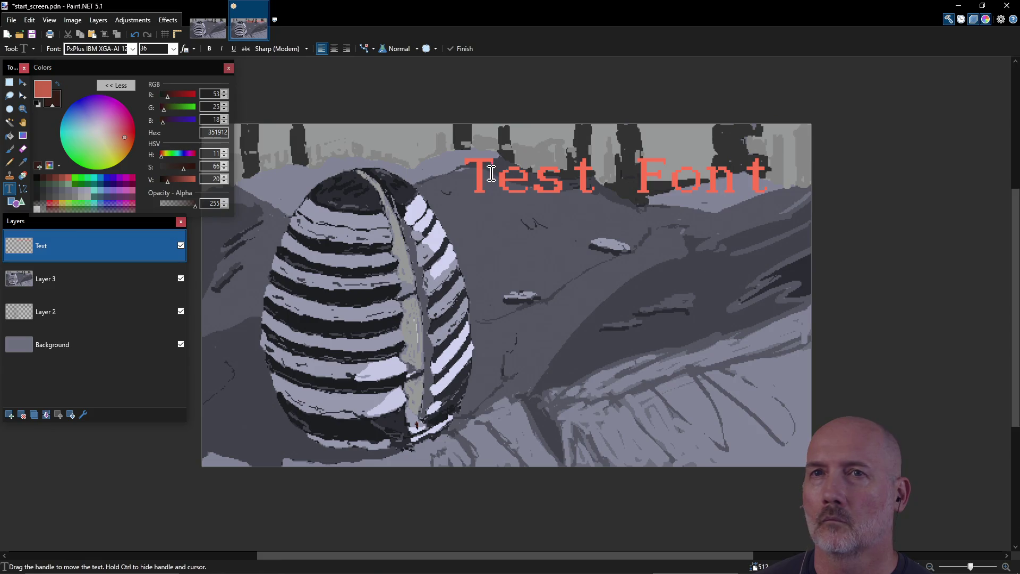
pyautogui.click(166, 23)
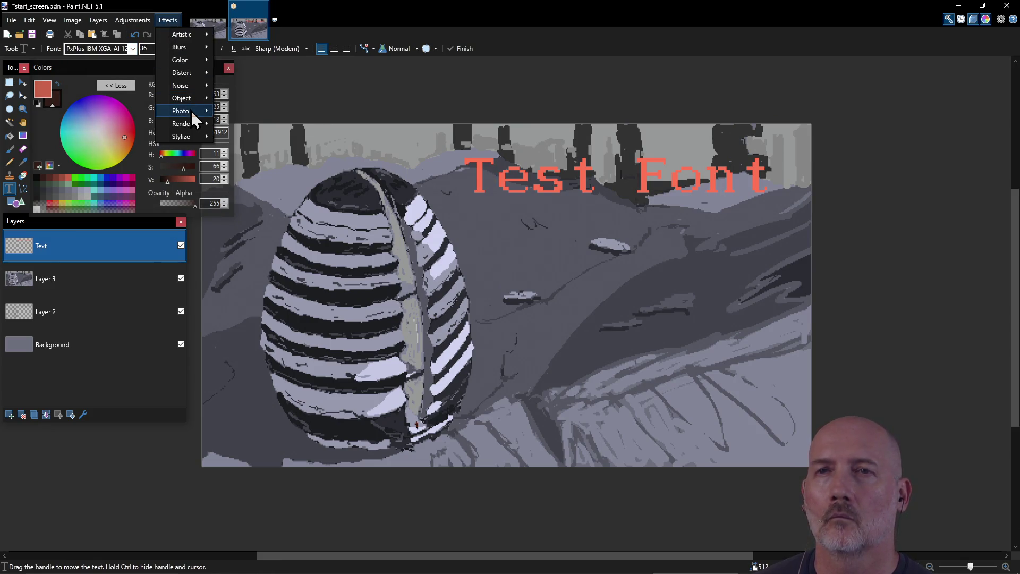
pyautogui.moveTo(182, 136)
pyautogui.click(241, 161)
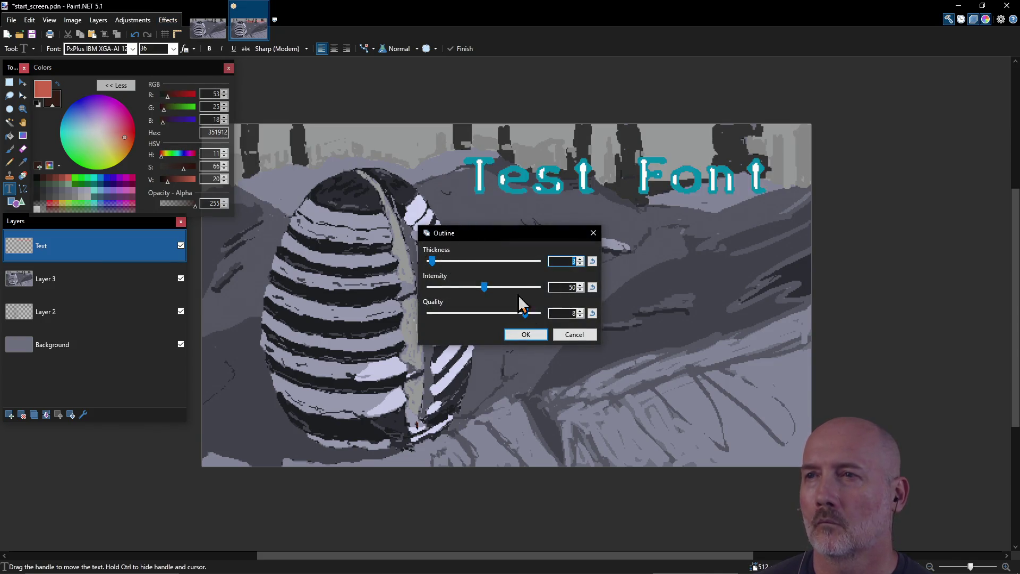
pyautogui.click(574, 335)
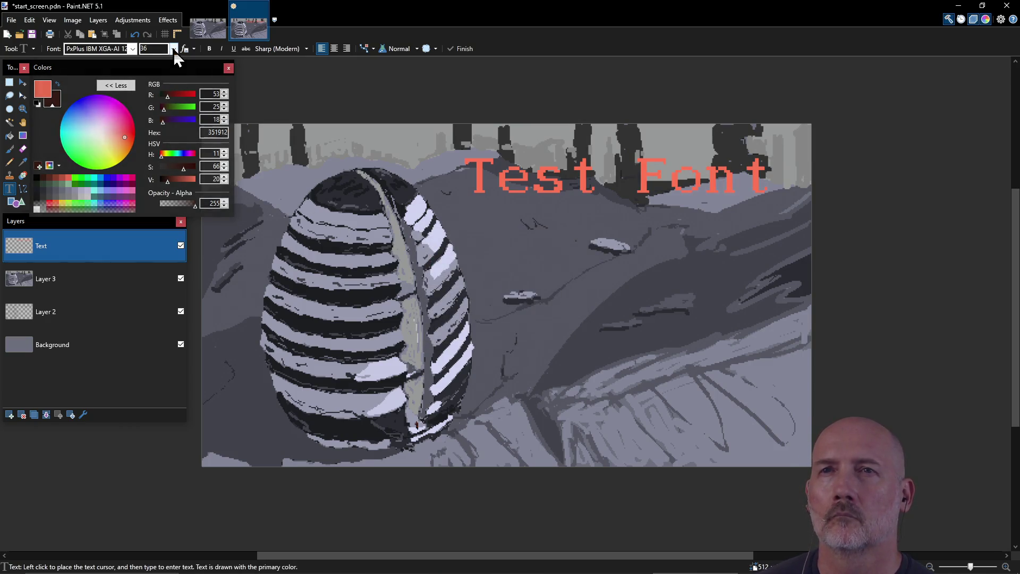
pyautogui.click(167, 20)
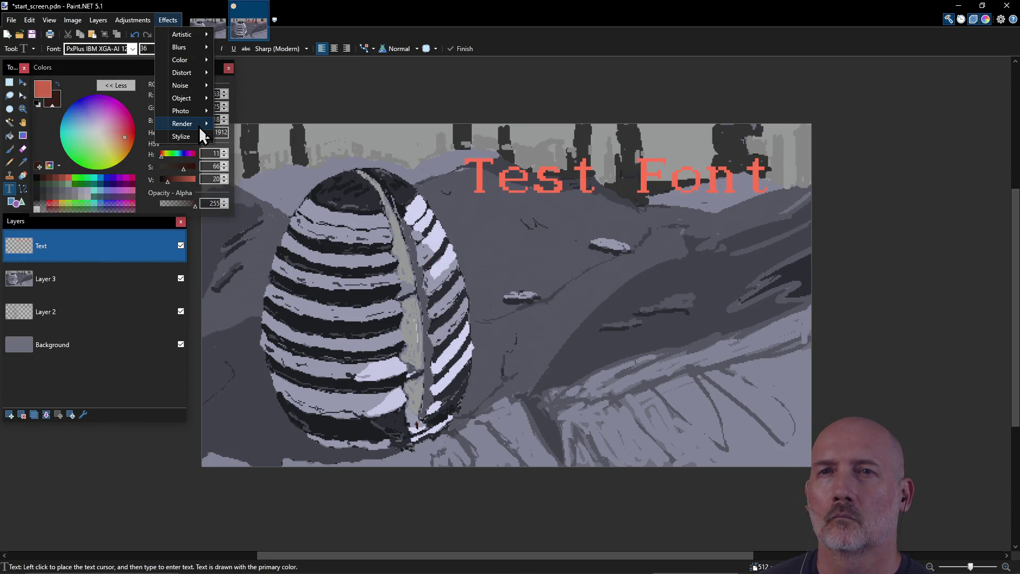
pyautogui.moveTo(181, 136)
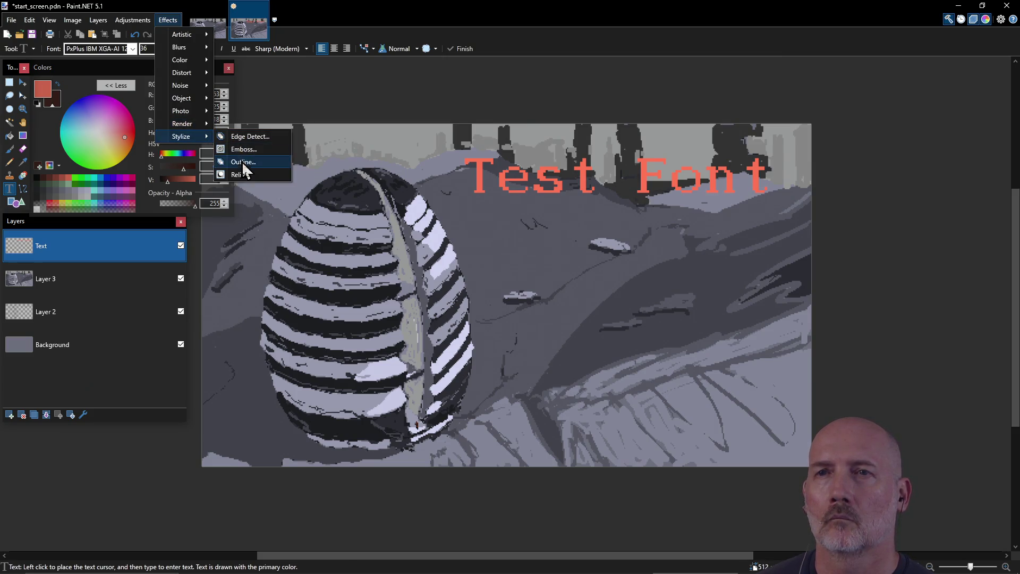
pyautogui.click(239, 174)
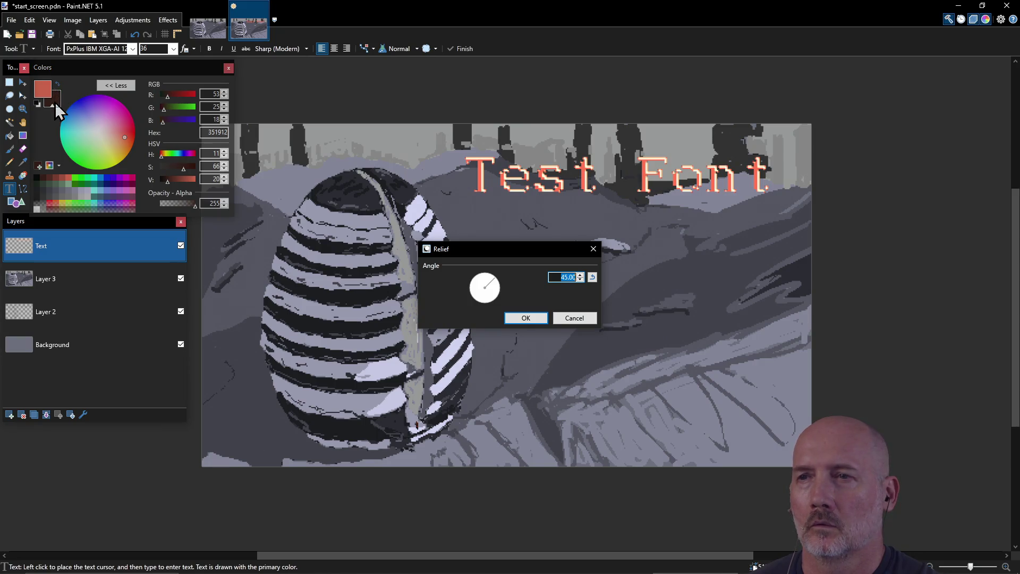
pyautogui.moveTo(488, 292)
pyautogui.mouseDown()
pyautogui.moveTo(522, 292)
pyautogui.moveTo(482, 277)
pyautogui.mouseUp()
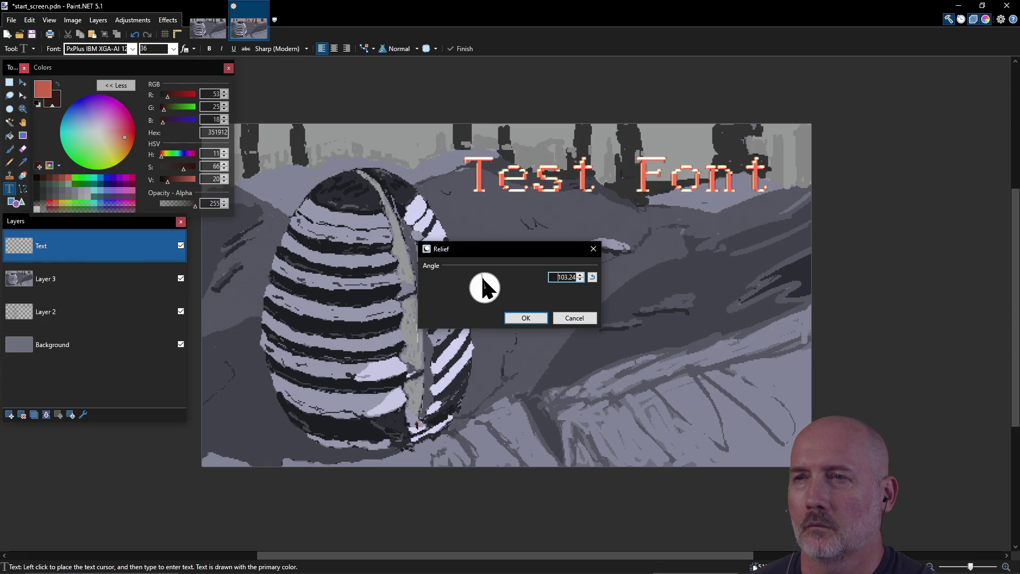
pyautogui.click(586, 321)
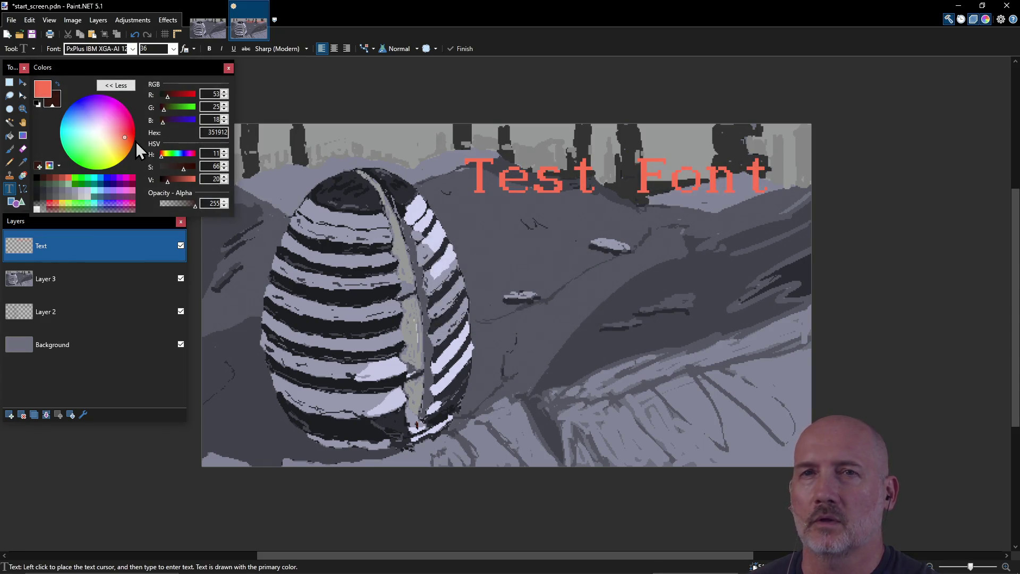
# Reset the colours to black and white, then swap so white is primary and black secondary.
pyautogui.click(43, 93)
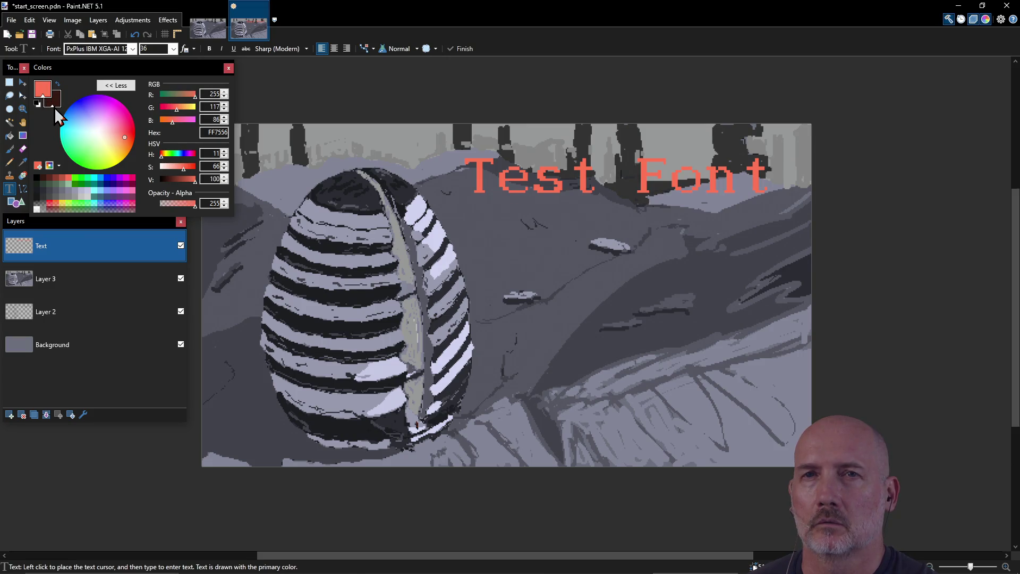
pyautogui.click(53, 104)
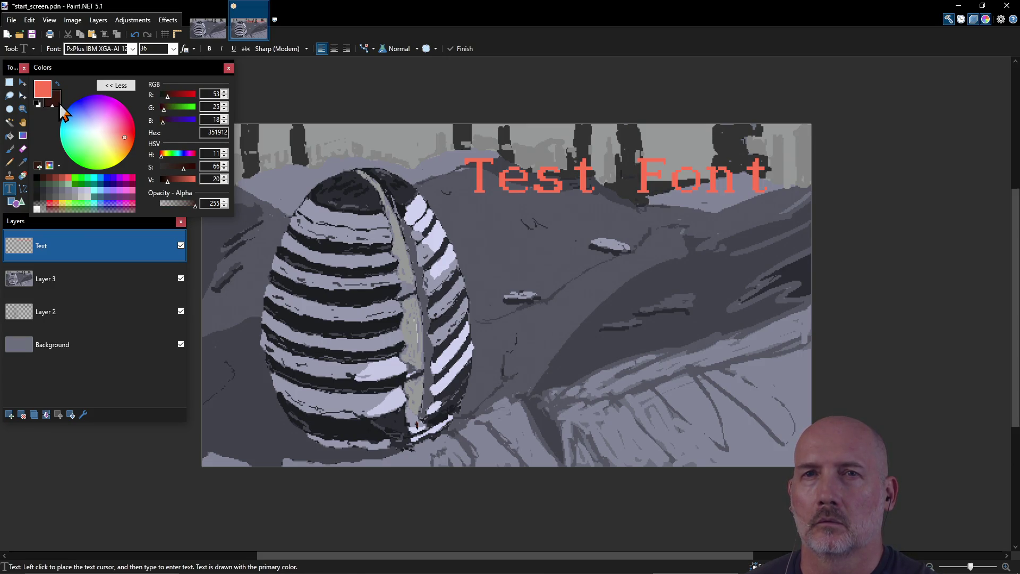
pyautogui.click(36, 104)
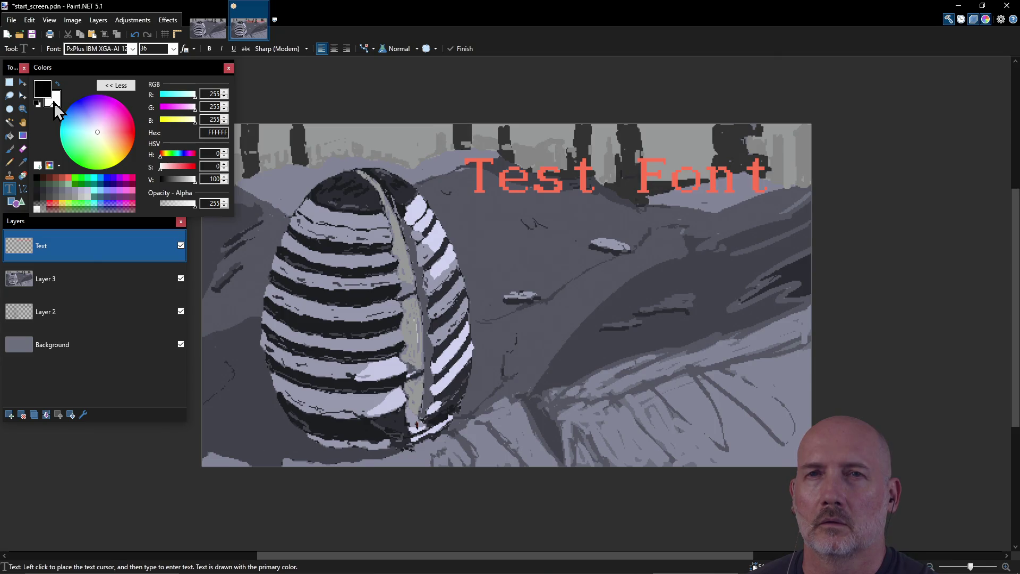
pyautogui.click(57, 83)
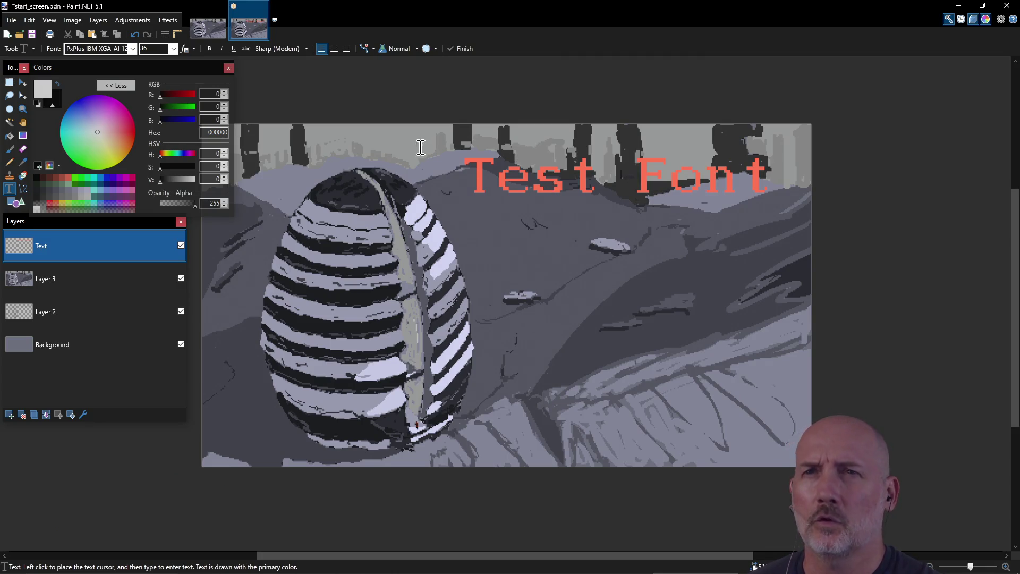
pyautogui.click(168, 20)
pyautogui.moveTo(182, 136)
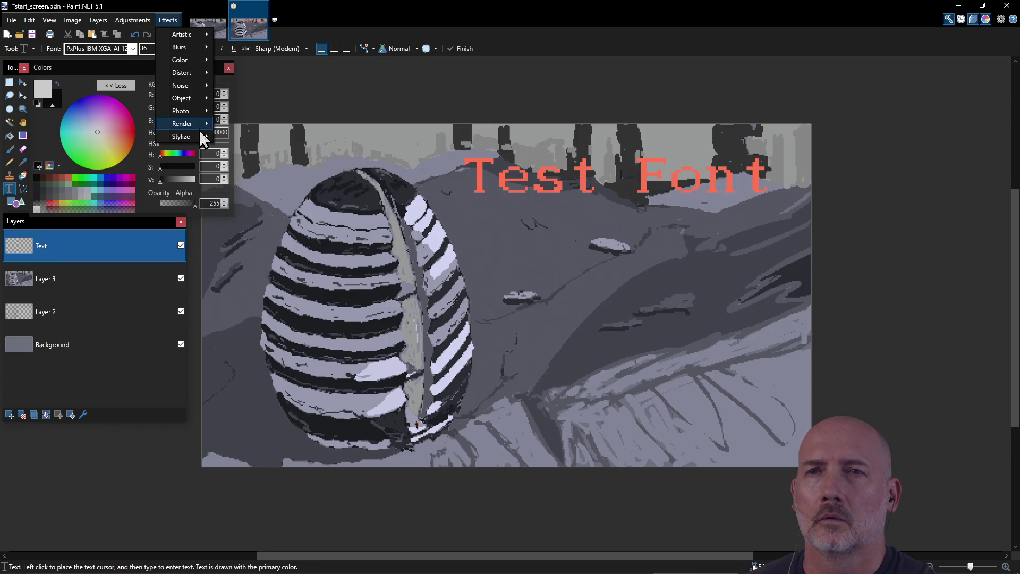
pyautogui.click(266, 172)
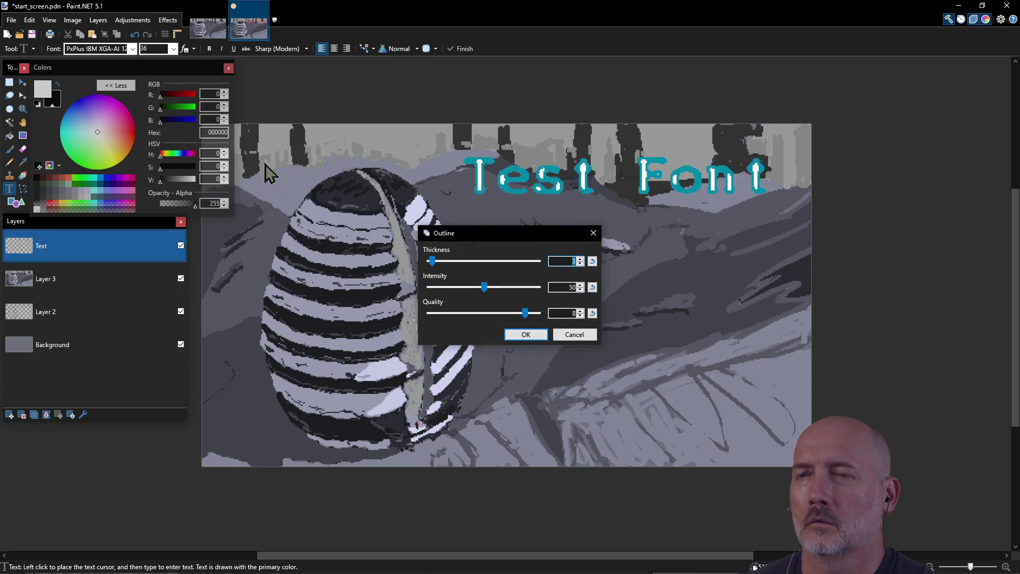
pyautogui.click(565, 336)
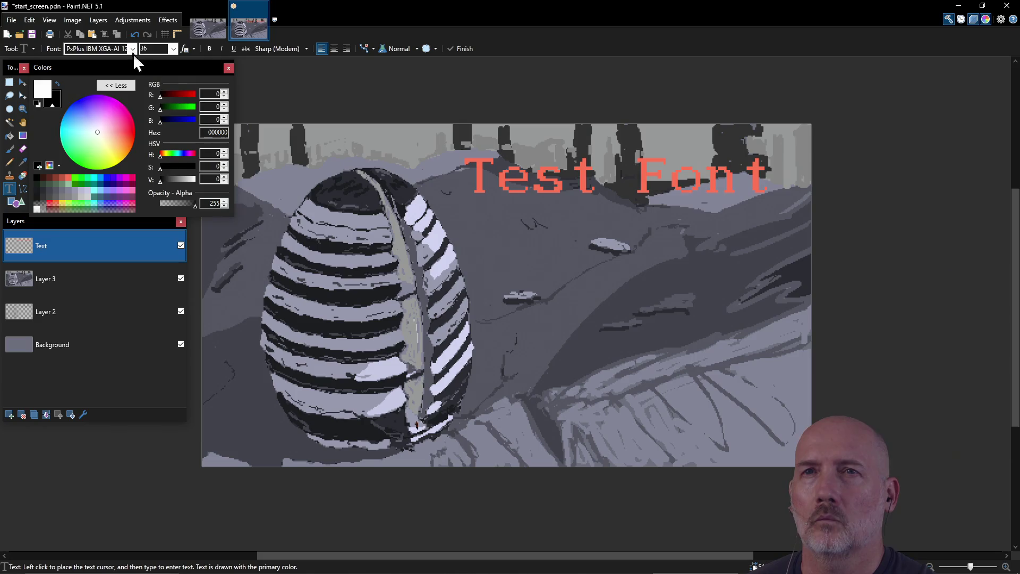
pyautogui.click(168, 21)
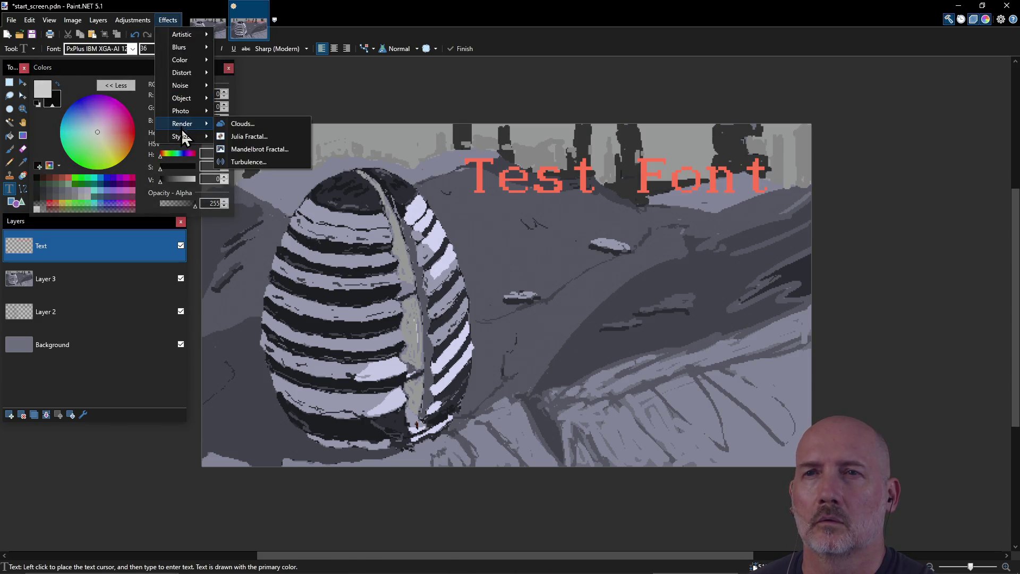
pyautogui.moveTo(180, 136)
pyautogui.click(242, 175)
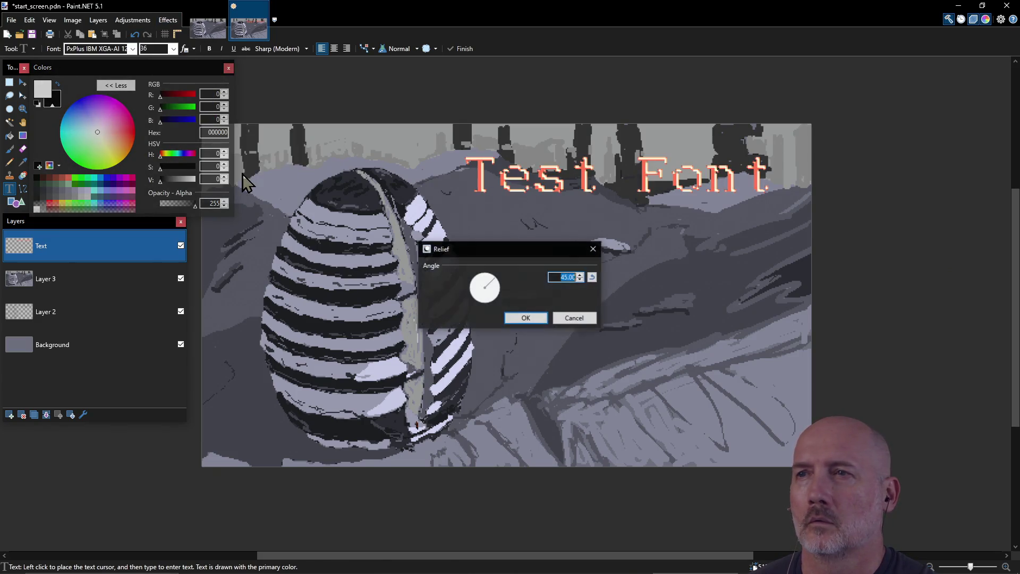
pyautogui.click(574, 318)
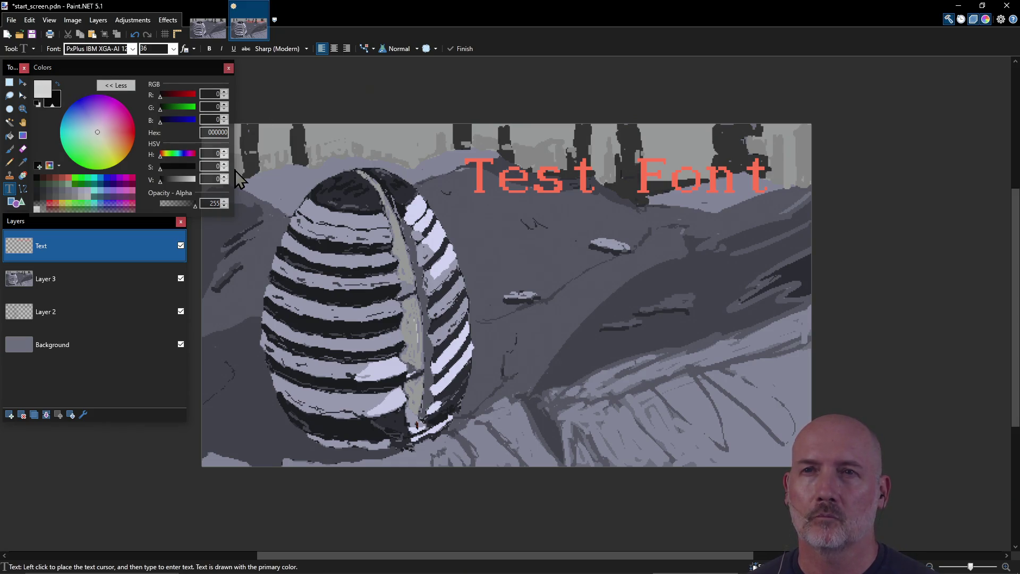
# Preview Edge Detect on the text at reduced strength, then discard it.
pyautogui.click(168, 19)
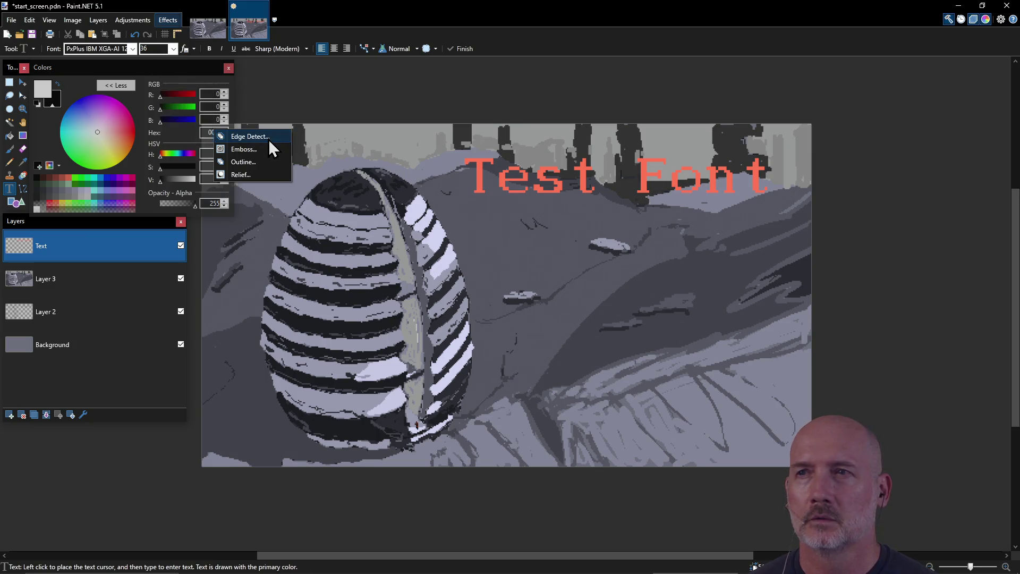
pyautogui.click(248, 137)
pyautogui.moveTo(482, 258); pyautogui.dragTo(454, 257)
pyautogui.click(578, 339)
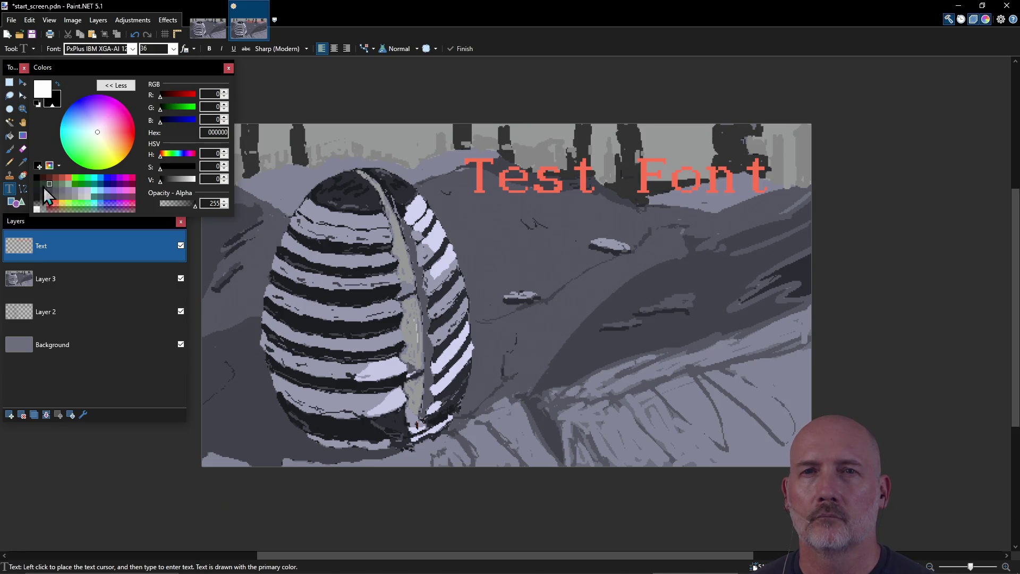
# Set salmon FF7556 as the primary colour and dark brown 351912 as the secondary.
pyautogui.click(61, 84)
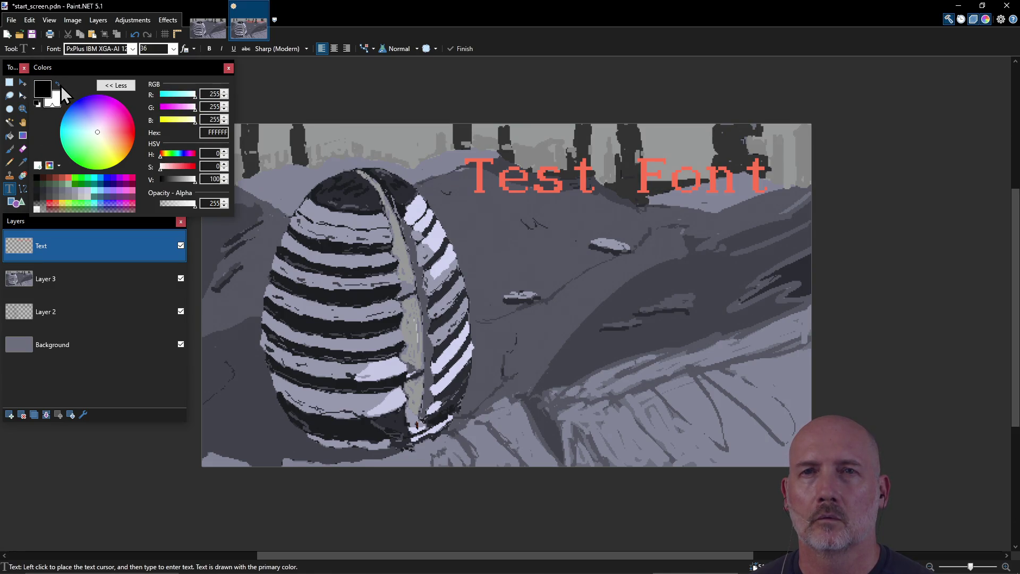
pyautogui.rightClick(63, 178)
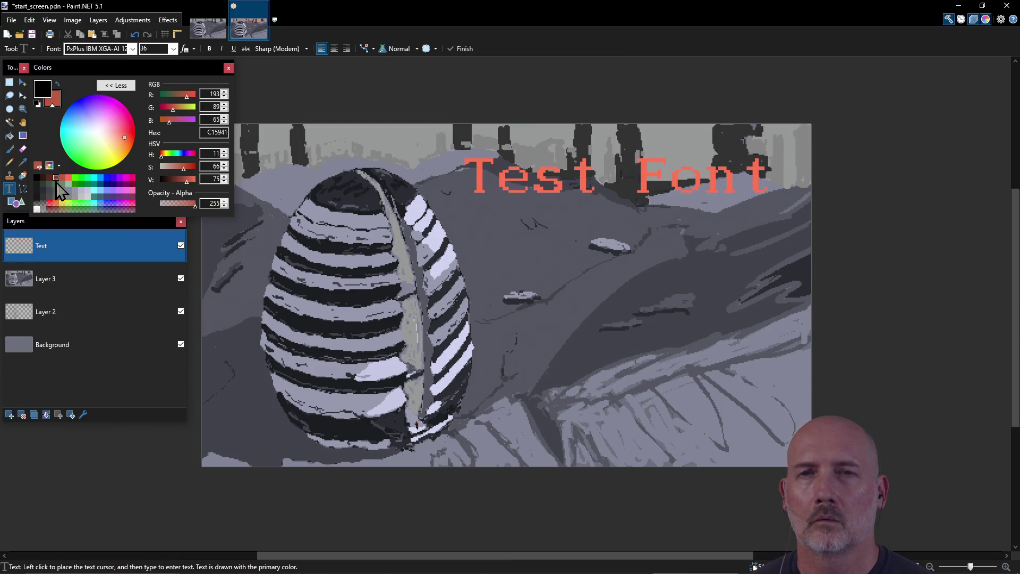
pyautogui.click(46, 93)
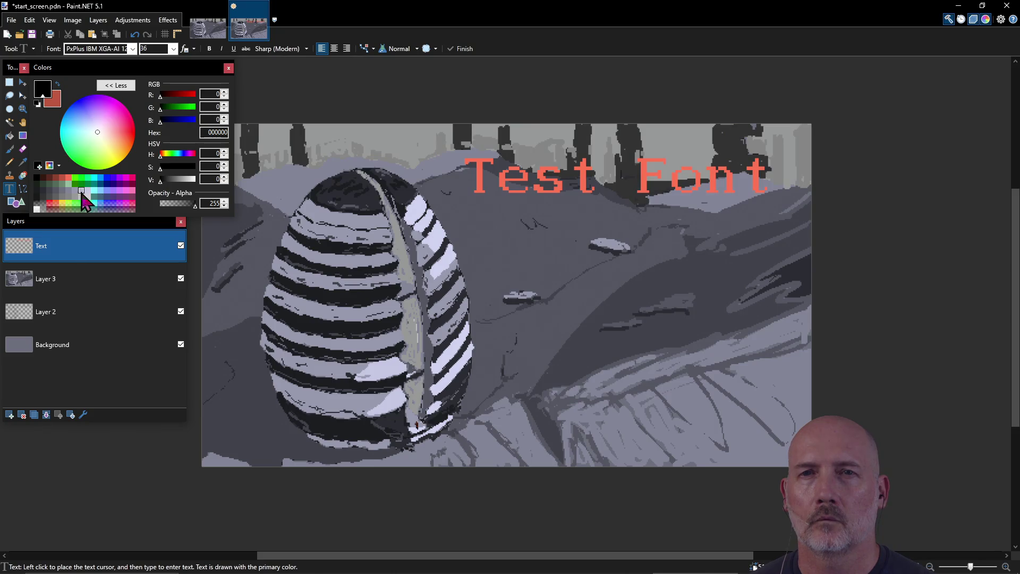
pyautogui.click(42, 179)
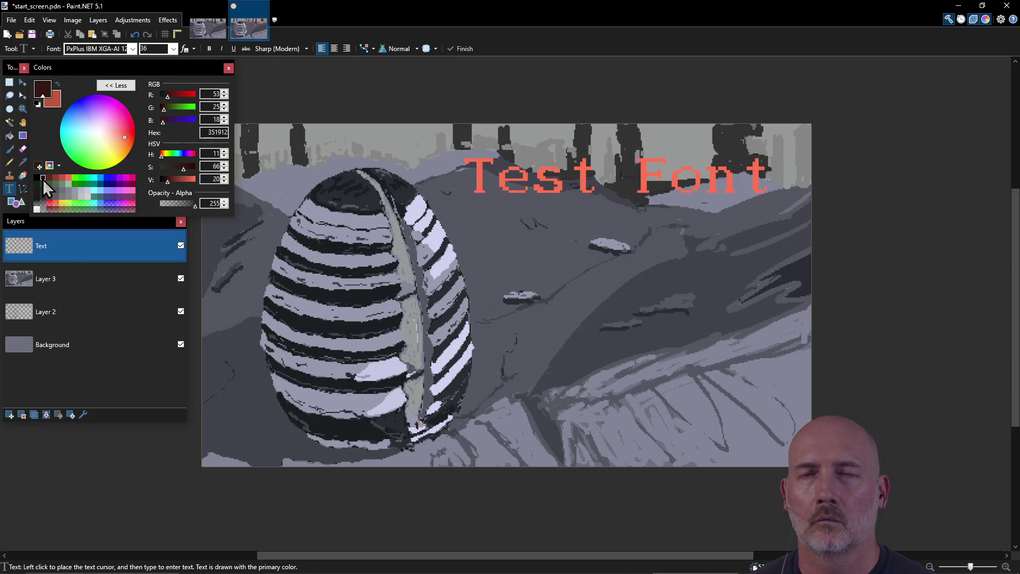
pyautogui.click(71, 185)
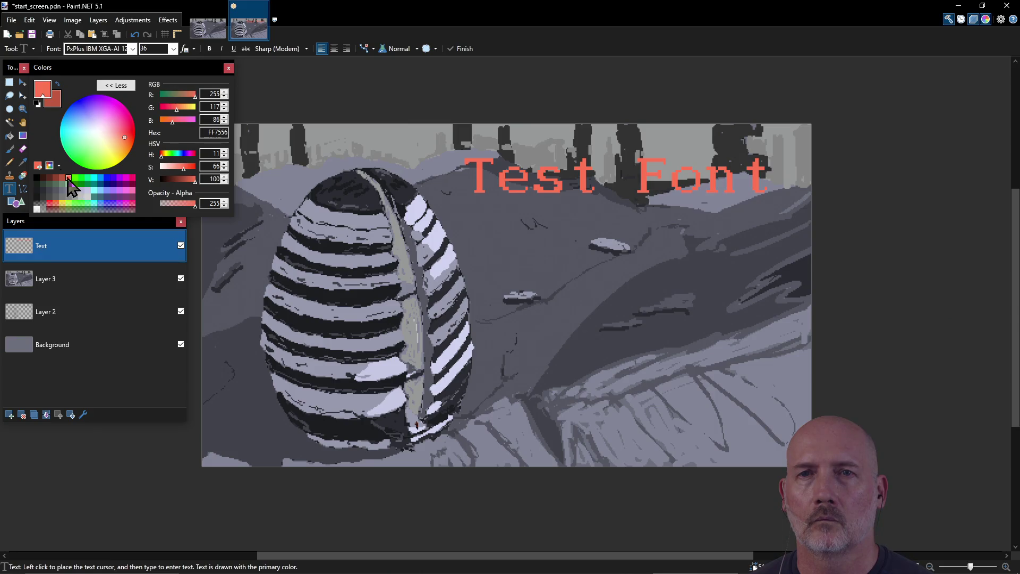
pyautogui.click(54, 110)
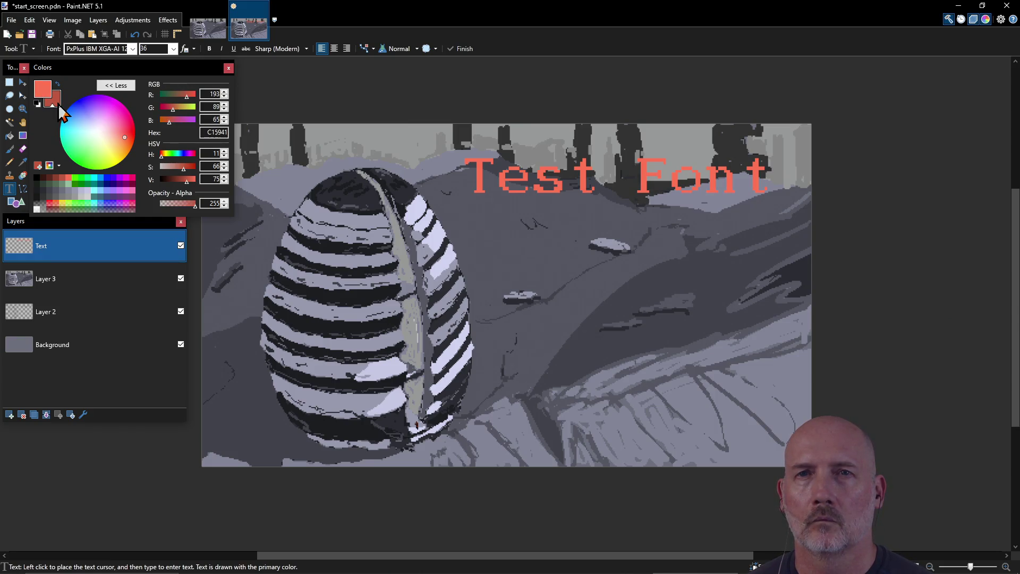
pyautogui.click(44, 180)
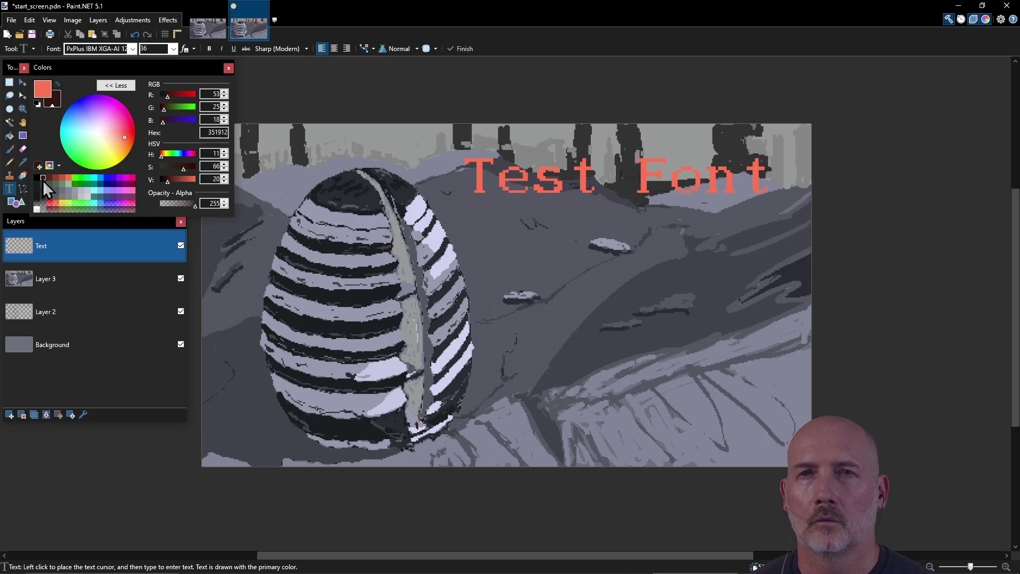
pyautogui.click(167, 22)
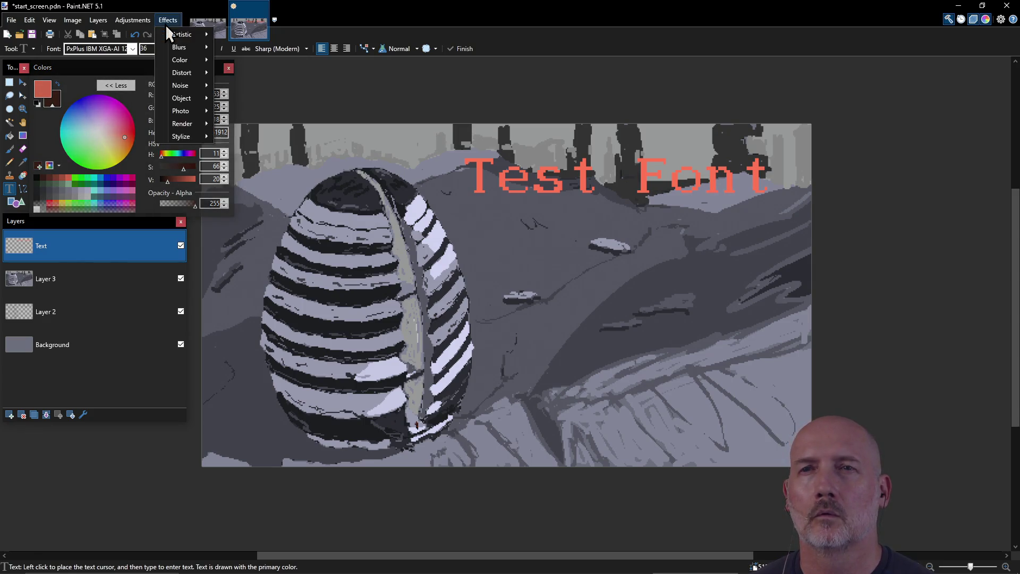
pyautogui.moveTo(184, 137)
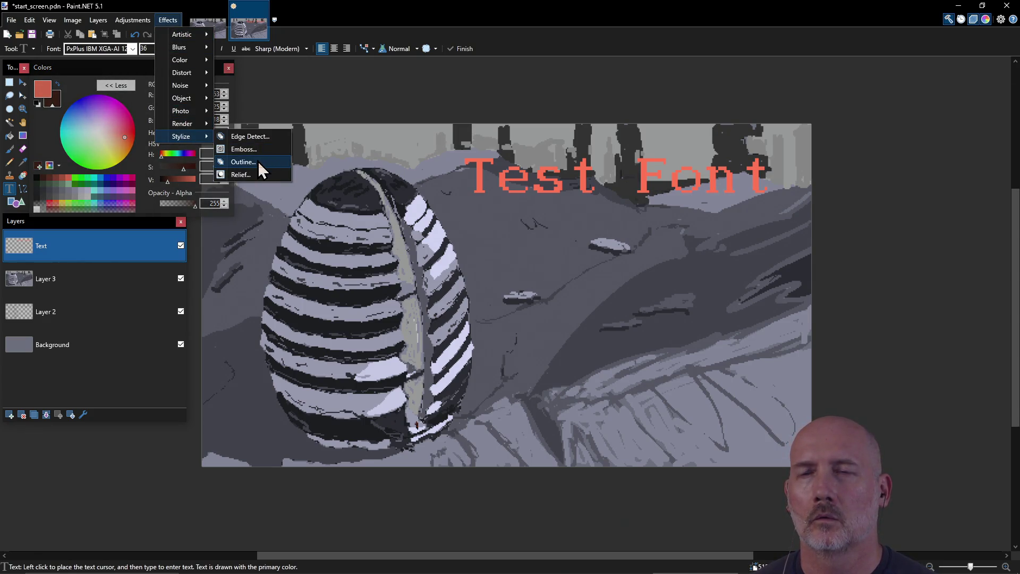
# Apply an Outline effect to the Test Font text, then undo it.
pyautogui.click(258, 161)
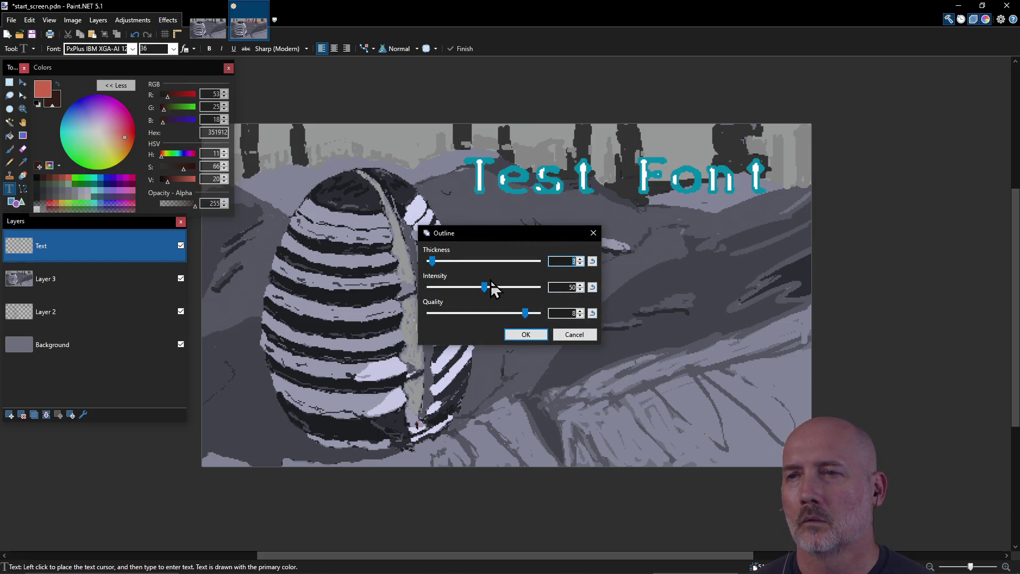
pyautogui.click(528, 334)
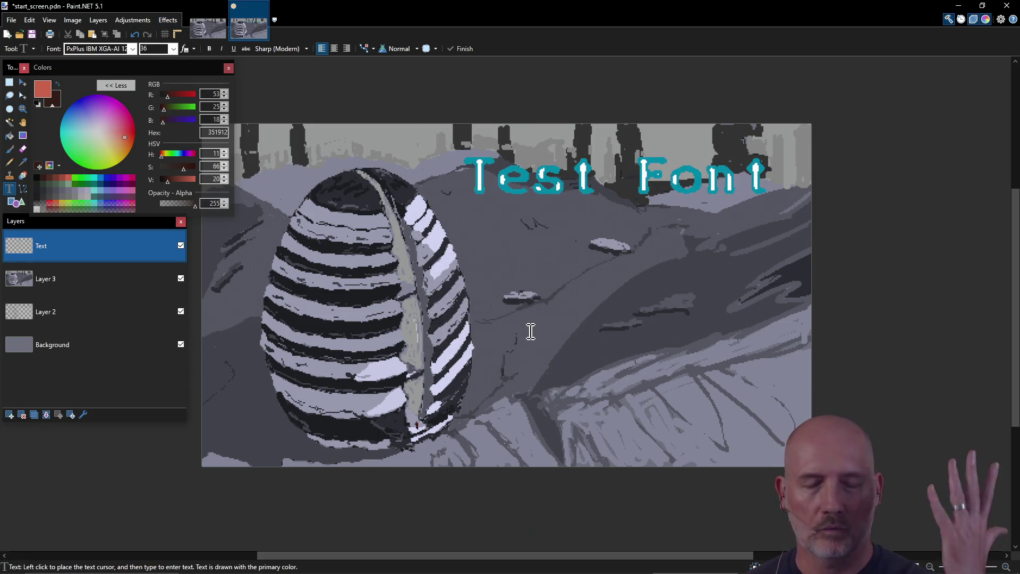
pyautogui.hotkey('ctrl', 'z')
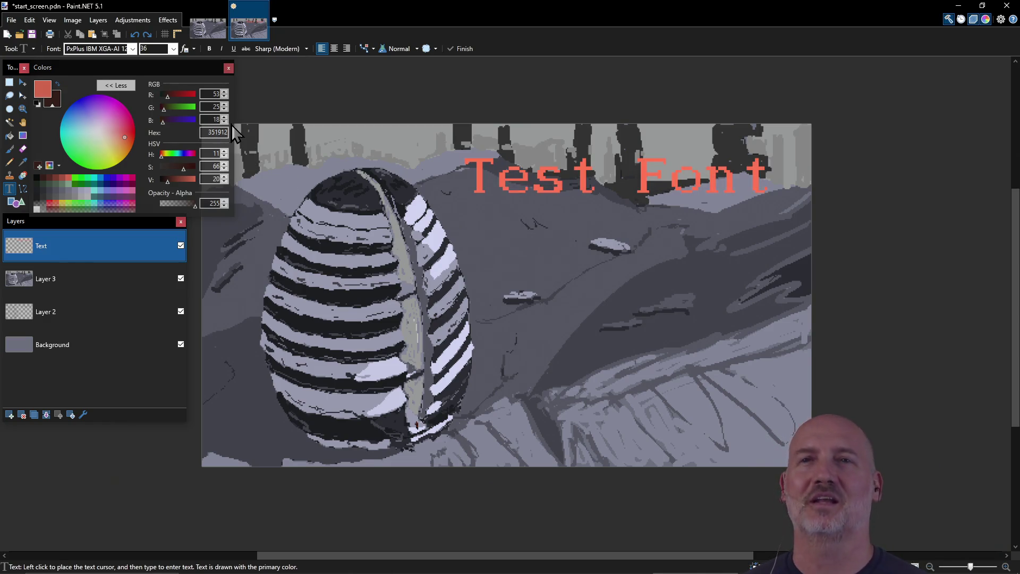
# Apply a Relief effect to the text with the angle around -140 degrees.
pyautogui.click(167, 21)
pyautogui.moveTo(182, 152)
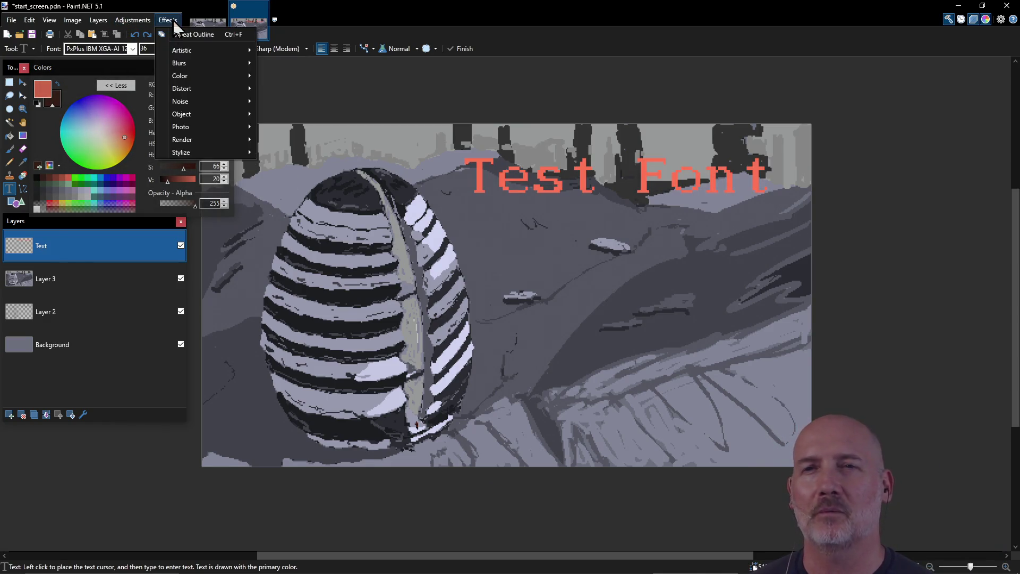
pyautogui.click(285, 190)
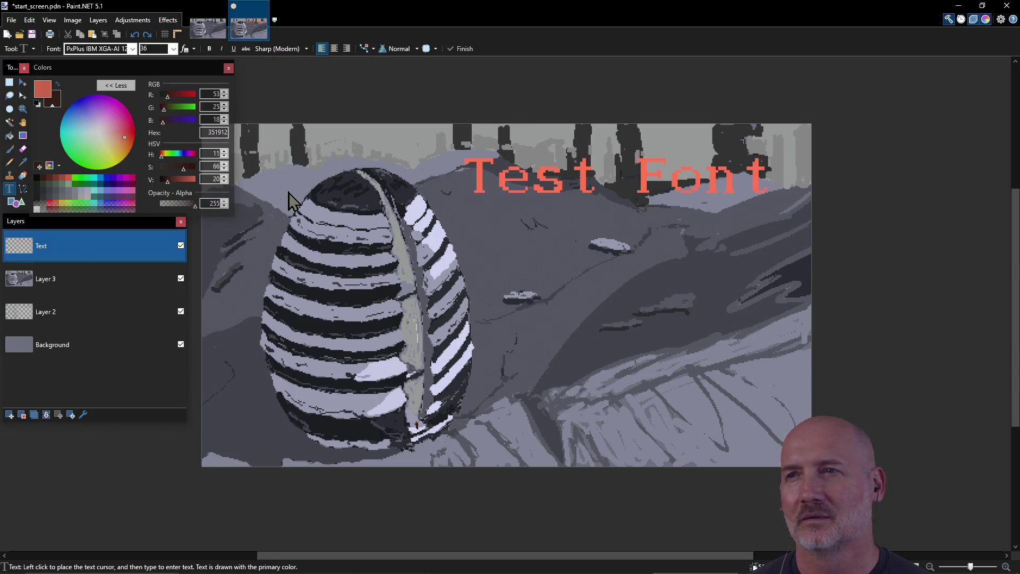
pyautogui.click(501, 285)
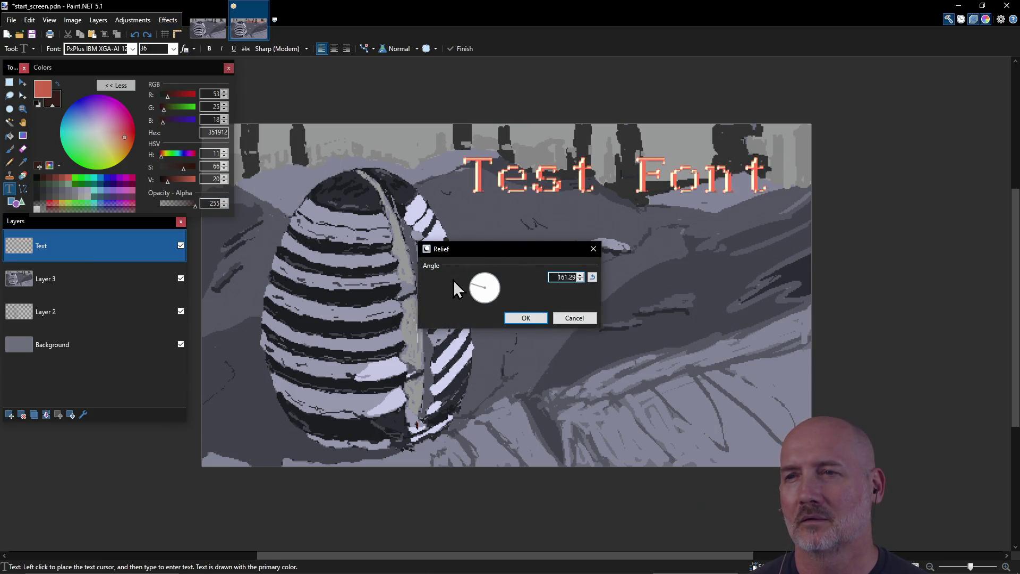
pyautogui.click(489, 293)
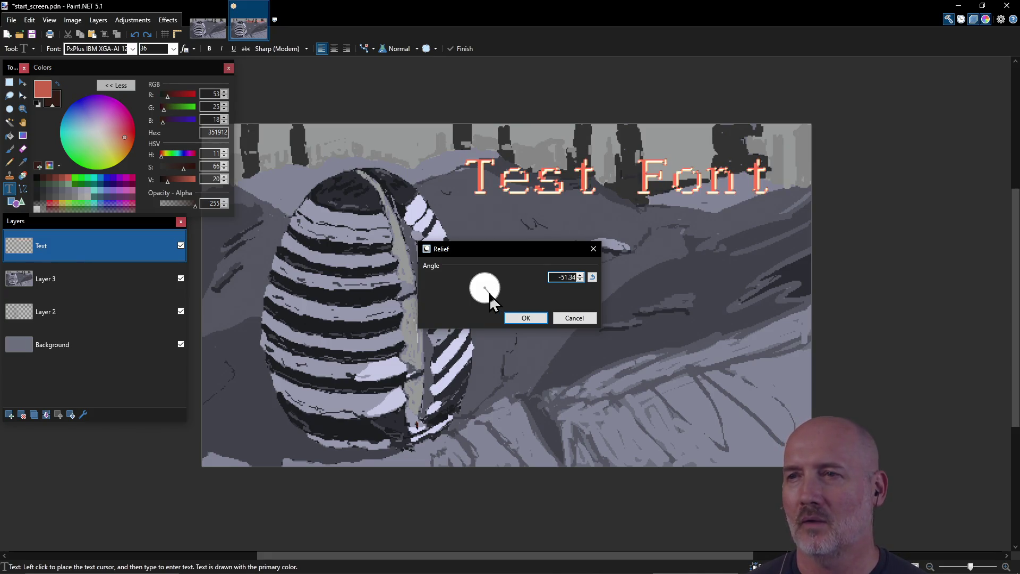
pyautogui.moveTo(489, 293); pyautogui.dragTo(445, 301)
pyautogui.click(525, 318)
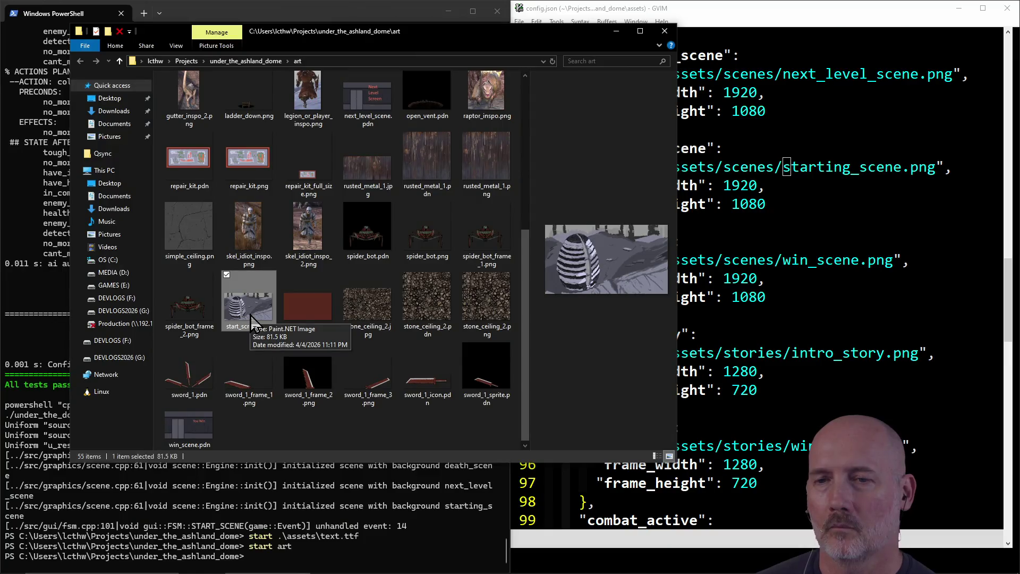
# Bring the PowerShell terminal to the front over the art folder.
pyautogui.click(298, 515)
pyautogui.write('cp')
pyautogui.write(' .\\a')
# Run cp .\assets\scenes\starting_scene.png, fixing the wrongly completed death_scene name.
pyautogui.press('Tab')
pyautogui.write('sce')
pyautogui.press('Tab')
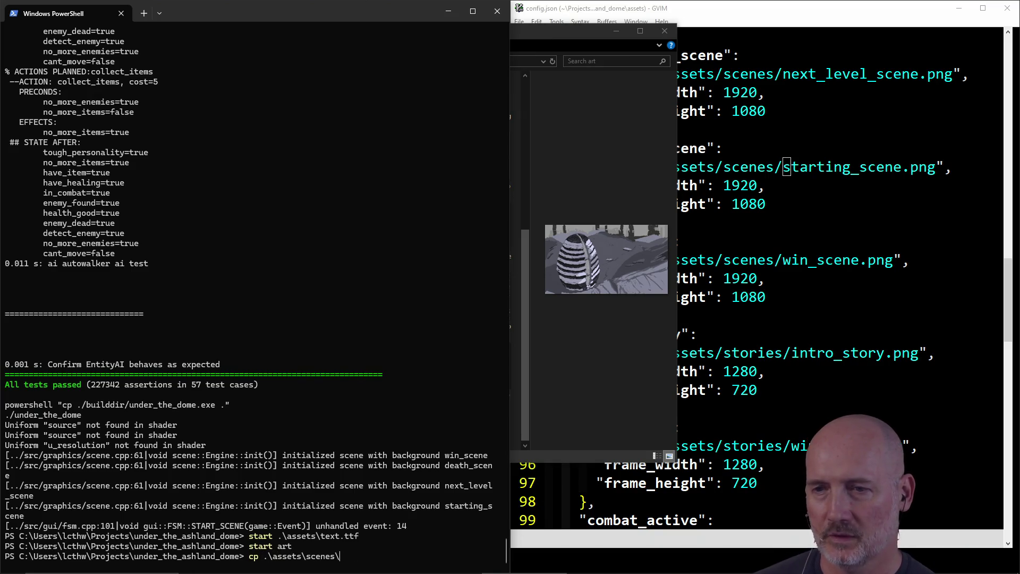
pyautogui.write('d')
pyautogui.press('Tab')
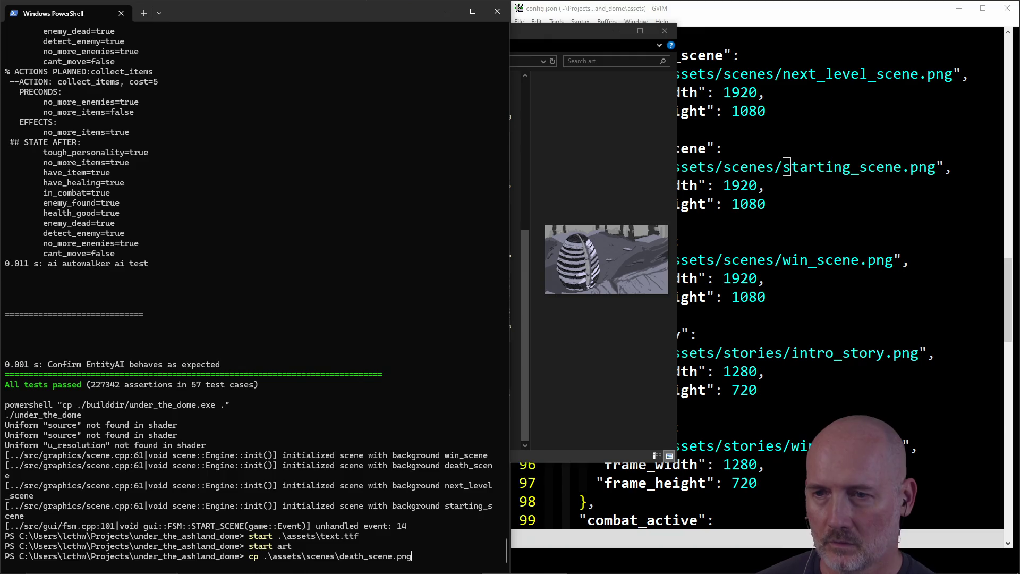
pyautogui.press('BackSpace')
pyautogui.press('BackSpace')
pyautogui.press('BackSpace')
pyautogui.press('BackSpace')
pyautogui.press('BackSpace')
pyautogui.press('BackSpace')
pyautogui.press('BackSpace')
pyautogui.press('BackSpace')
pyautogui.write('star')
pyautogui.press('Tab')
pyautogui.press('Return')
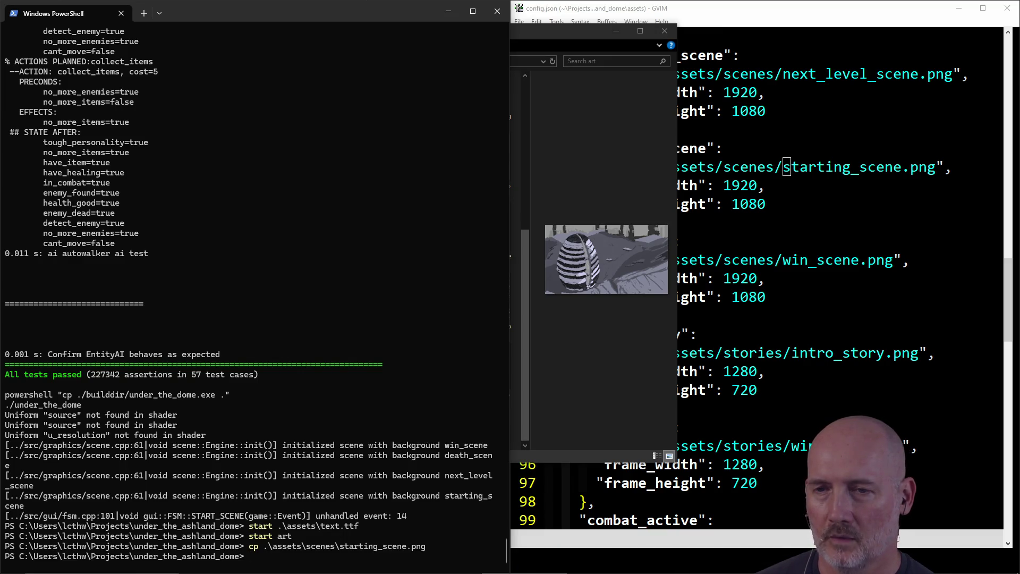
pyautogui.write('mv ')
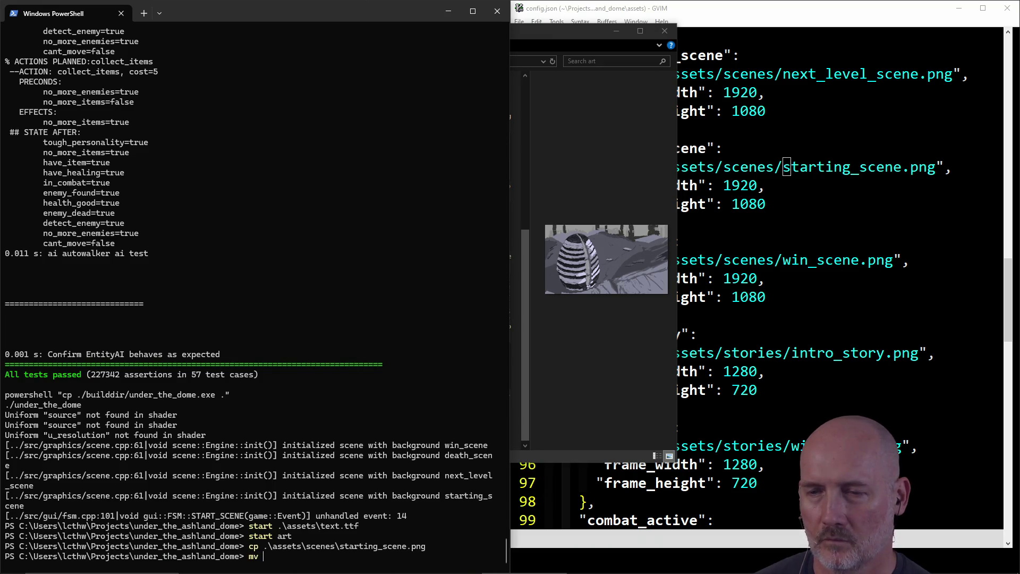
pyautogui.write('sta')
# Move starting_scene.png into .\art\, cancel the start_screen command, and run start art.
pyautogui.press('Tab')
pyautogui.write('ar')
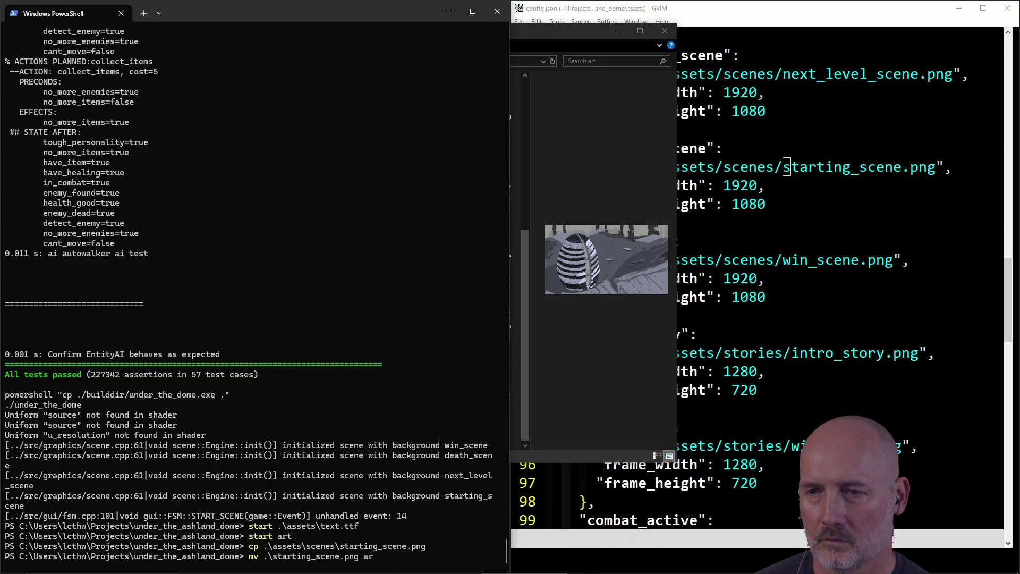
pyautogui.press('Tab')
pyautogui.press('Return')
pyautogui.write('start .\\a')
pyautogui.press('Tab')
pyautogui.write('st')
pyautogui.press('Tab')
pyautogui.hotkey('ctrl', 'c')
pyautogui.write('start art')
pyautogui.press('Return')
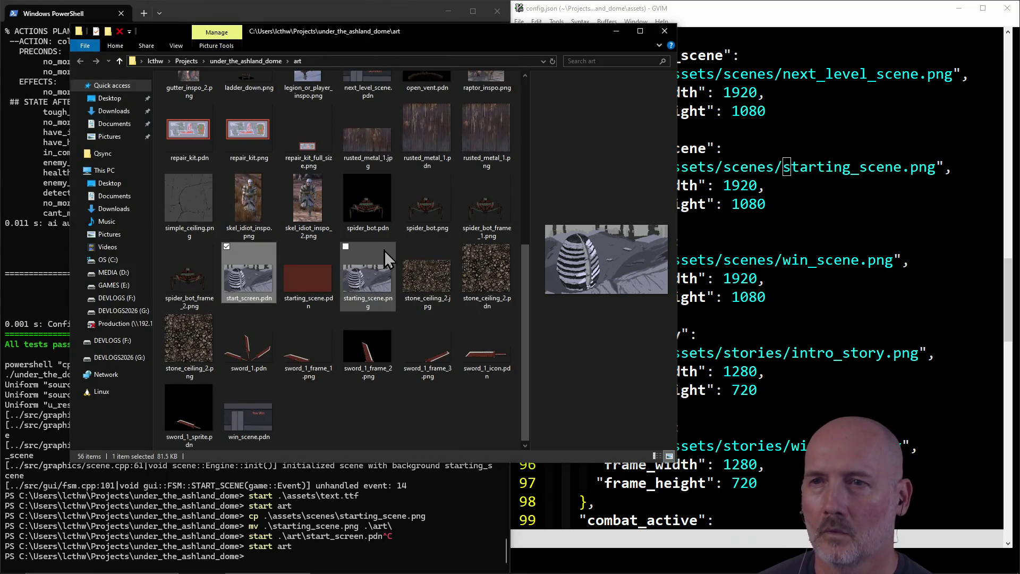
# Open starting_scene.png with Affinity Designer and close the art folder window.
pyautogui.rightClick(363, 284)
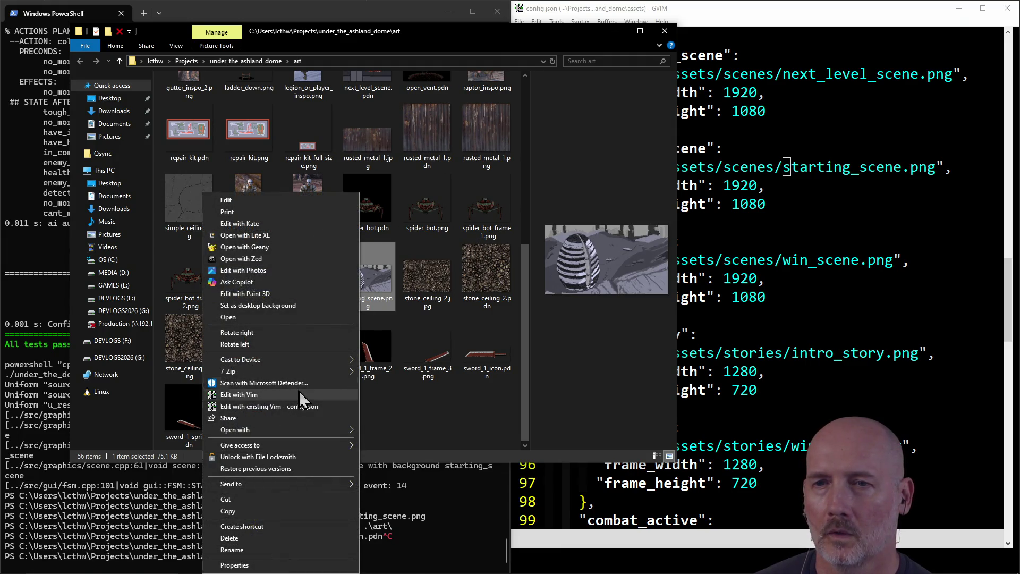
pyautogui.moveTo(235, 429)
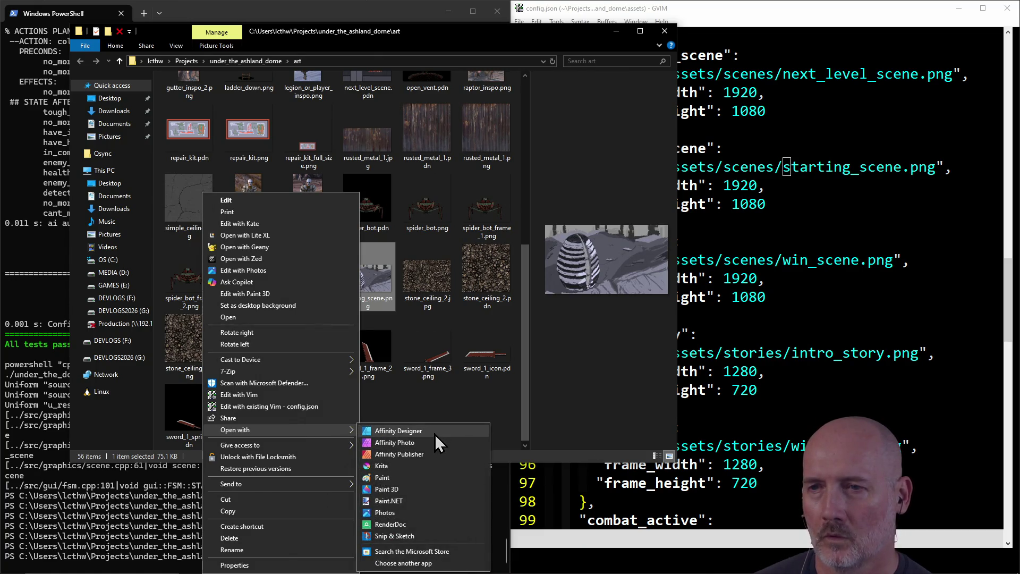
pyautogui.click(435, 434)
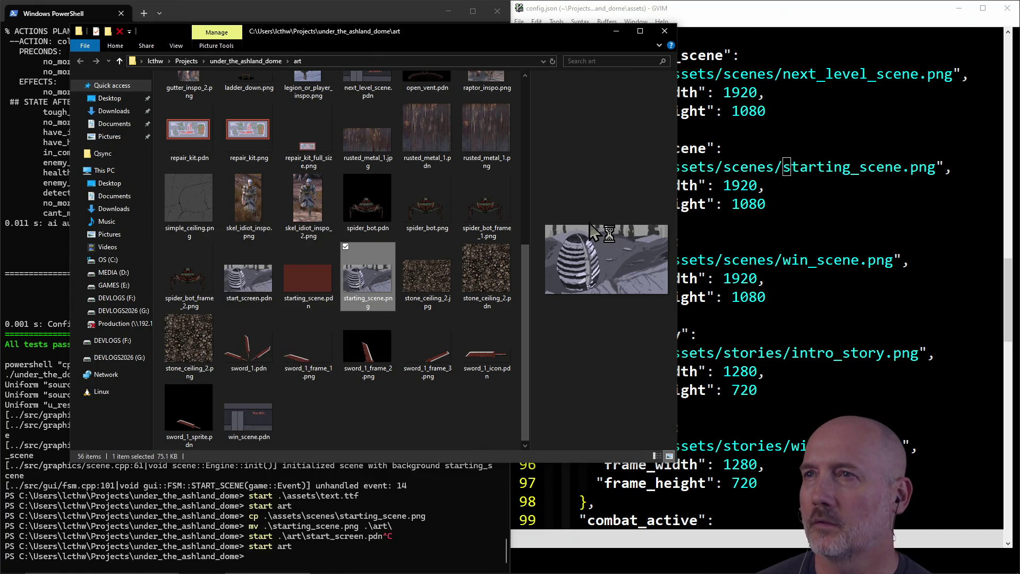
pyautogui.click(664, 31)
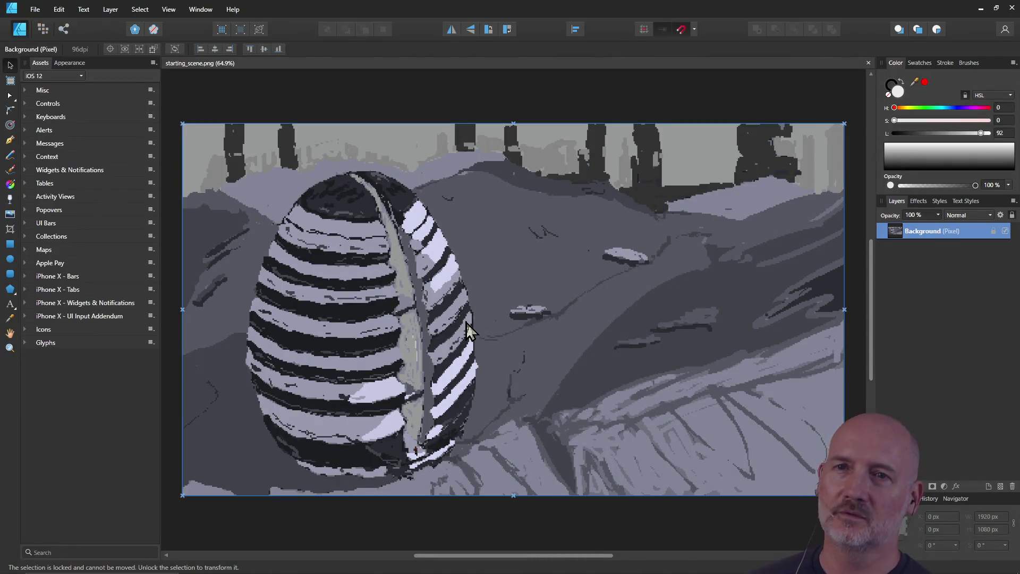
# Deselect the Background layer and switch to the Artistic Text tool.
pyautogui.hotkey('ctrl', 'd')
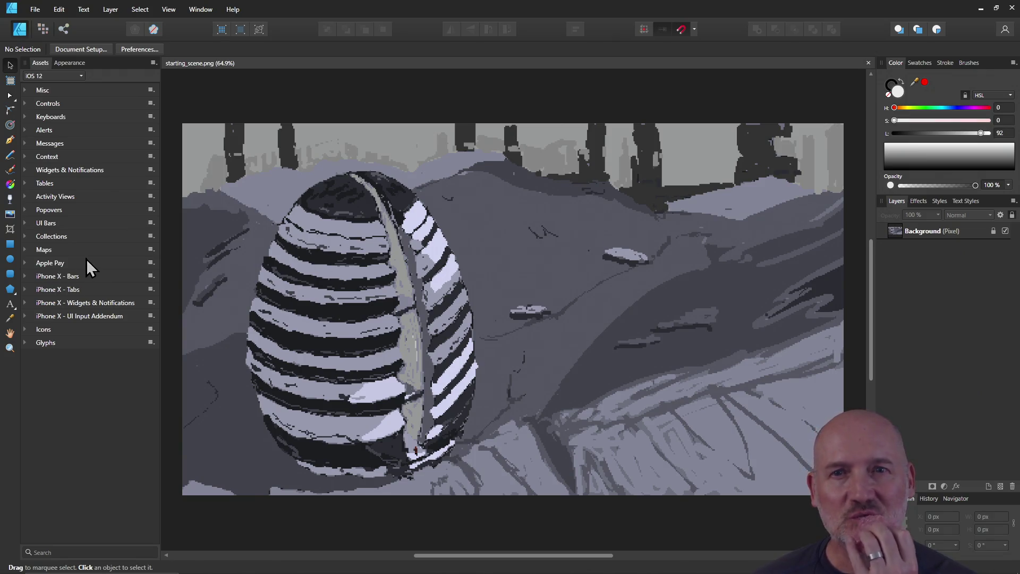
pyautogui.click(11, 304)
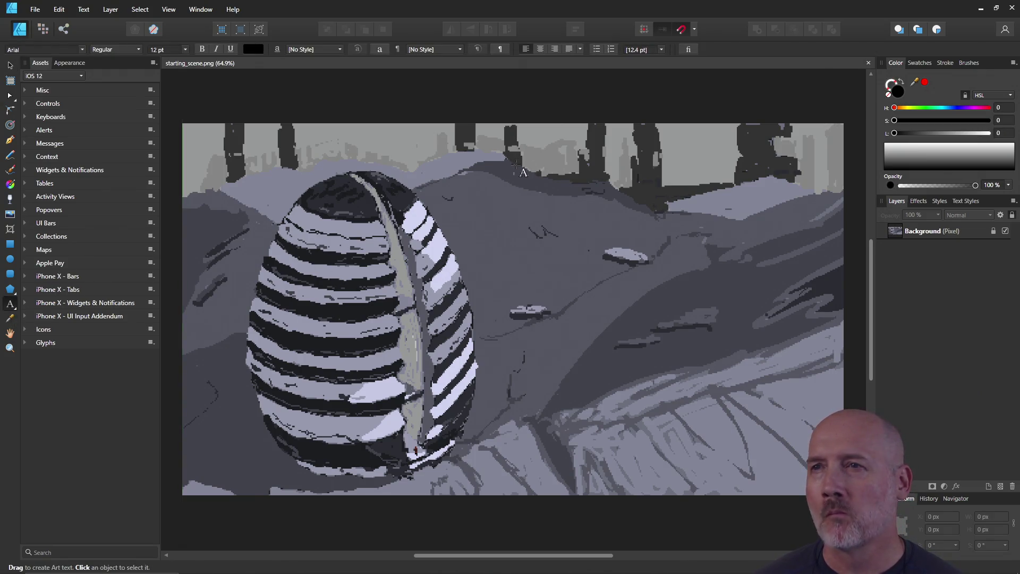
# Create large art text reading Test in the PxPlus IBM XGA-AI 12x20 font above the egg.
pyautogui.click(75, 50)
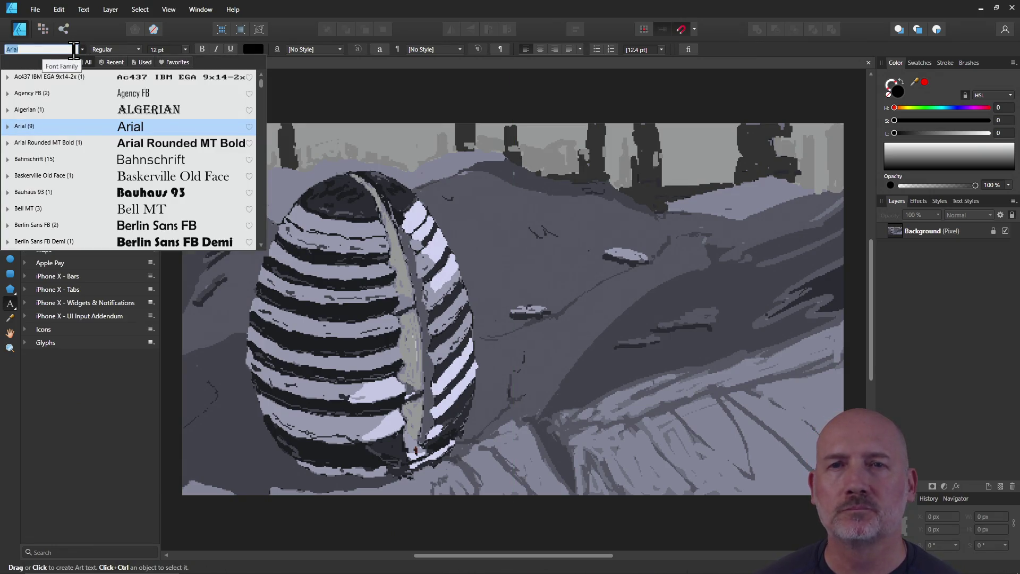
pyautogui.write('Px')
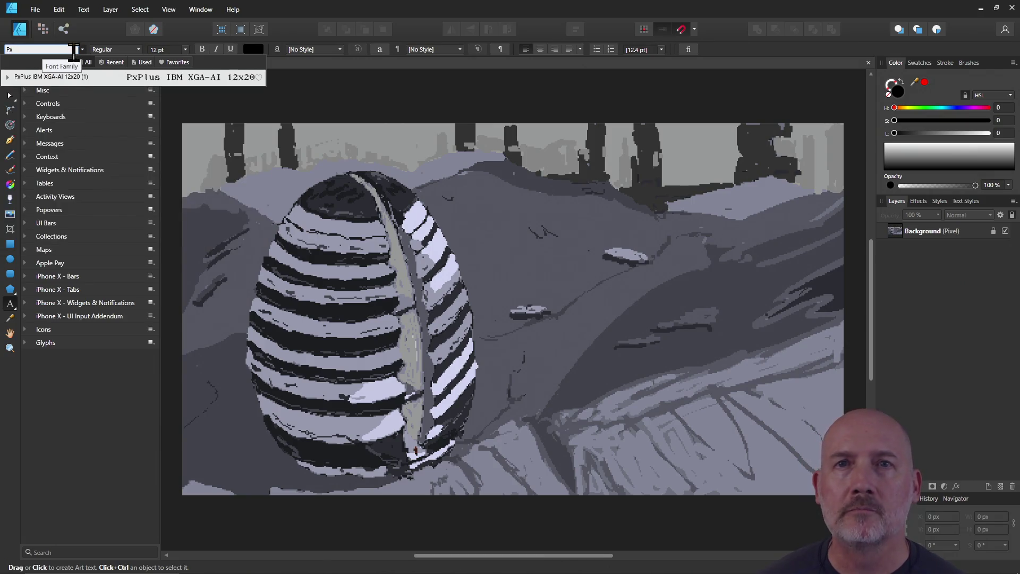
pyautogui.click(70, 77)
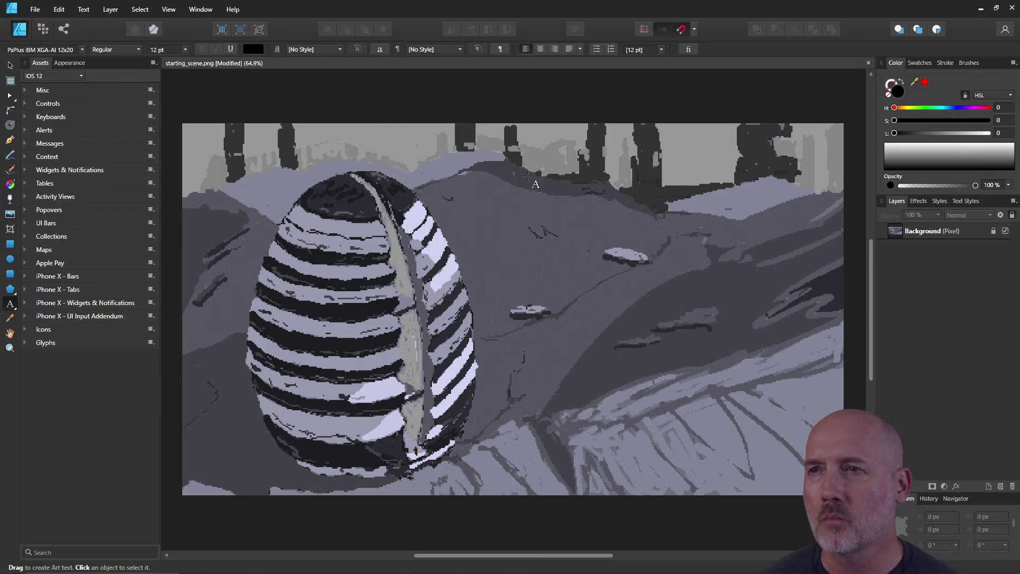
pyautogui.moveTo(514, 167)
pyautogui.mouseDown()
pyautogui.moveTo(532, 233)
pyautogui.moveTo(530, 216)
pyautogui.mouseUp()
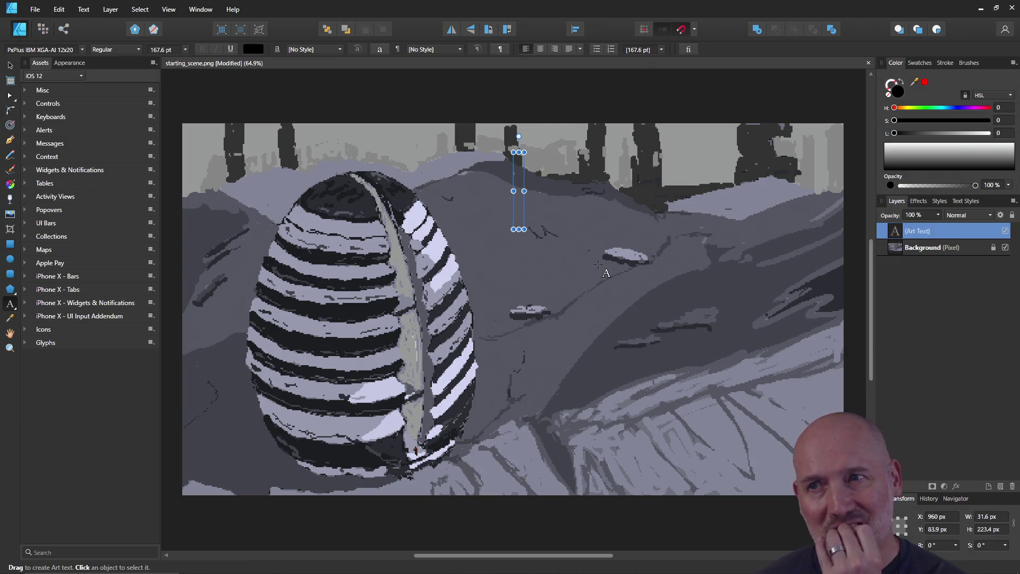
pyautogui.write('Te')
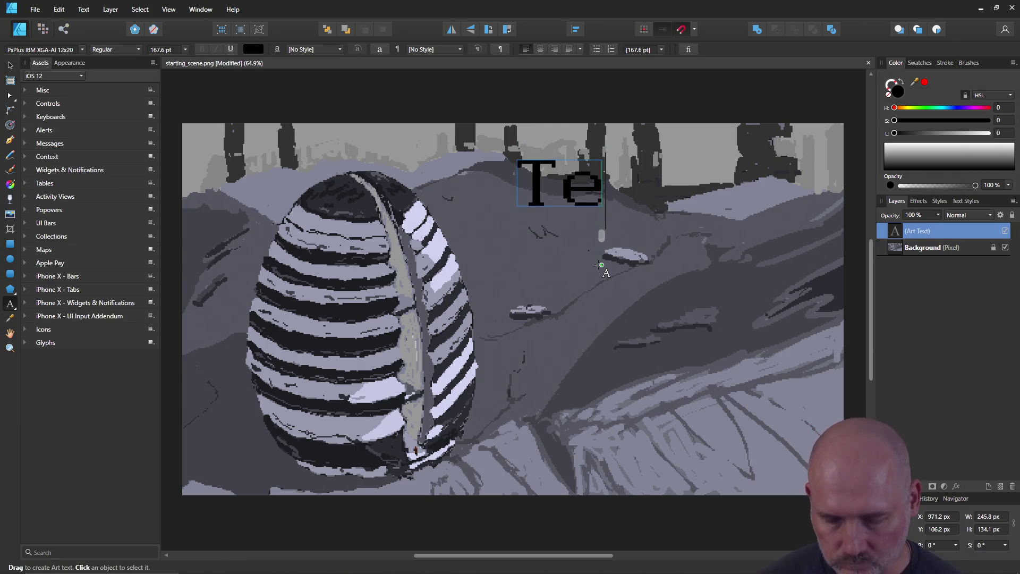
pyautogui.write('st')
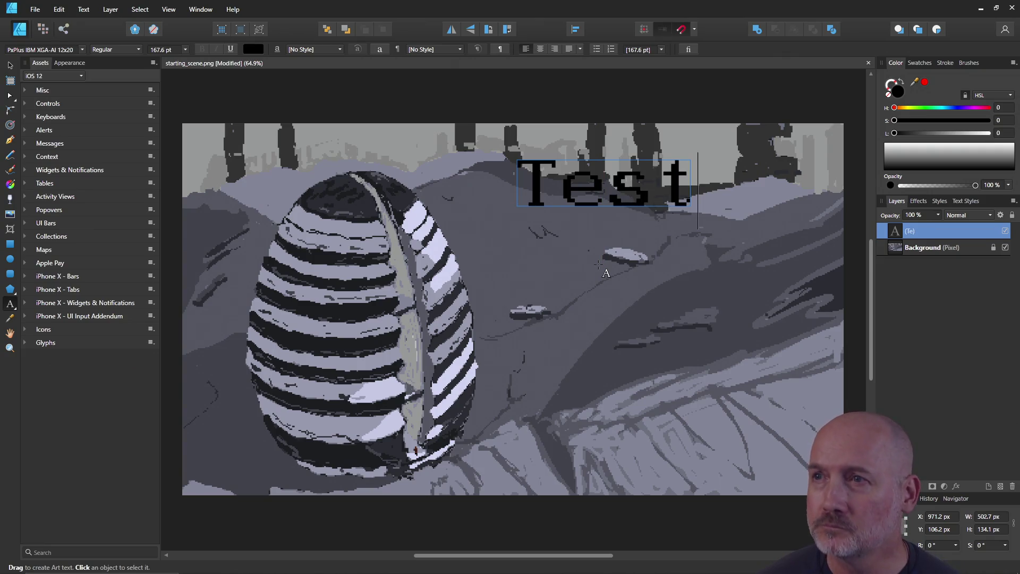
pyautogui.press('BackSpace')
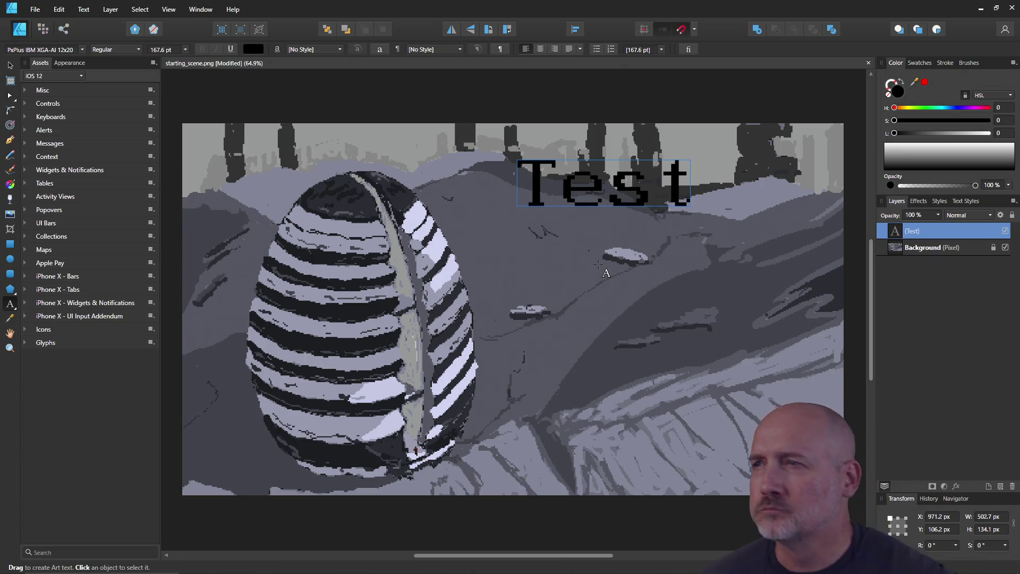
pyautogui.press('Escape')
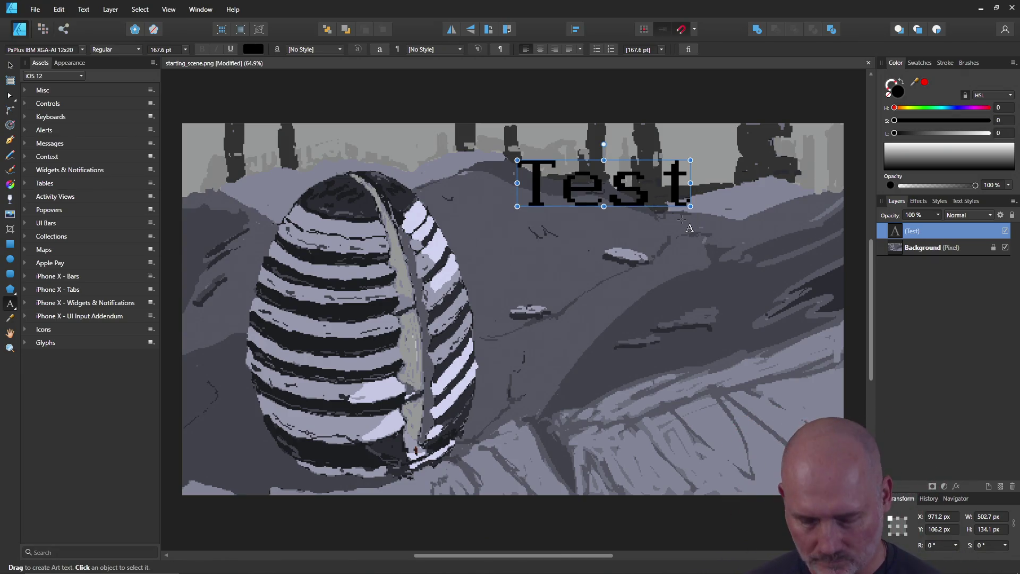
pyautogui.hotkey('ctrl', 'a')
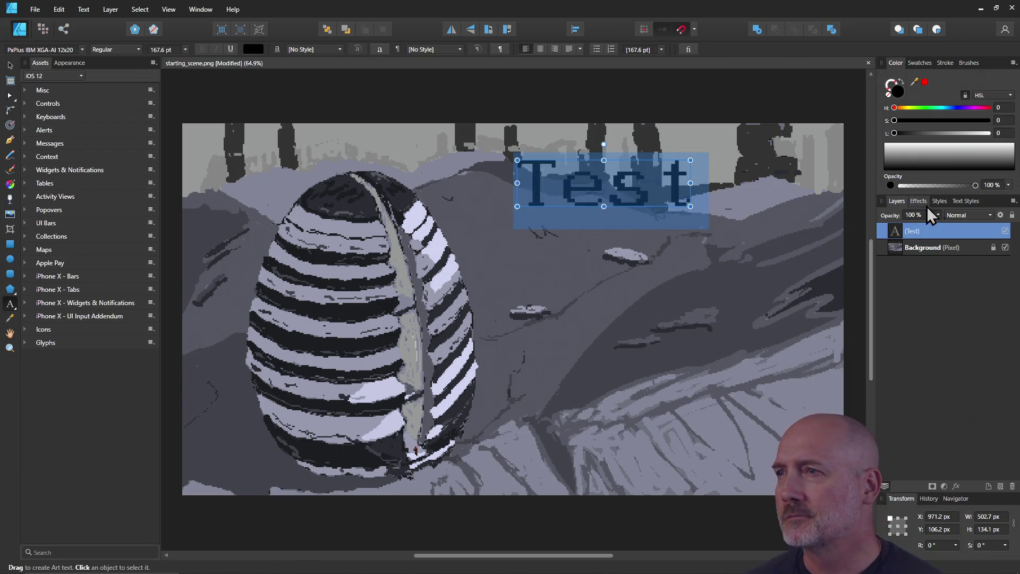
# Try the Gold Art, Gold Black and Dark Blue preset styles on the Test text.
pyautogui.press('Escape')
pyautogui.click(938, 202)
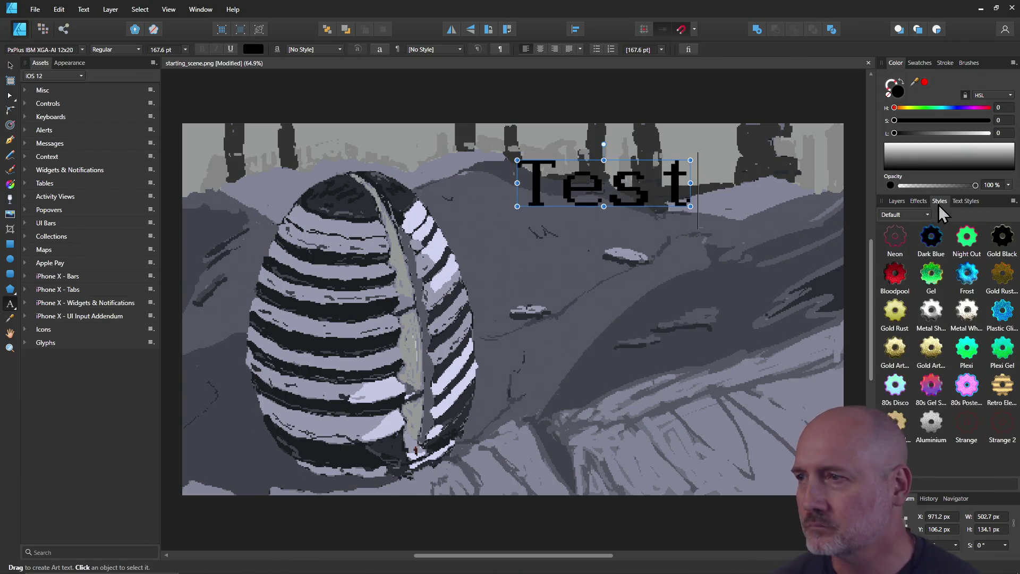
pyautogui.click(930, 351)
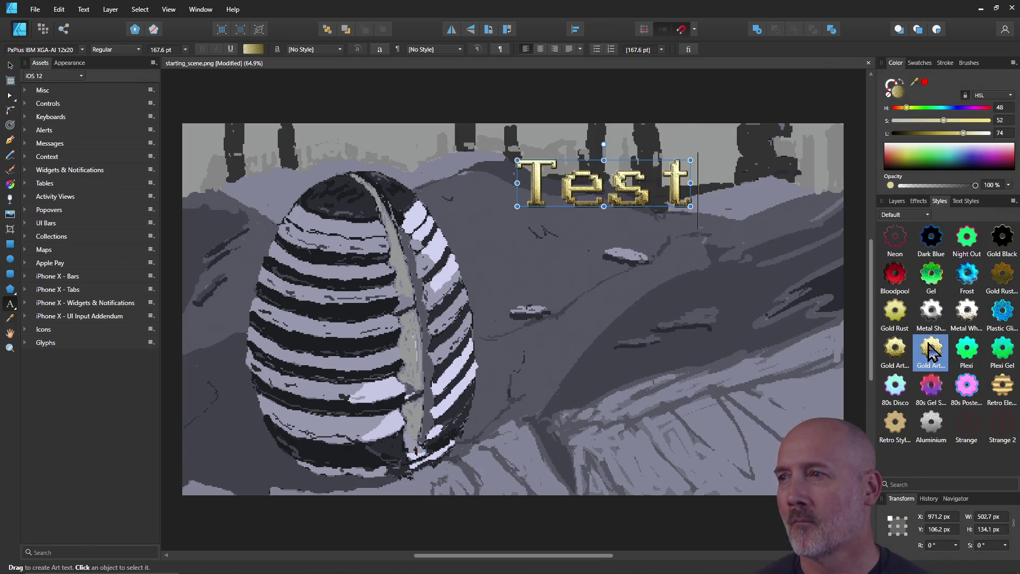
pyautogui.click(1002, 248)
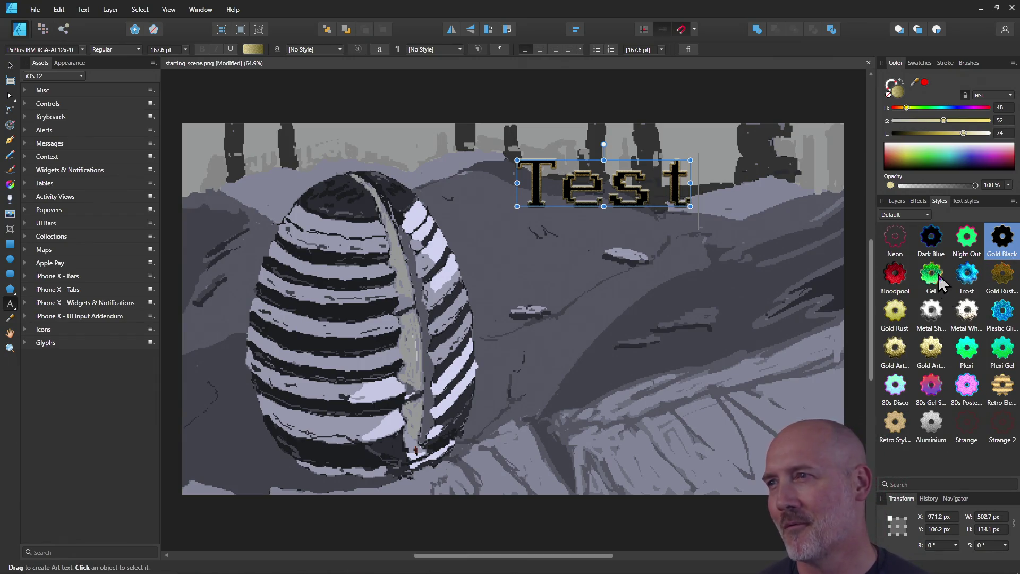
pyautogui.click(931, 241)
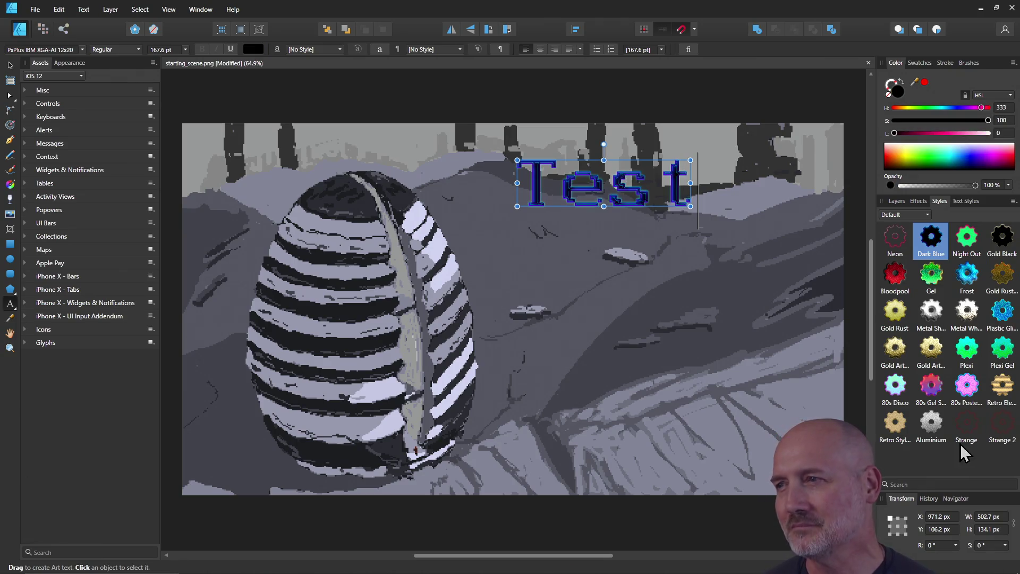
# Try the 80s Poster and Retro styles, ending with the pink Neon style.
pyautogui.click(967, 391)
pyautogui.click(1003, 391)
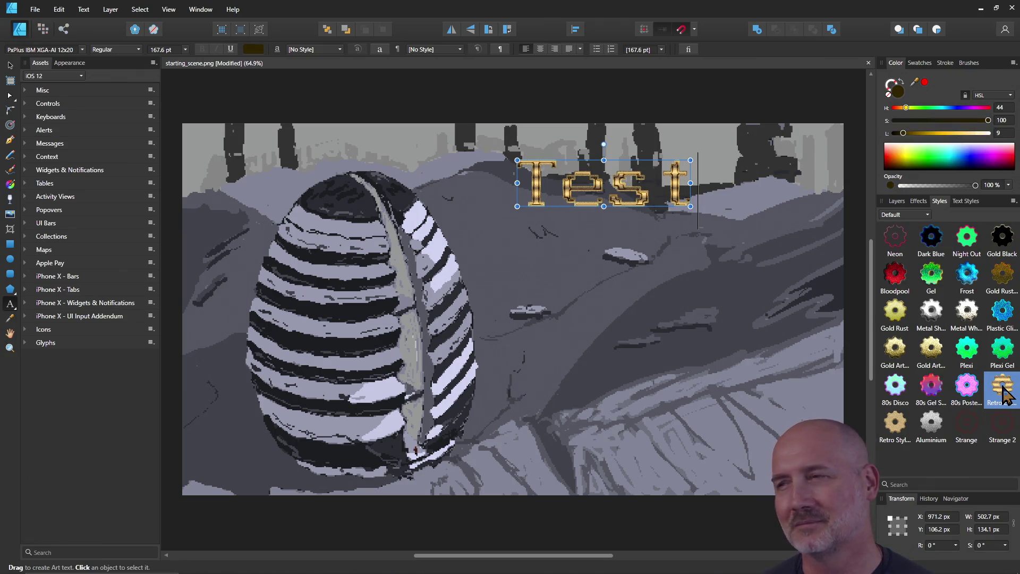
pyautogui.click(918, 202)
pyautogui.click(939, 201)
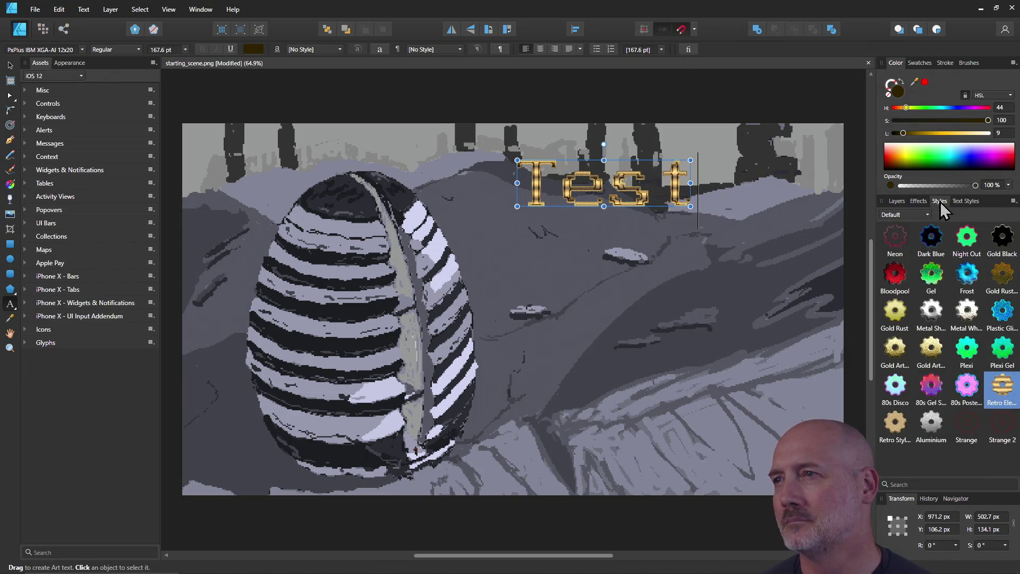
pyautogui.click(897, 239)
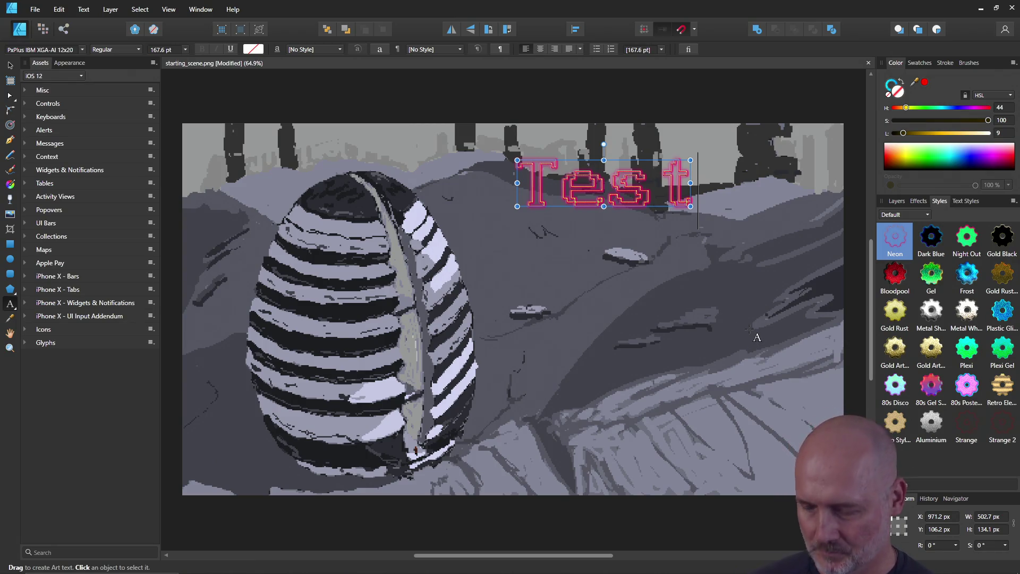
# Replace Test with the four-line title Under the Ashland Dome.
pyautogui.press('BackSpace')
pyautogui.press('BackSpace')
pyautogui.press('BackSpace')
pyautogui.press('BackSpace')
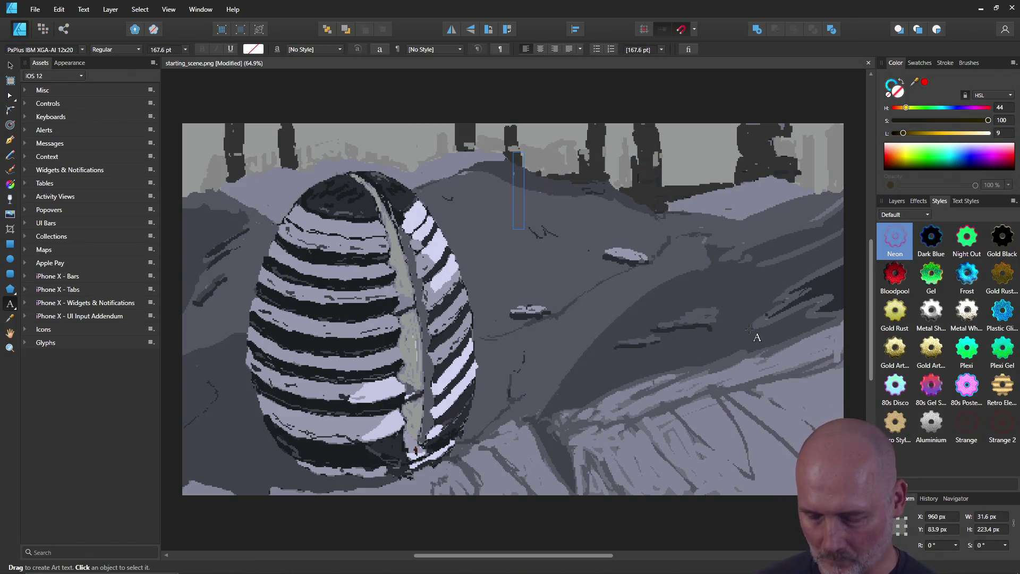
pyautogui.write('Under')
pyautogui.press('Return')
pyautogui.write('the')
pyautogui.press('Return')
pyautogui.write('Ash')
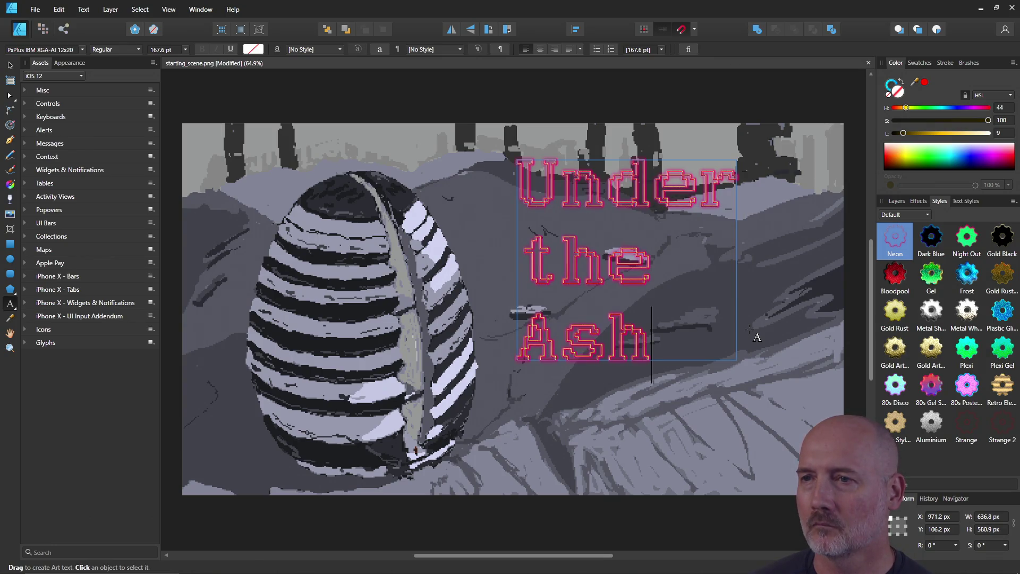
pyautogui.write('land')
pyautogui.press('Return')
pyautogui.write('Dome')
pyautogui.press('Escape')
pyautogui.press('Escape')
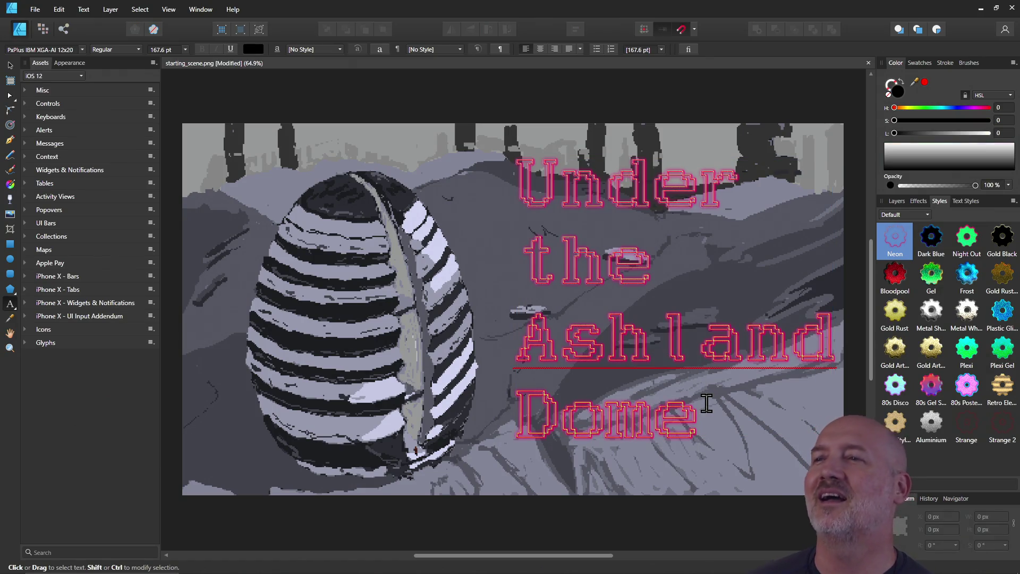
# Shrink the title and position it to the right of the egg with the Move tool.
pyautogui.press('v')
pyautogui.moveTo(681, 341)
pyautogui.mouseDown()
pyautogui.moveTo(658, 328)
pyautogui.moveTo(660, 346)
pyautogui.mouseUp()
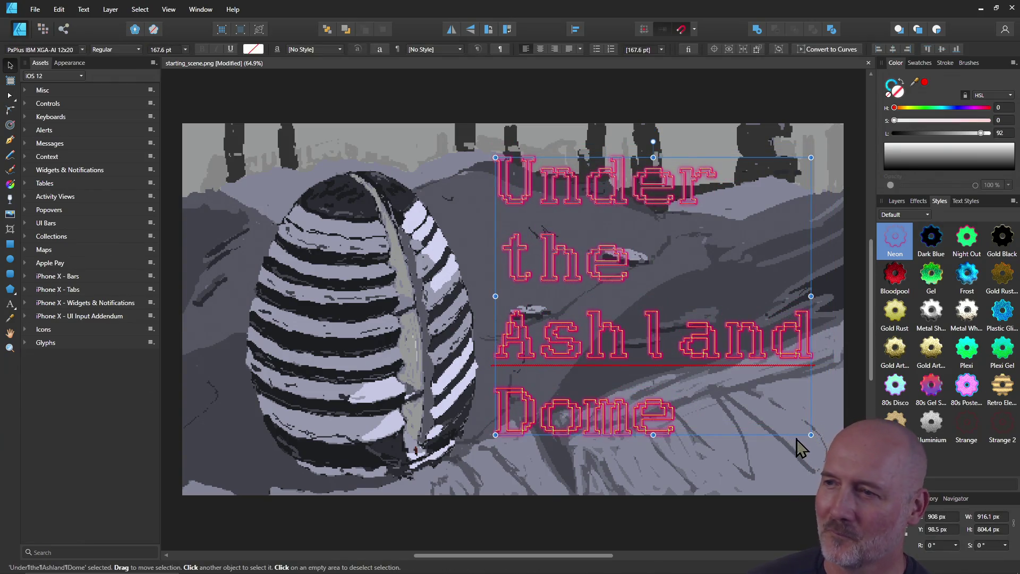
pyautogui.moveTo(810, 434); pyautogui.dragTo(730, 338)
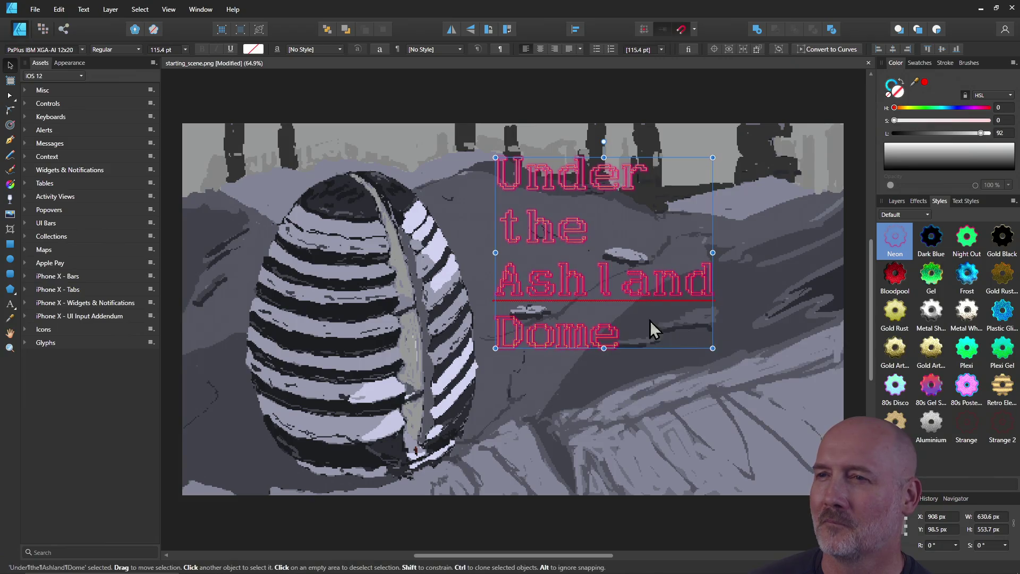
pyautogui.moveTo(643, 292); pyautogui.dragTo(625, 293)
# Reselect the title and try the Dark Blue, Night Out, Strange and Strange 2 styles.
pyautogui.hotkey('ctrl', 'd')
pyautogui.click(649, 304)
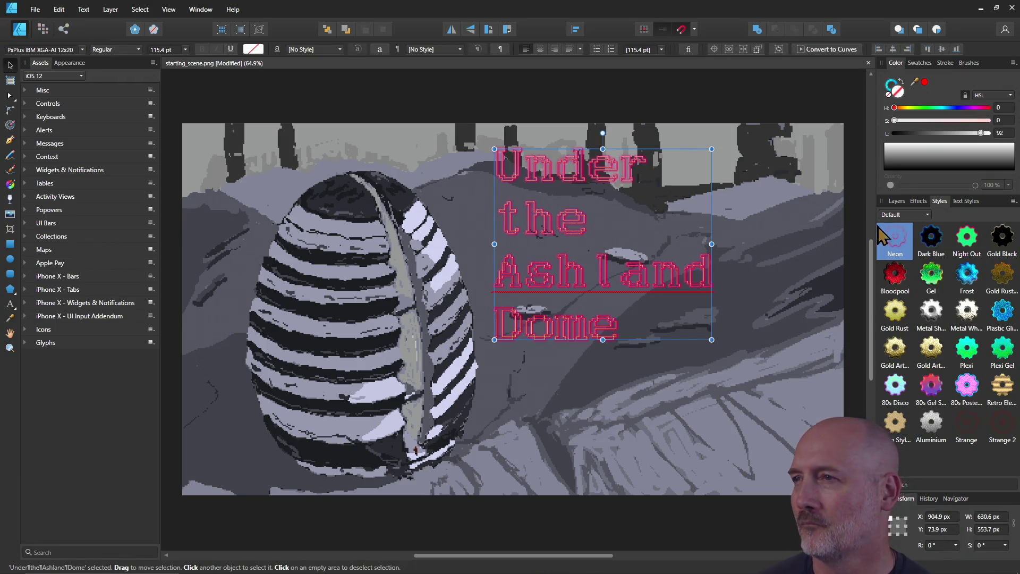
pyautogui.click(932, 243)
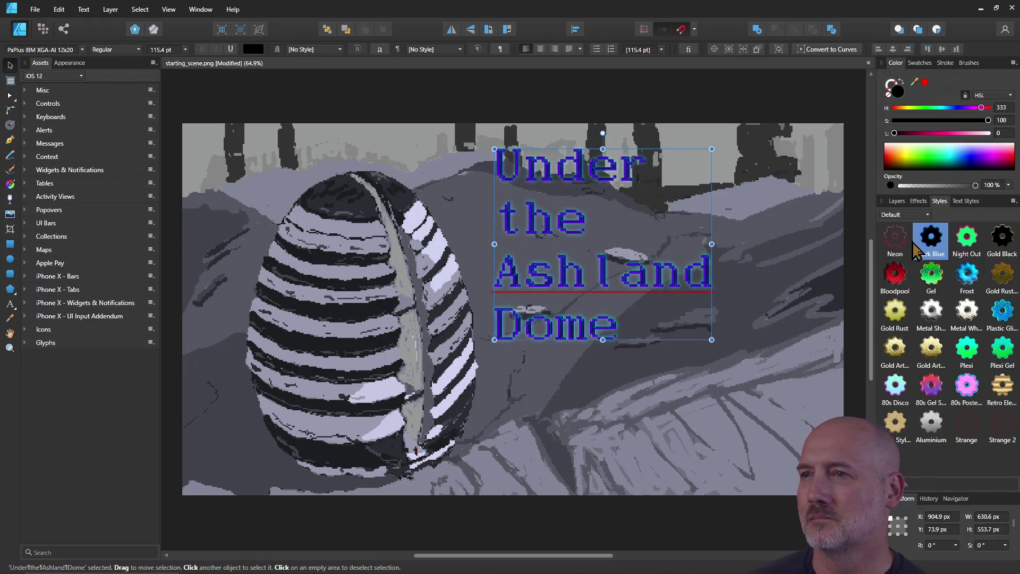
pyautogui.click(962, 244)
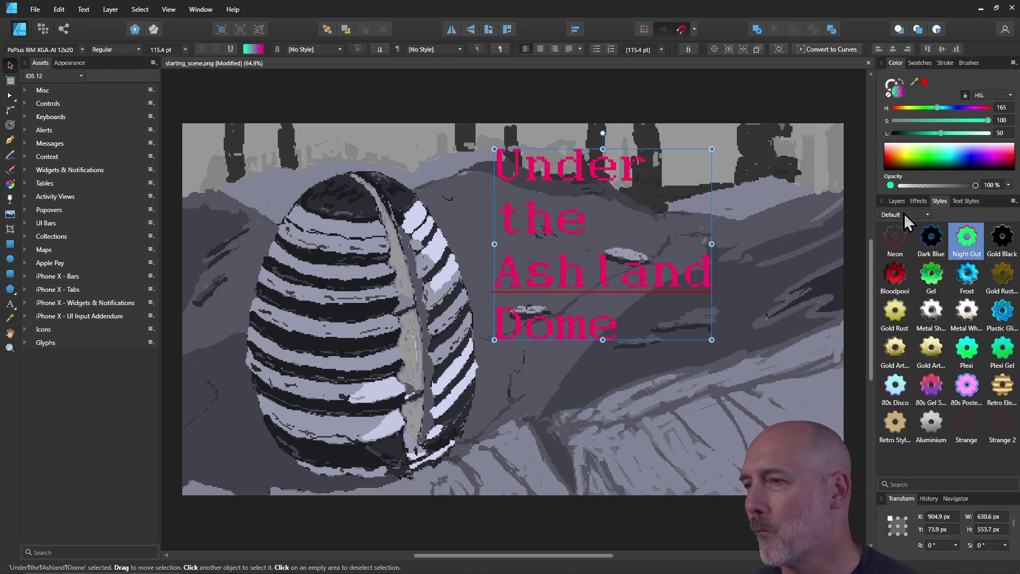
pyautogui.click(971, 427)
pyautogui.click(1006, 428)
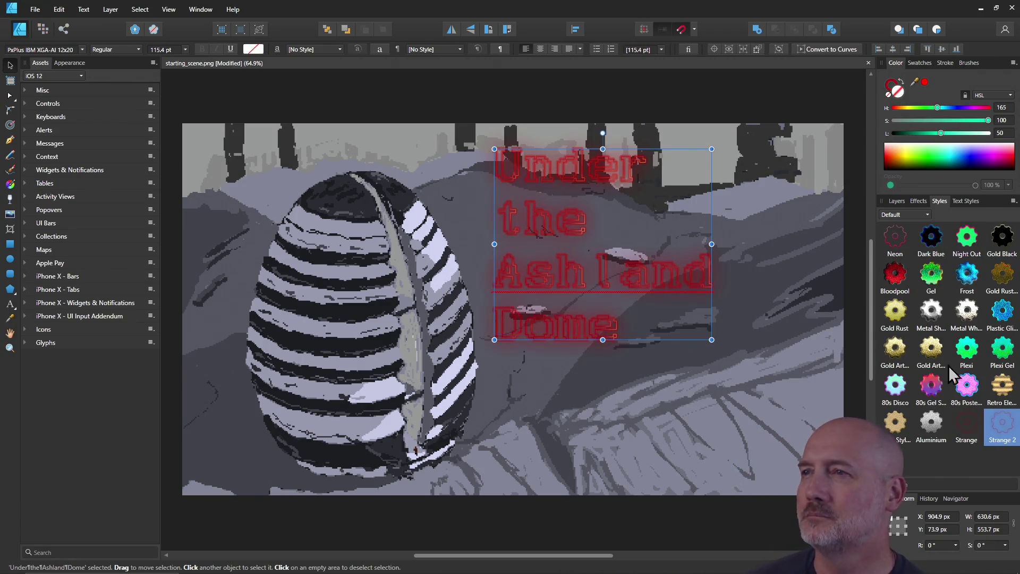
# Try Gold Black and Plexi, shift the title slightly right, and return it to Neon.
pyautogui.click(1002, 240)
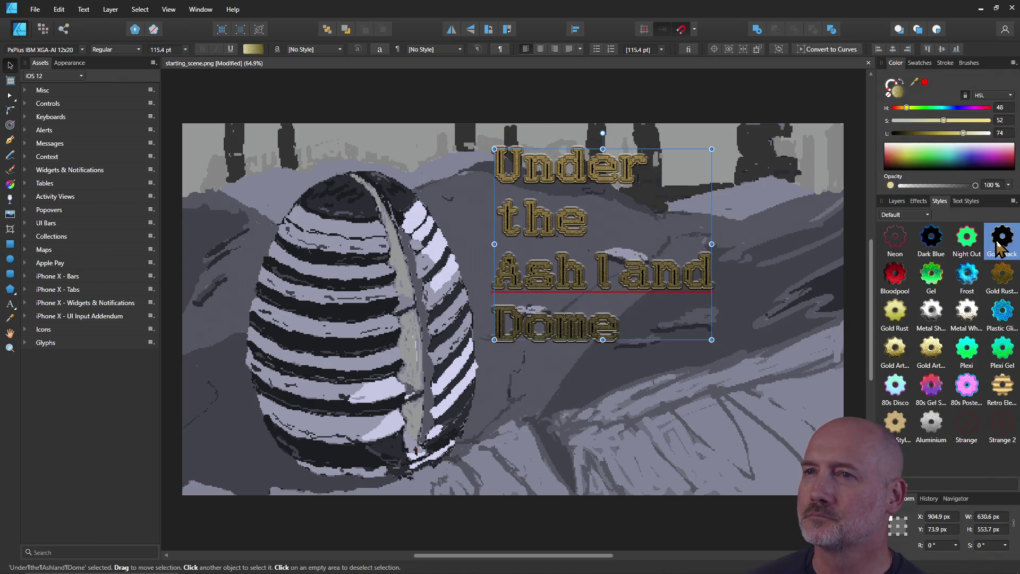
pyautogui.moveTo(614, 280); pyautogui.dragTo(627, 278)
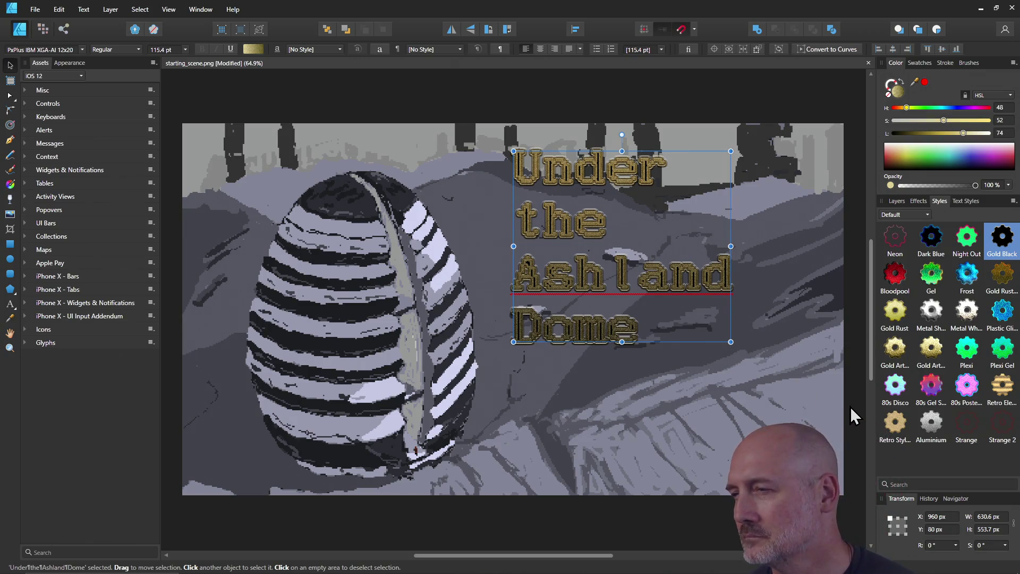
pyautogui.click(966, 349)
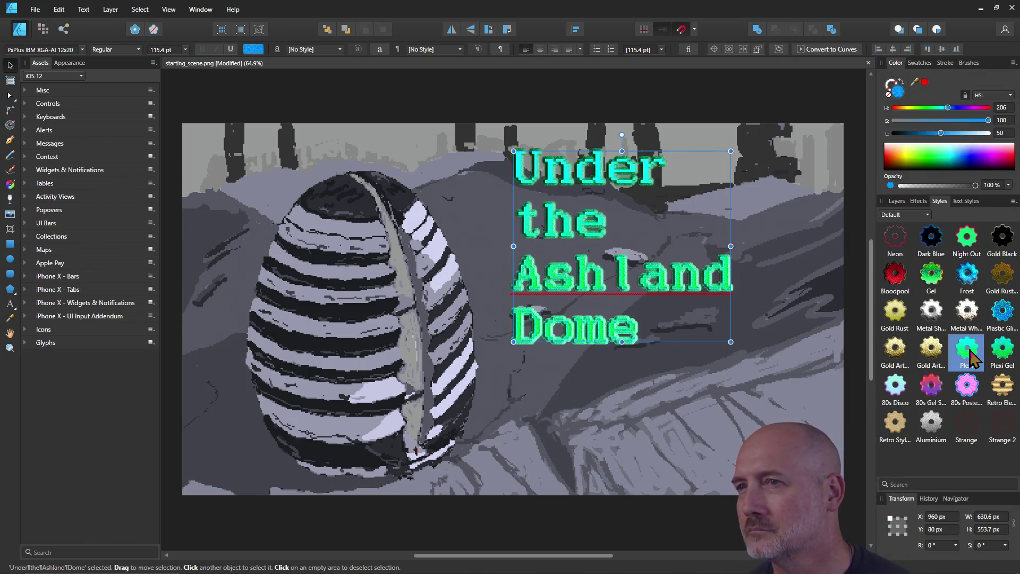
pyautogui.click(896, 239)
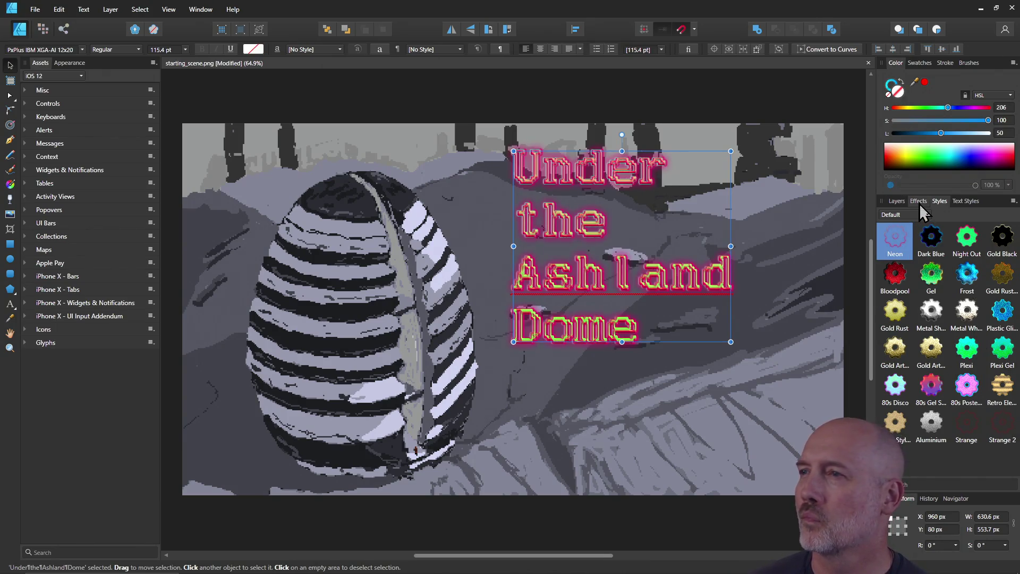
pyautogui.rightClick(676, 204)
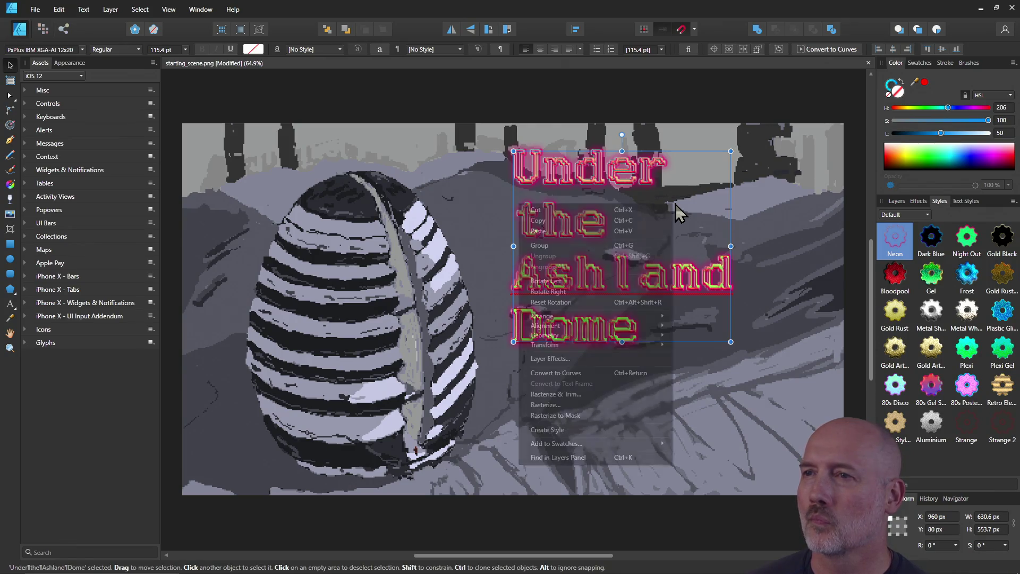
# Delete the neon title and type a new multi-line 'Under the Ashland Dome' artistic text.
pyautogui.press('Escape')
pyautogui.press('Delete')
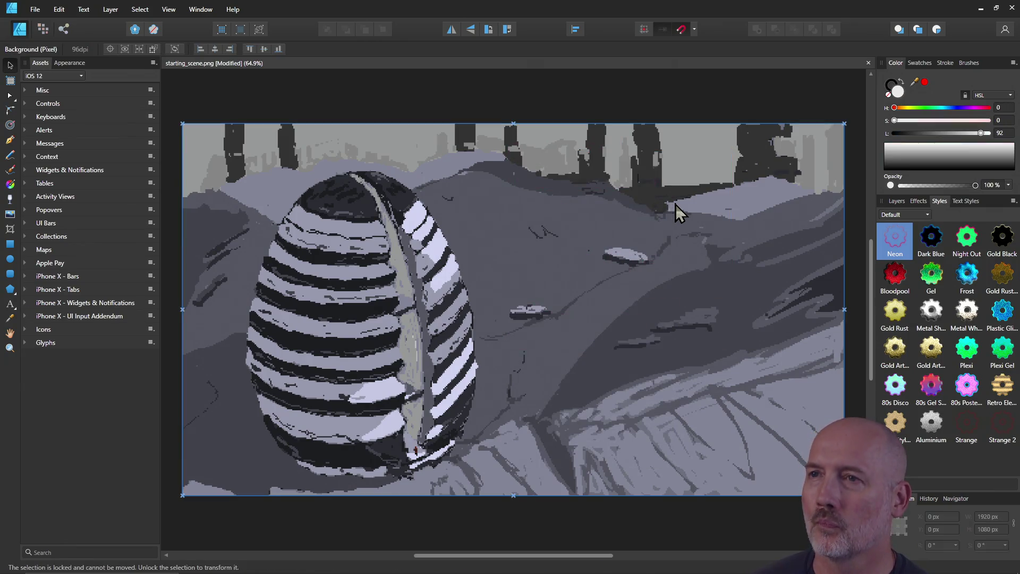
pyautogui.click(11, 304)
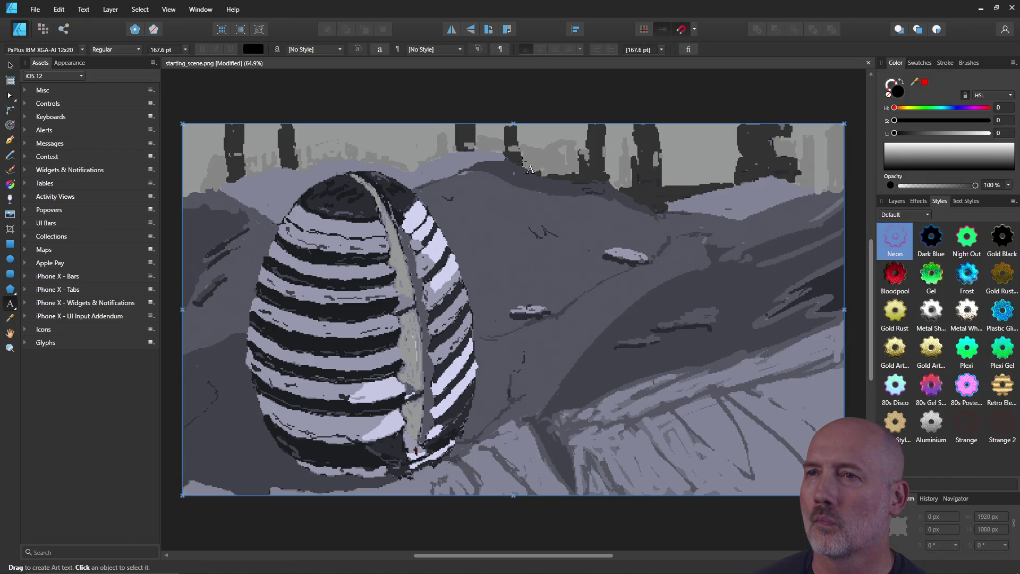
pyautogui.click(529, 169)
pyautogui.write('U')
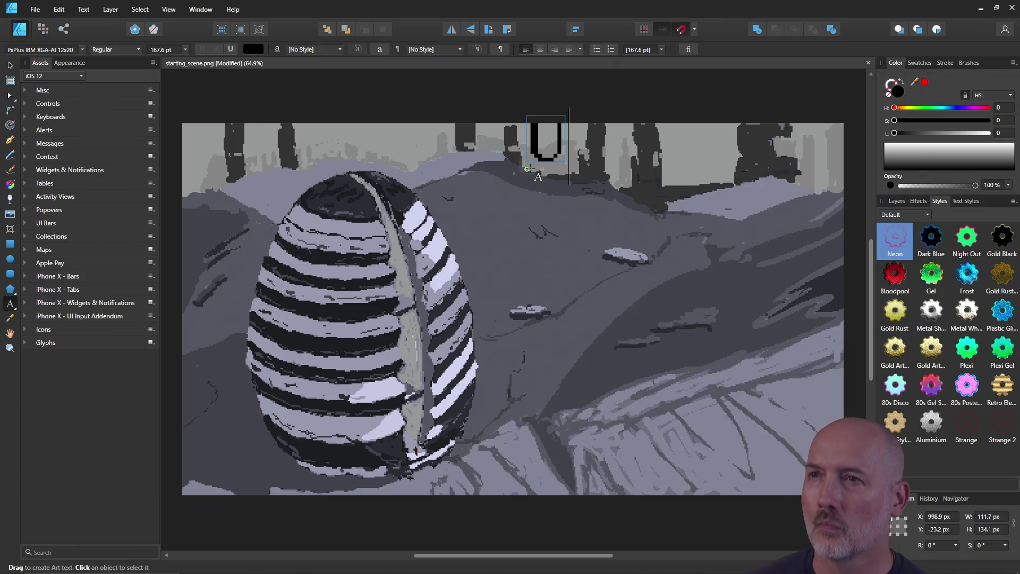
pyautogui.write('nder')
pyautogui.press('Return')
pyautogui.write('t')
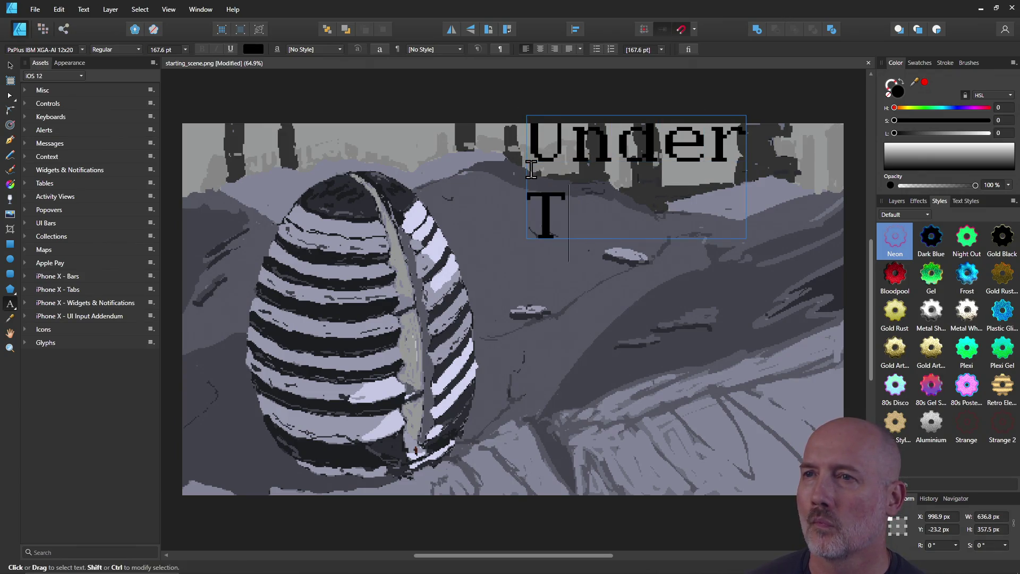
pyautogui.write('he ')
pyautogui.write('Ashlan')
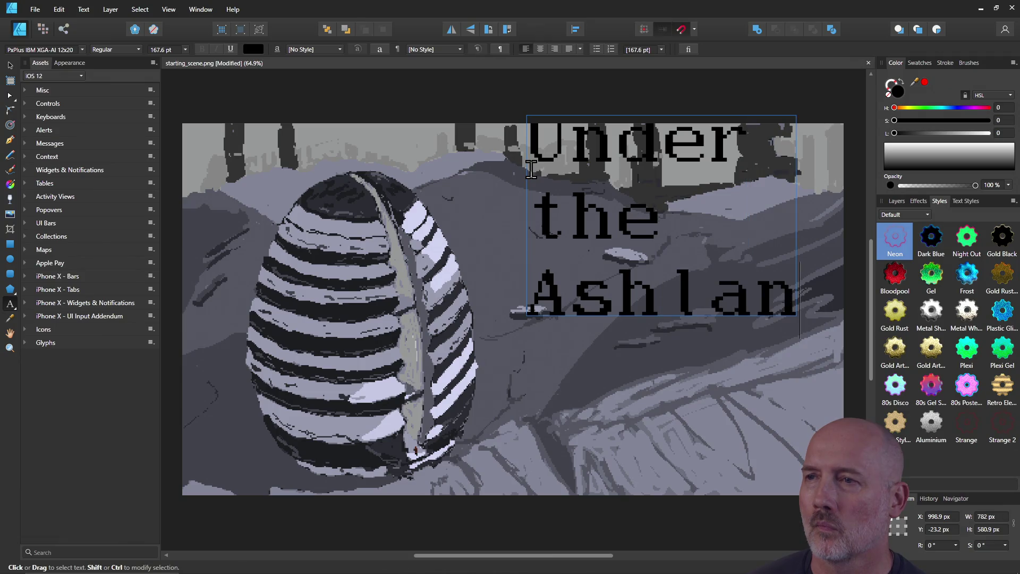
pyautogui.write('d')
pyautogui.press('Return')
pyautogui.write('Domne')
pyautogui.press('BackSpace')
pyautogui.press('BackSpace')
pyautogui.write('e')
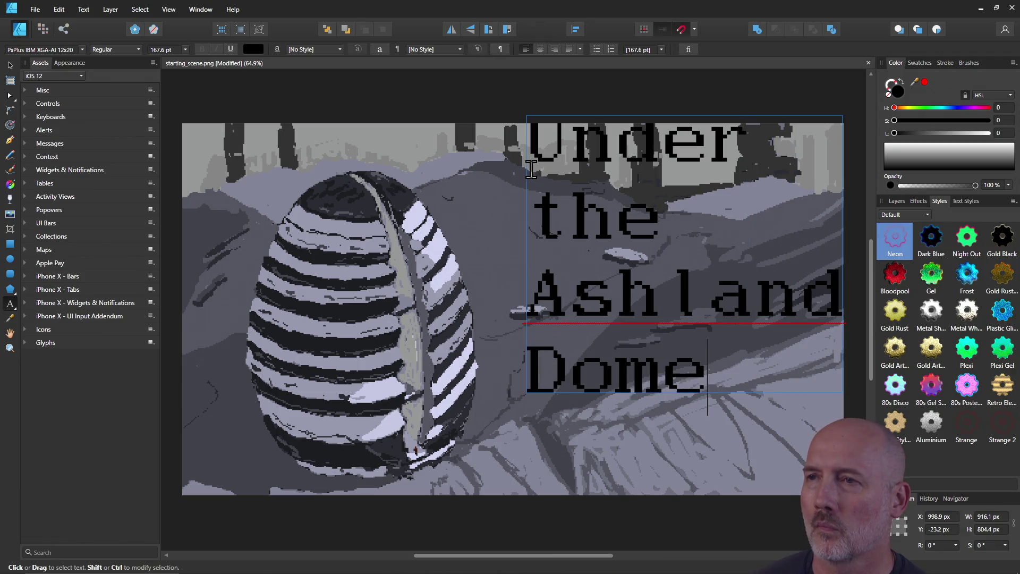
pyautogui.press('Escape')
# Move the title down-left and shrink it to about 733 by 644 px beside the egg.
pyautogui.moveTo(656, 203)
pyautogui.mouseDown()
pyautogui.moveTo(595, 236)
pyautogui.moveTo(624, 226)
pyautogui.mouseUp()
pyautogui.moveTo(811, 416); pyautogui.dragTo(741, 352)
pyautogui.moveTo(597, 249)
pyautogui.mouseDown()
pyautogui.moveTo(632, 297)
pyautogui.moveTo(626, 266)
pyautogui.mouseUp()
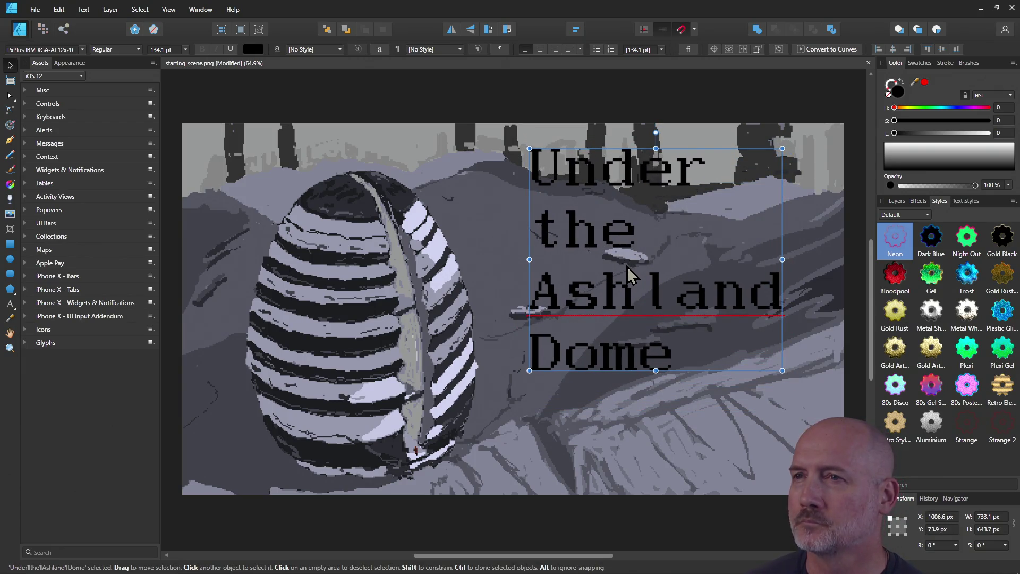
pyautogui.click(919, 201)
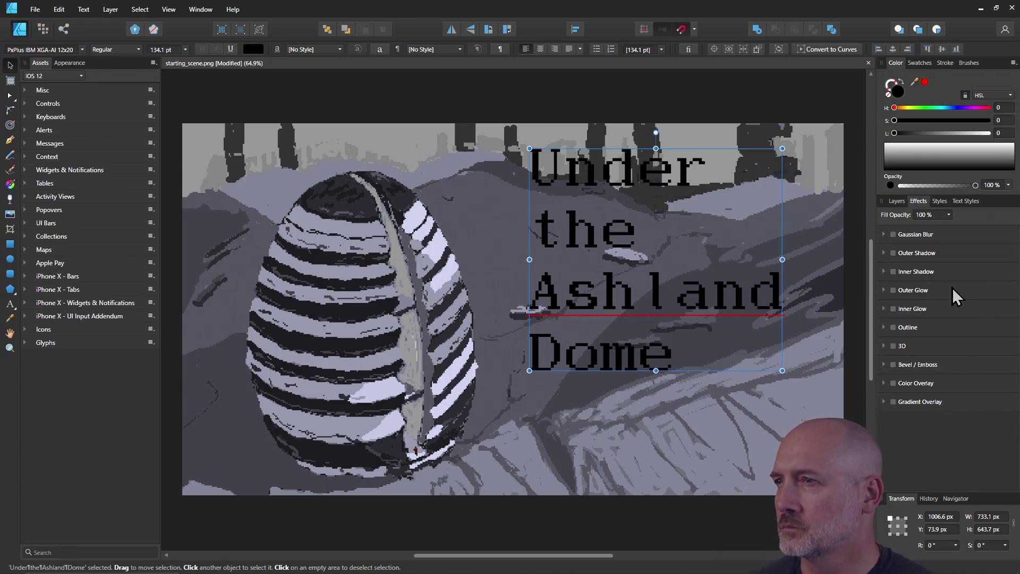
# Enable Outer Shadow on the title with grey colour, full opacity and a larger 13.4 px radius.
pyautogui.click(893, 253)
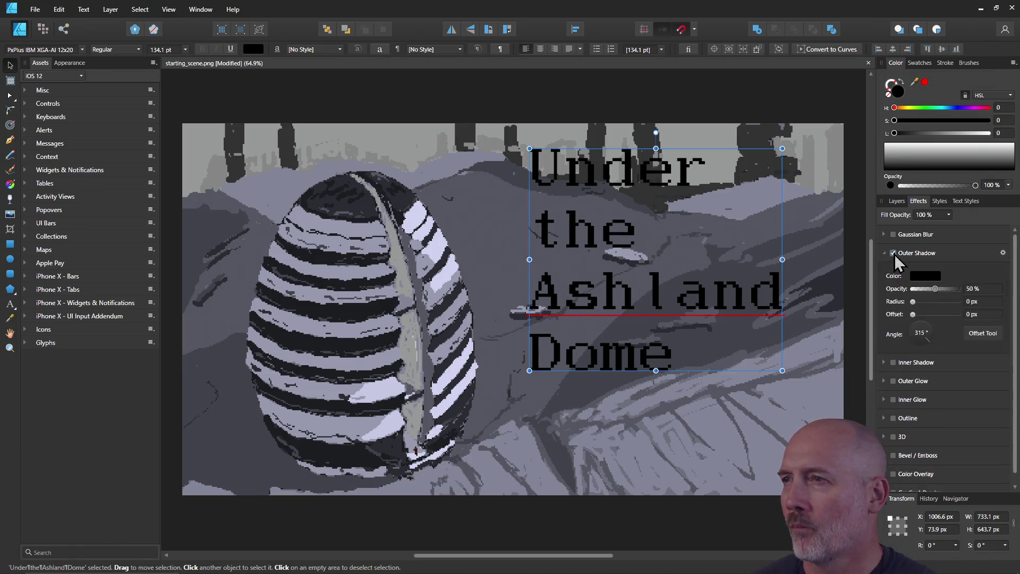
pyautogui.click(929, 273)
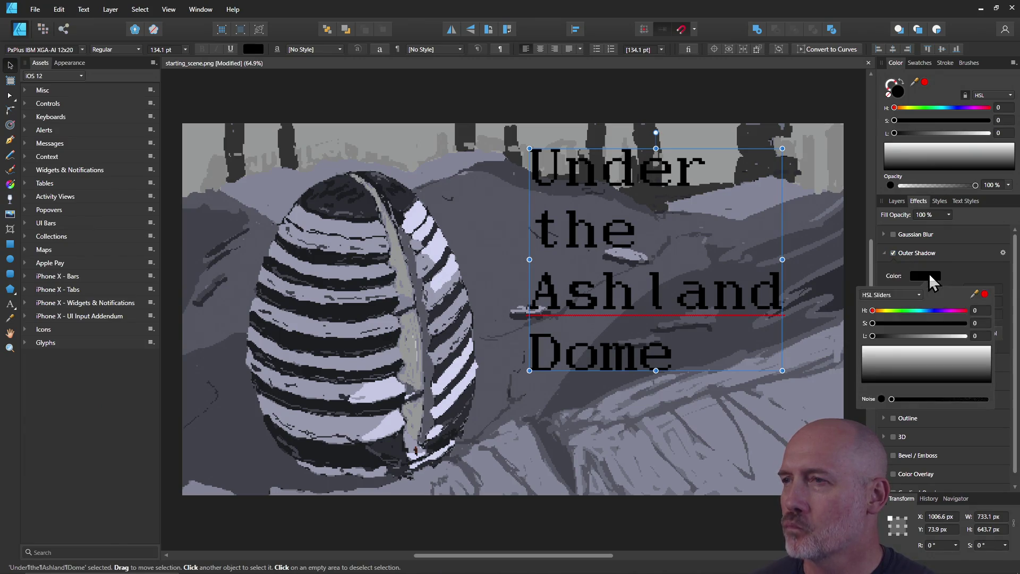
pyautogui.moveTo(874, 337)
pyautogui.mouseDown()
pyautogui.moveTo(923, 338)
pyautogui.moveTo(897, 338)
pyautogui.moveTo(906, 339)
pyautogui.mouseUp()
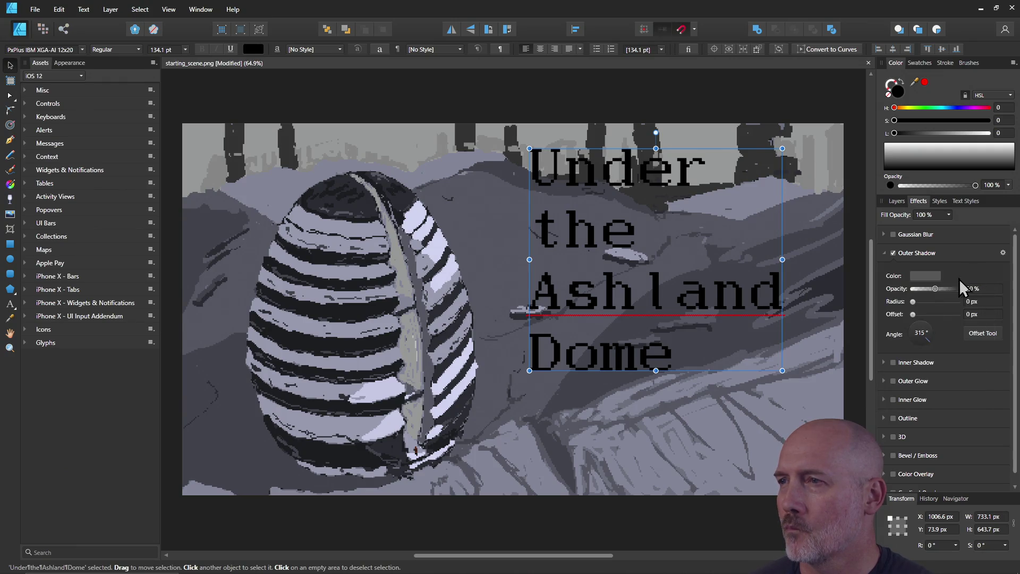
pyautogui.moveTo(913, 303)
pyautogui.mouseDown()
pyautogui.moveTo(933, 302)
pyautogui.moveTo(932, 316)
pyautogui.moveTo(965, 290)
pyautogui.moveTo(939, 320)
pyautogui.moveTo(931, 315)
pyautogui.mouseUp()
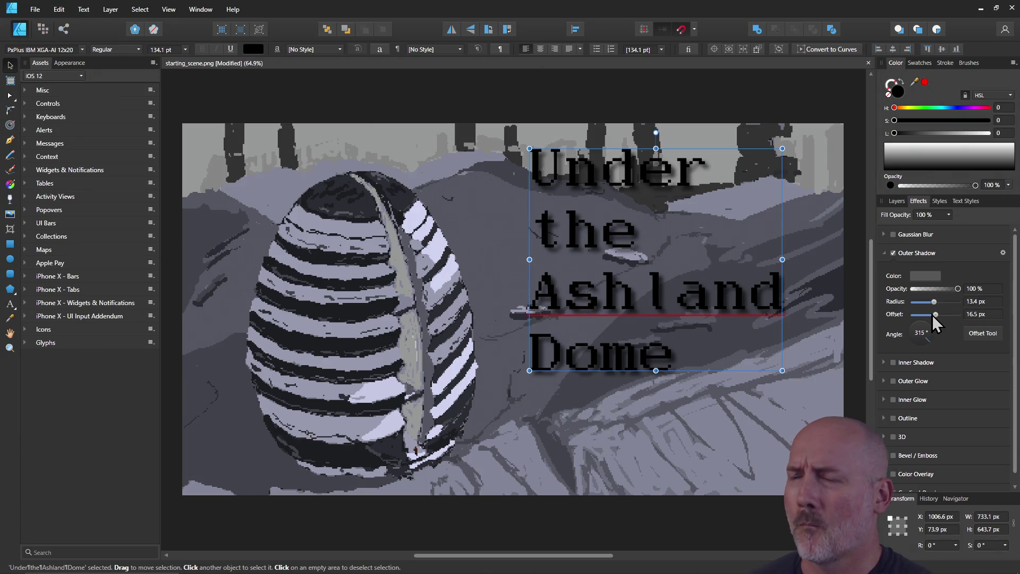
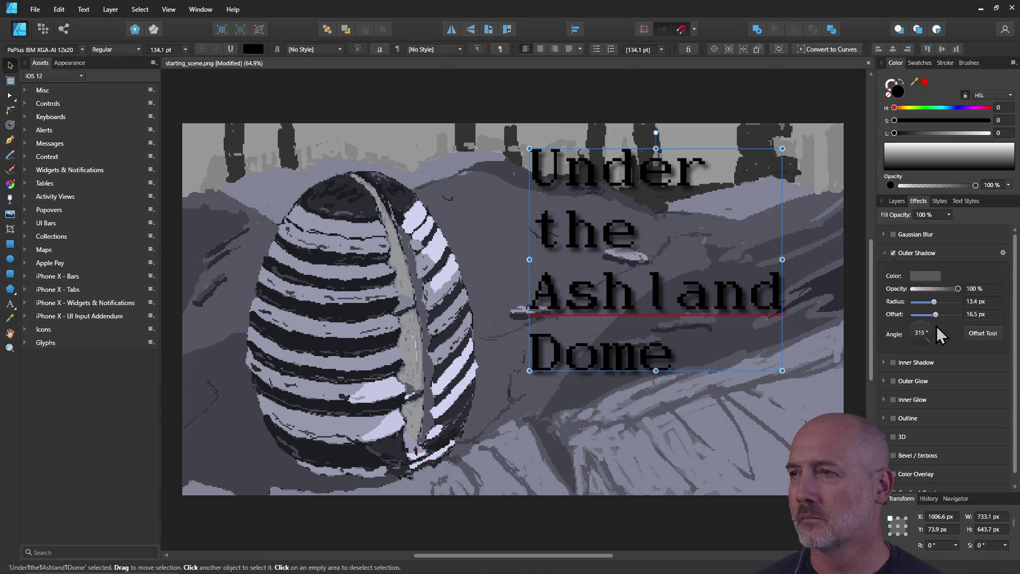
# Set the title's Outer Shadow to 225° at 71% opacity and enable a thin Outline.
pyautogui.moveTo(925, 341); pyautogui.dragTo(904, 345)
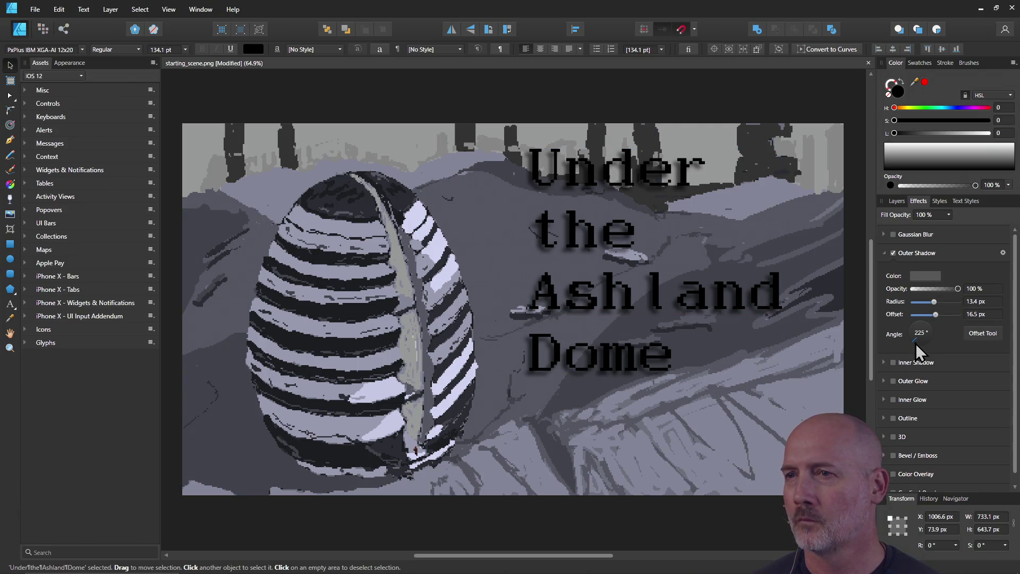
pyautogui.moveTo(916, 345); pyautogui.dragTo(911, 337)
pyautogui.moveTo(911, 337); pyautogui.dragTo(911, 338)
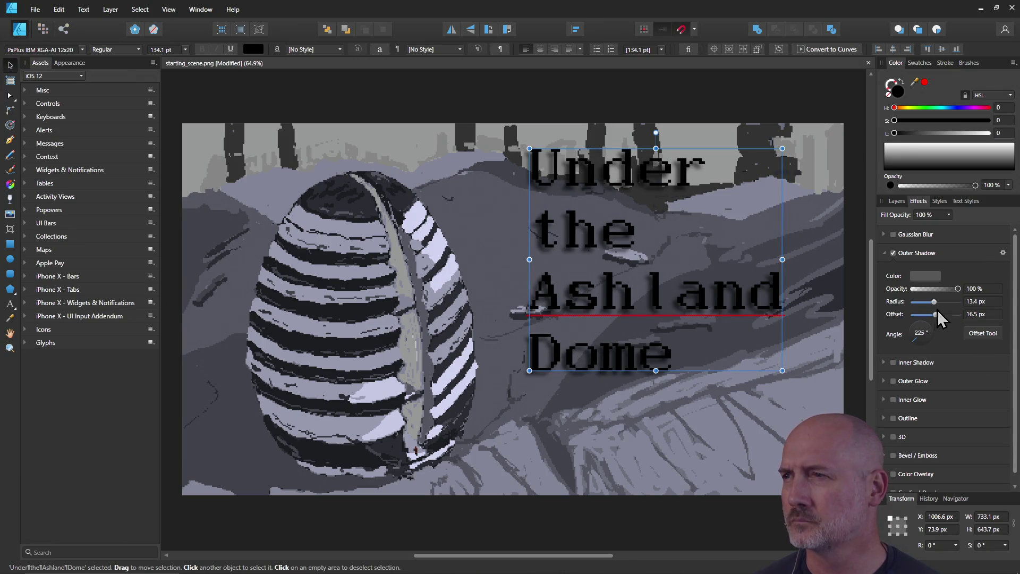
pyautogui.moveTo(958, 289); pyautogui.dragTo(943, 288)
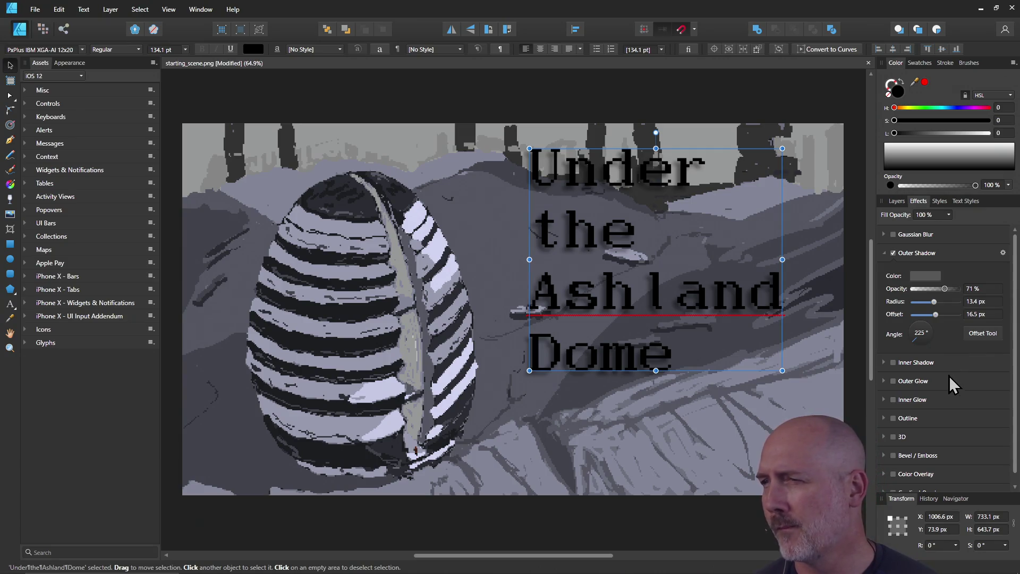
pyautogui.click(894, 417)
pyautogui.scroll(-2, 960, 405)
pyautogui.moveTo(914, 405); pyautogui.dragTo(923, 404)
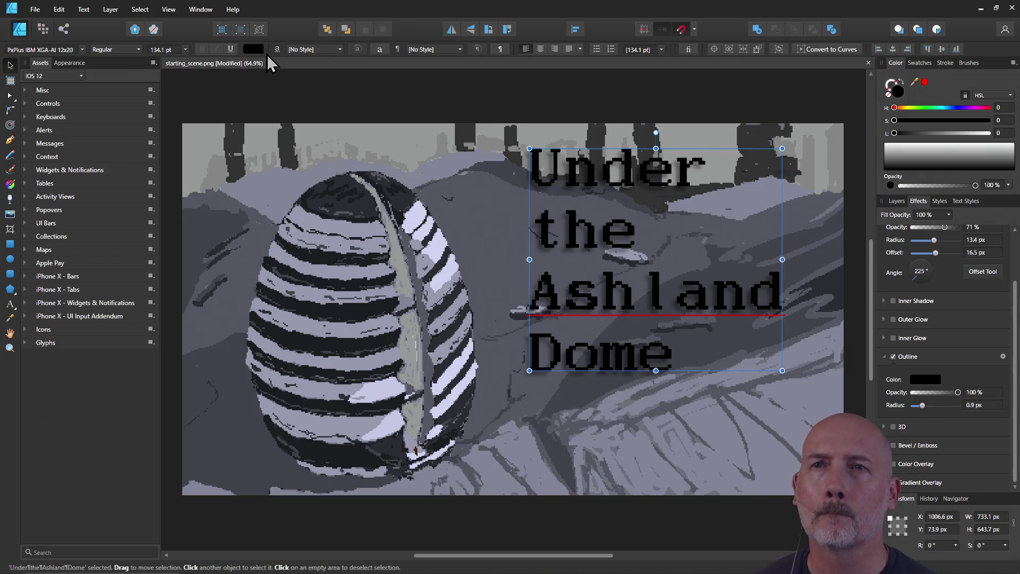
# Change the title text fill from black to a muted brick red, HSL 13 / 47 / 55.
pyautogui.click(250, 48)
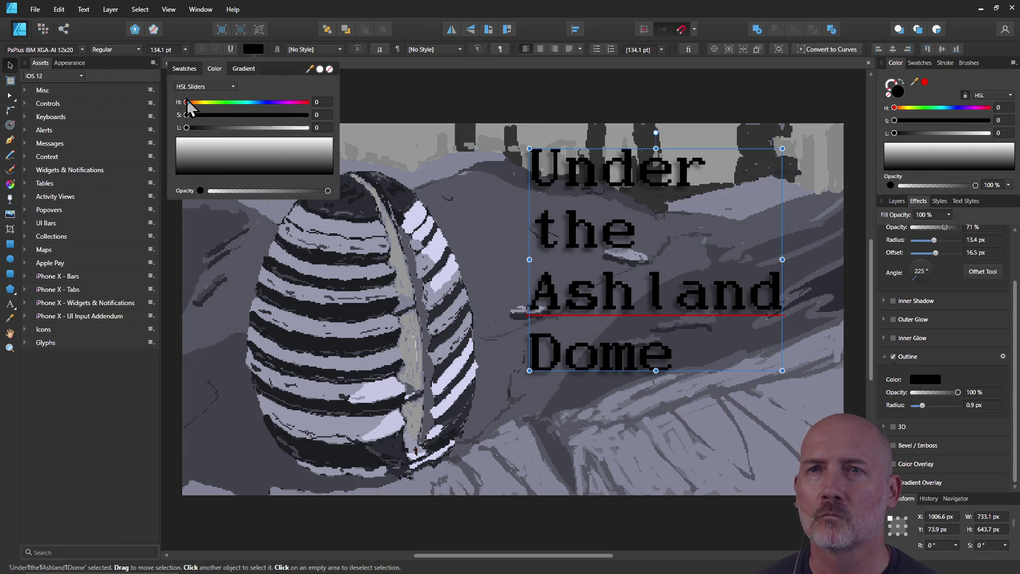
pyautogui.moveTo(186, 102)
pyautogui.mouseDown()
pyautogui.moveTo(259, 133)
pyautogui.moveTo(257, 141)
pyautogui.mouseUp()
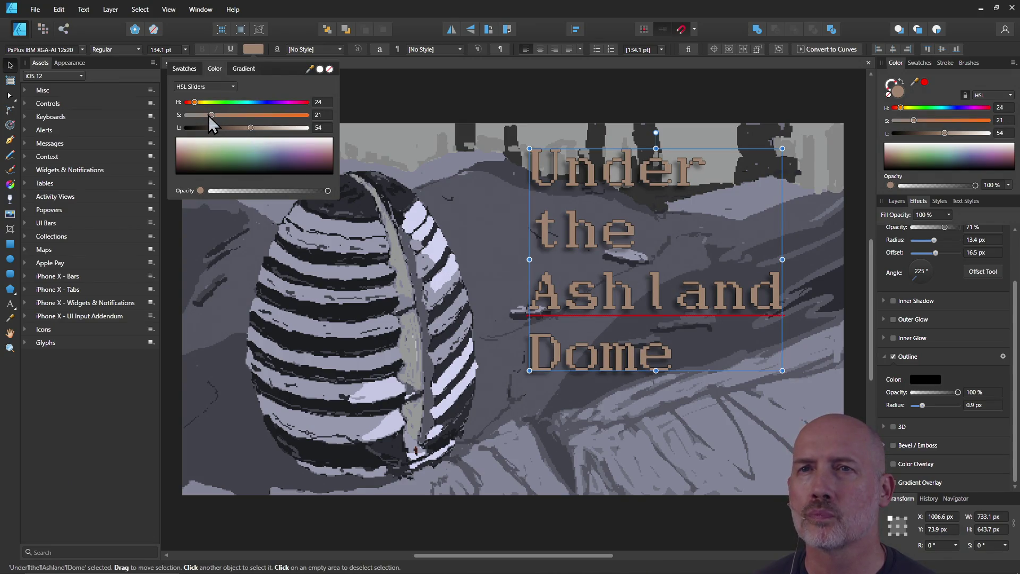
pyautogui.moveTo(212, 115); pyautogui.dragTo(256, 116)
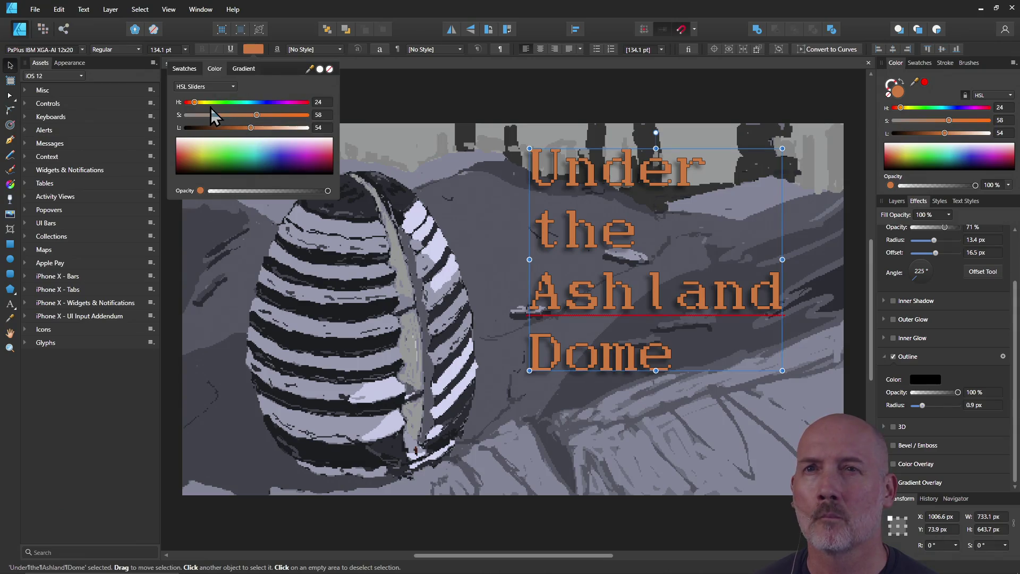
pyautogui.moveTo(196, 103)
pyautogui.mouseDown()
pyautogui.moveTo(310, 114)
pyautogui.moveTo(194, 113)
pyautogui.mouseUp()
pyautogui.moveTo(251, 128)
pyautogui.mouseDown()
pyautogui.moveTo(234, 128)
pyautogui.moveTo(253, 129)
pyautogui.moveTo(252, 115)
pyautogui.mouseUp()
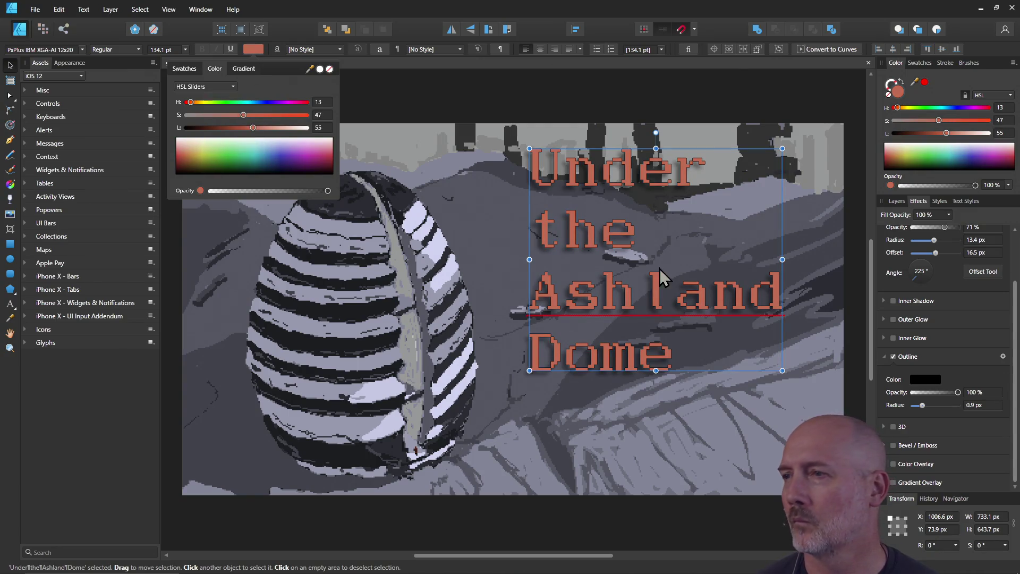
# Raise the Outline radius to 4.5 px and recolour the outline a near-black deep red.
pyautogui.click(921, 406)
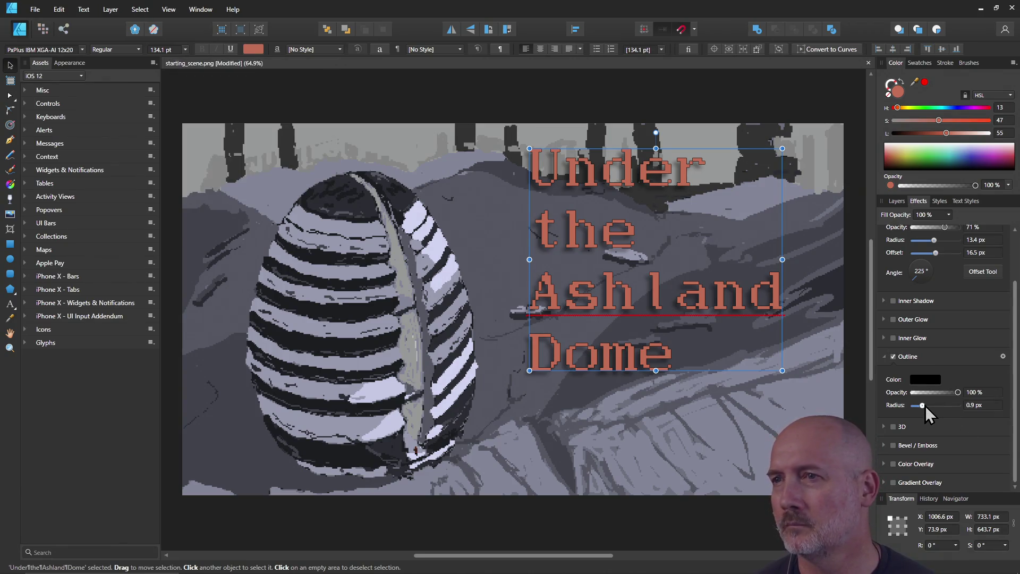
pyautogui.moveTo(922, 406)
pyautogui.mouseDown()
pyautogui.moveTo(933, 406)
pyautogui.moveTo(925, 402)
pyautogui.mouseUp()
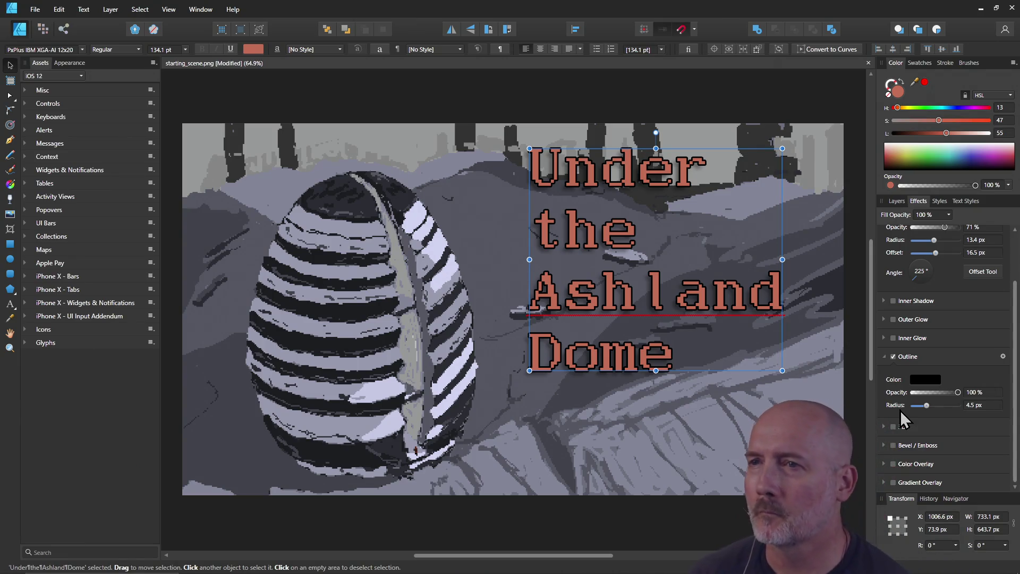
pyautogui.click(928, 379)
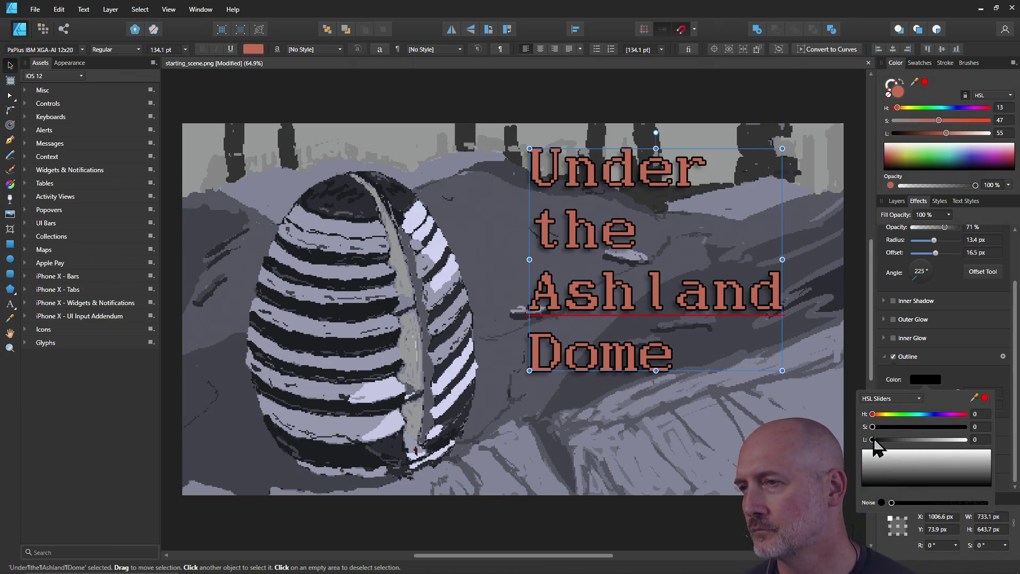
pyautogui.moveTo(889, 441)
pyautogui.mouseDown()
pyautogui.moveTo(924, 427)
pyautogui.moveTo(879, 440)
pyautogui.moveTo(925, 426)
pyautogui.mouseUp()
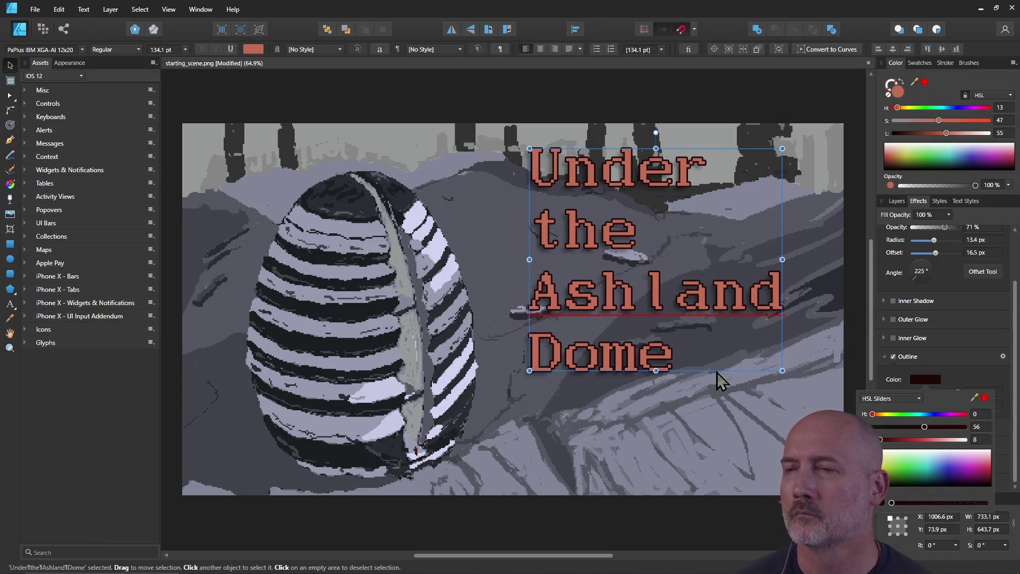
pyautogui.click(753, 345)
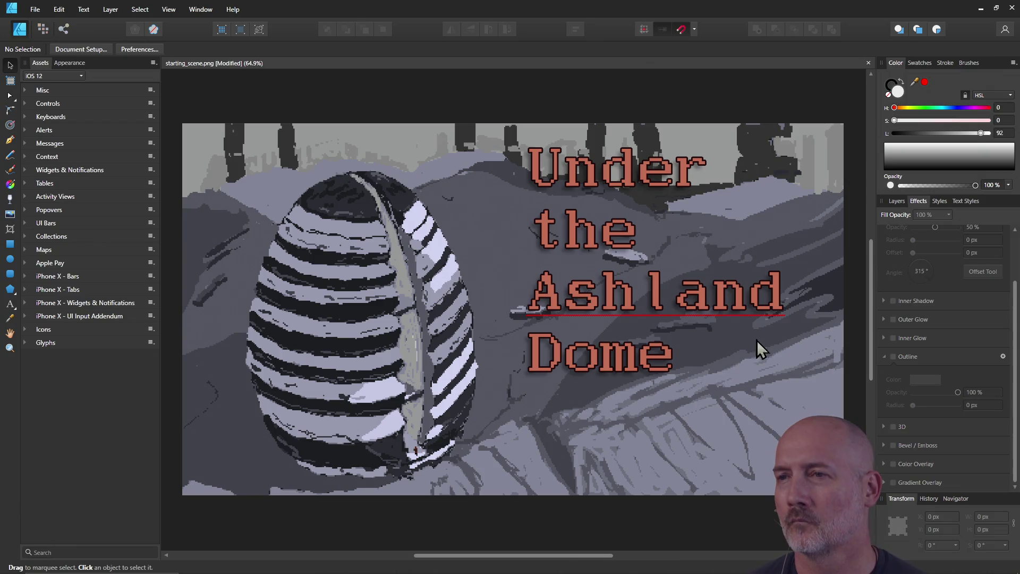
# Resize the title frame slightly smaller and move it a little left and down toward the dome.
pyautogui.press('t')
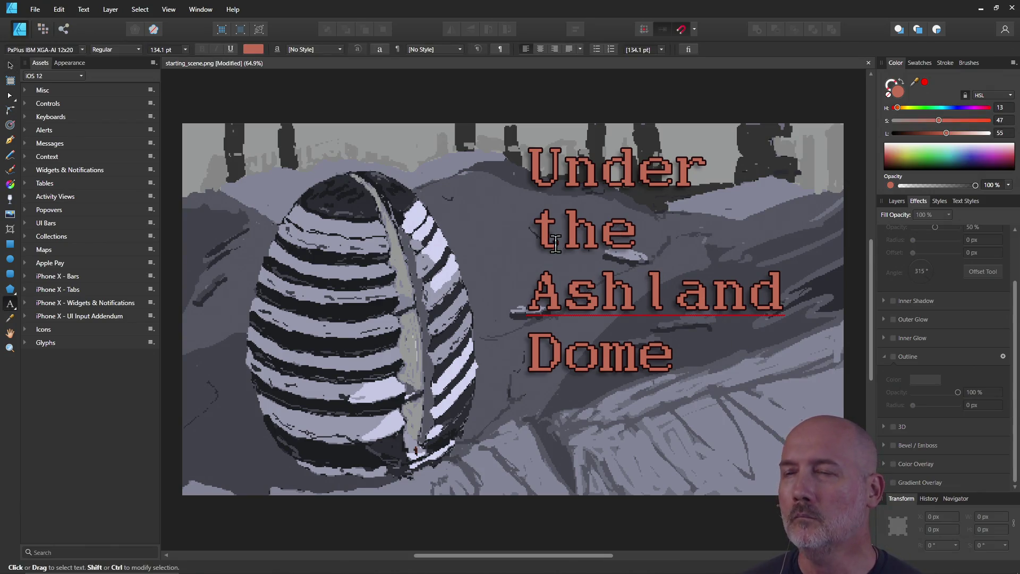
pyautogui.press('v')
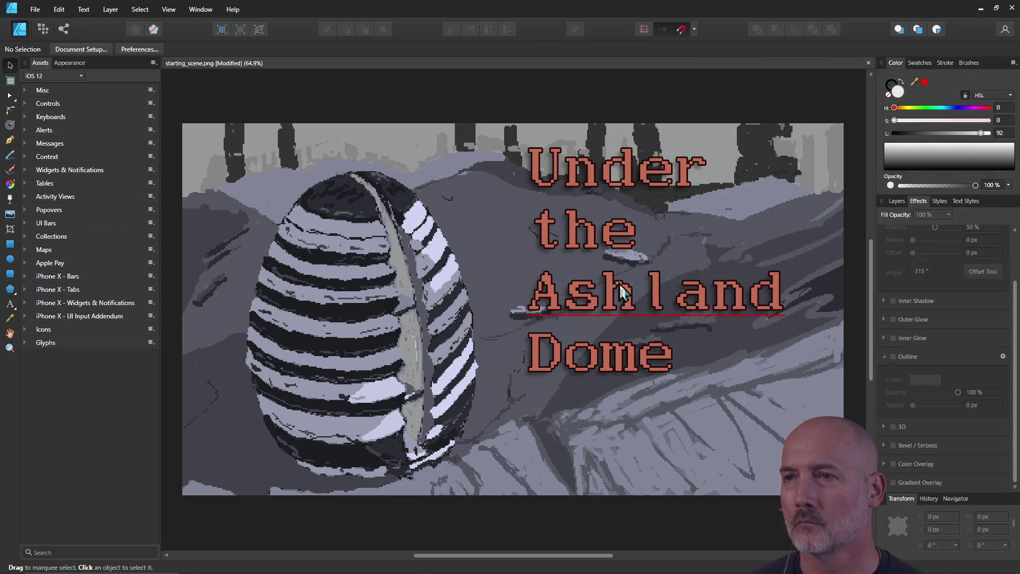
pyautogui.click(612, 276)
pyautogui.moveTo(782, 370); pyautogui.dragTo(748, 354)
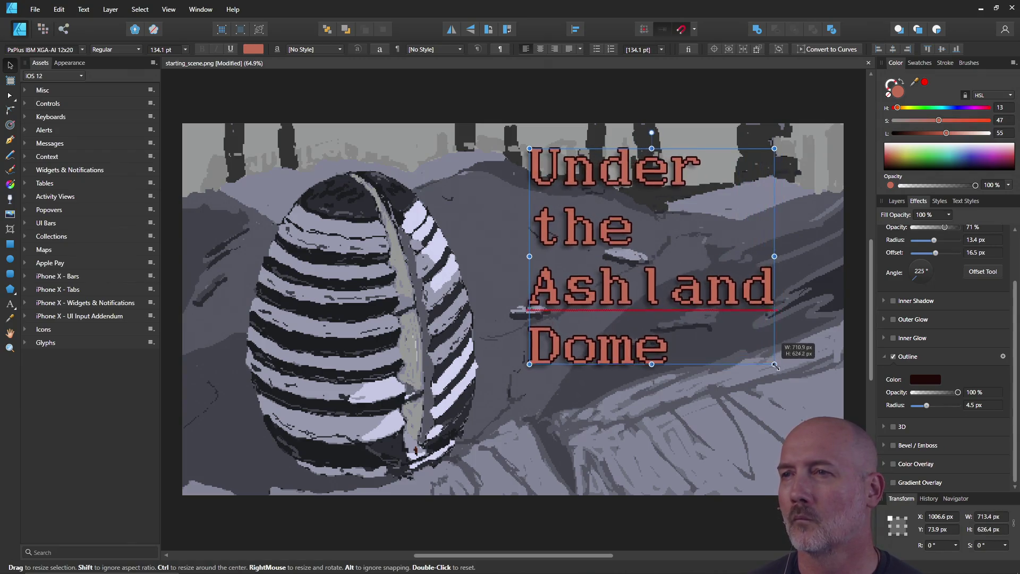
pyautogui.moveTo(751, 357); pyautogui.dragTo(771, 360)
pyautogui.moveTo(656, 294)
pyautogui.mouseDown()
pyautogui.moveTo(619, 267)
pyautogui.moveTo(620, 284)
pyautogui.mouseUp()
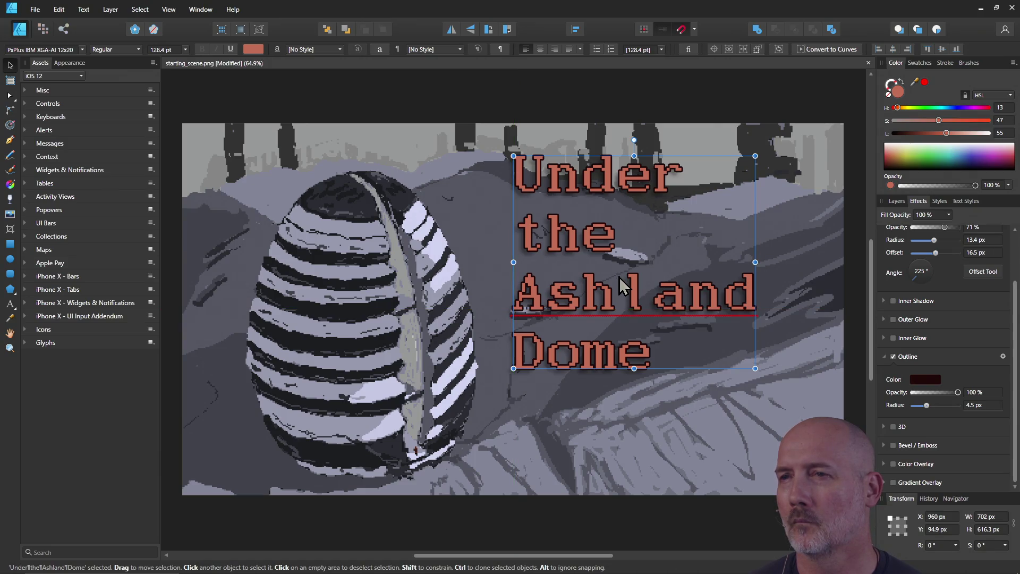
pyautogui.hotkey('ctrl', 'd')
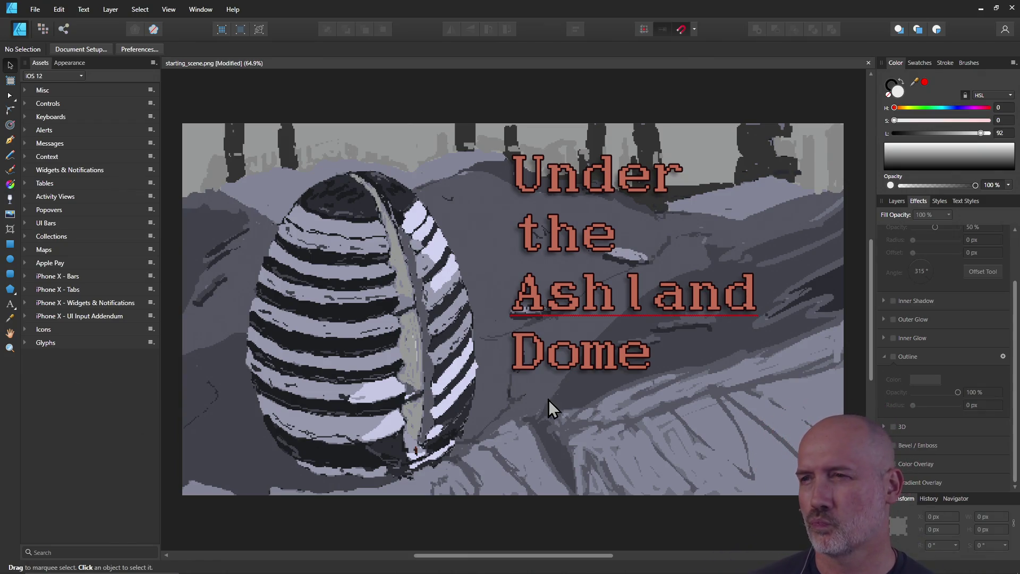
pyautogui.click(603, 309)
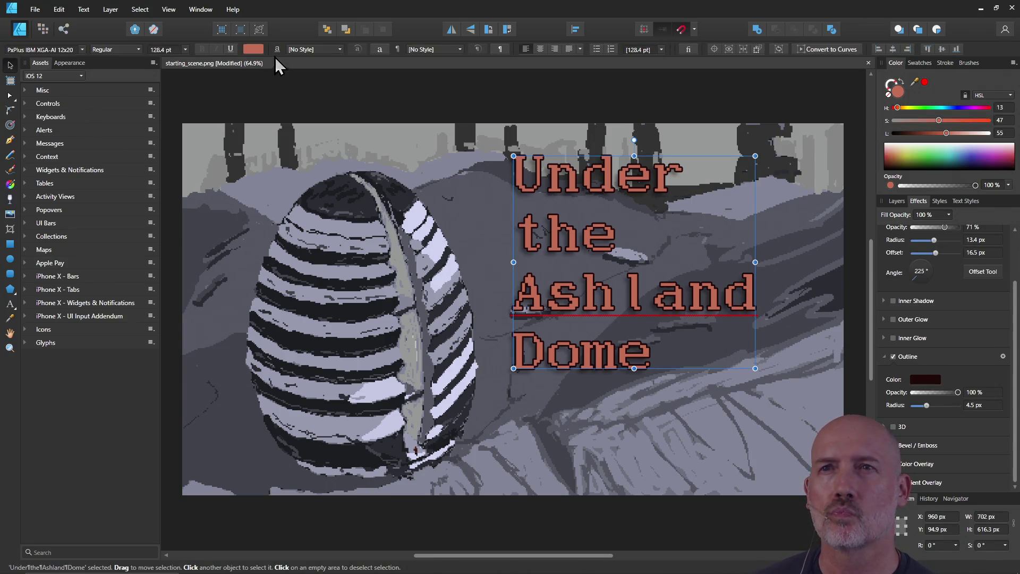
# Push the title fill's saturation up to 65 for a brighter coral red.
pyautogui.click(249, 49)
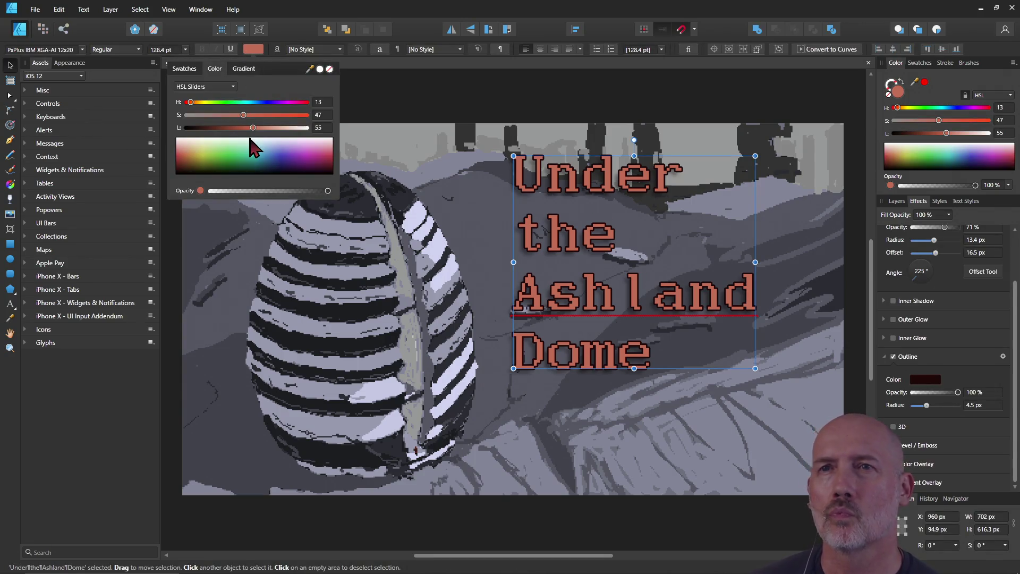
pyautogui.moveTo(243, 115)
pyautogui.mouseDown()
pyautogui.moveTo(331, 117)
pyautogui.moveTo(268, 115)
pyautogui.mouseUp()
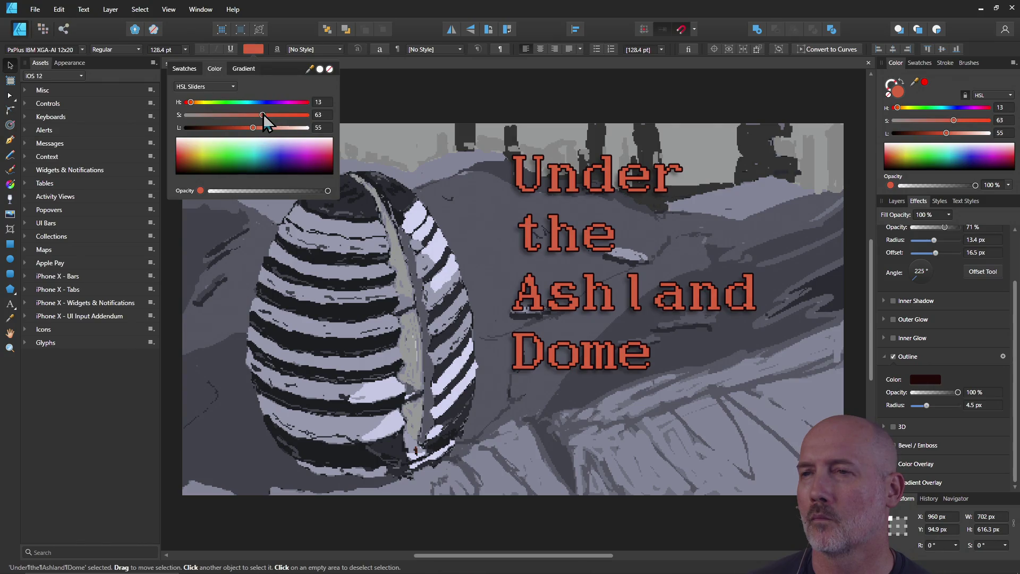
pyautogui.moveTo(264, 112); pyautogui.dragTo(265, 111)
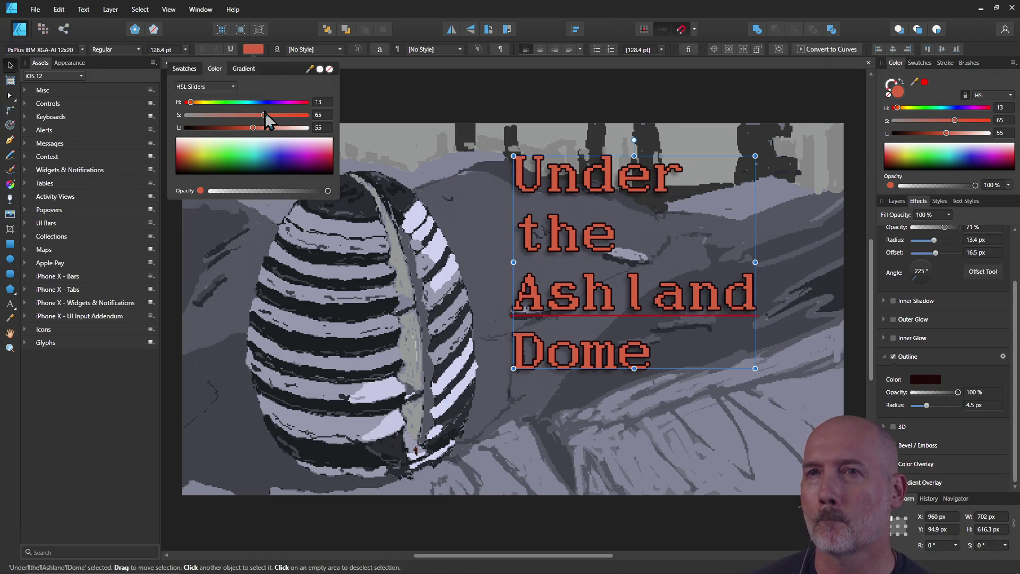
pyautogui.click(337, 163)
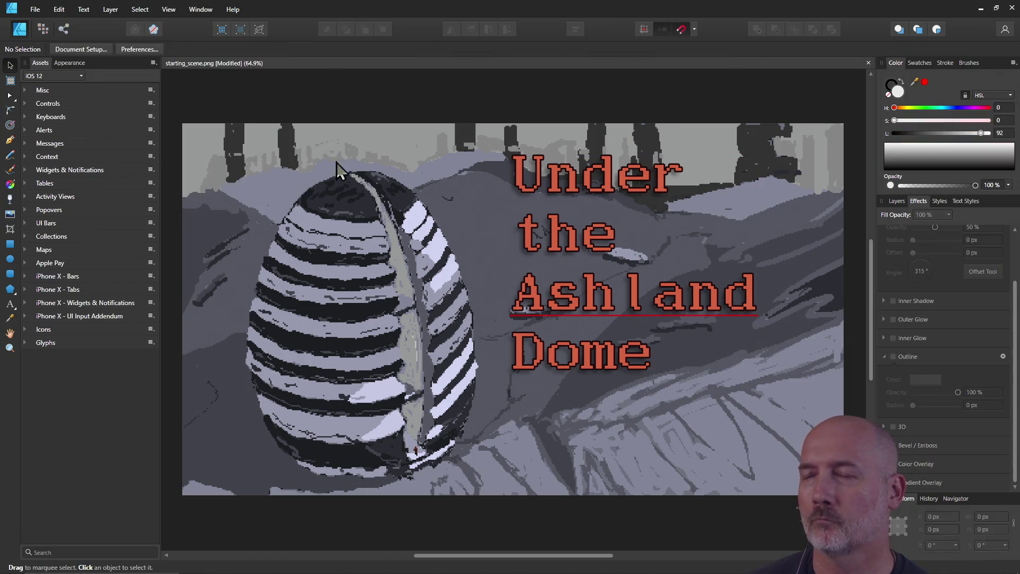
pyautogui.click(637, 276)
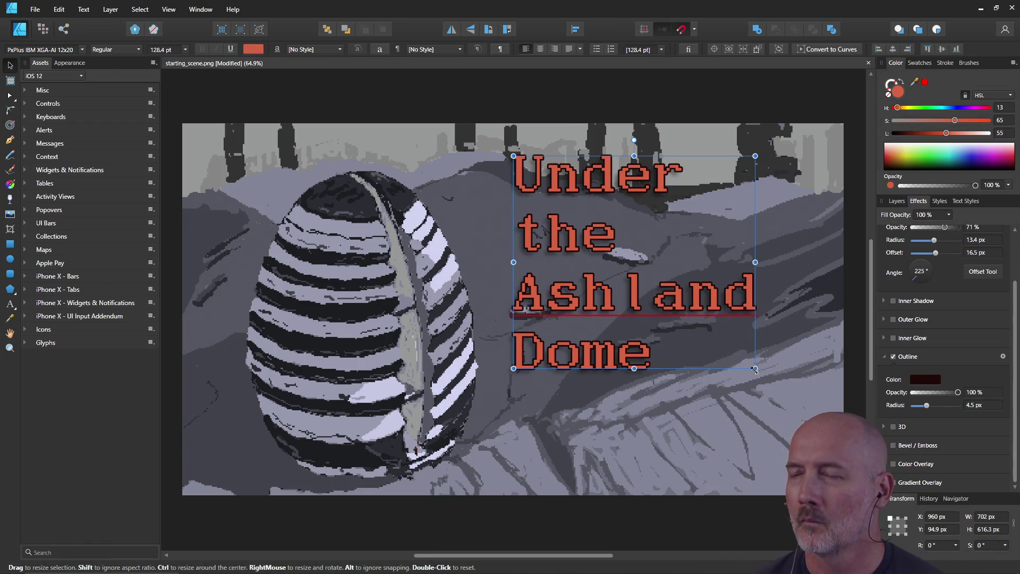
# Shrink the title, move it up, and join 'the' onto the first line after 'Under'.
pyautogui.moveTo(754, 370); pyautogui.dragTo(716, 353)
pyautogui.moveTo(597, 287)
pyautogui.mouseDown()
pyautogui.moveTo(611, 242)
pyautogui.moveTo(602, 234)
pyautogui.moveTo(601, 243)
pyautogui.mouseUp()
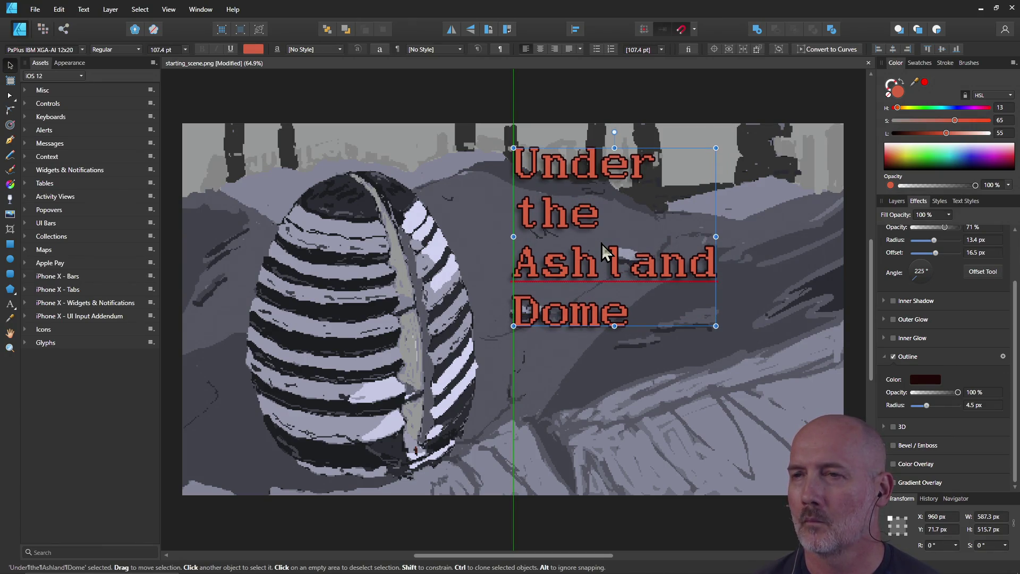
pyautogui.moveTo(602, 244); pyautogui.dragTo(602, 238)
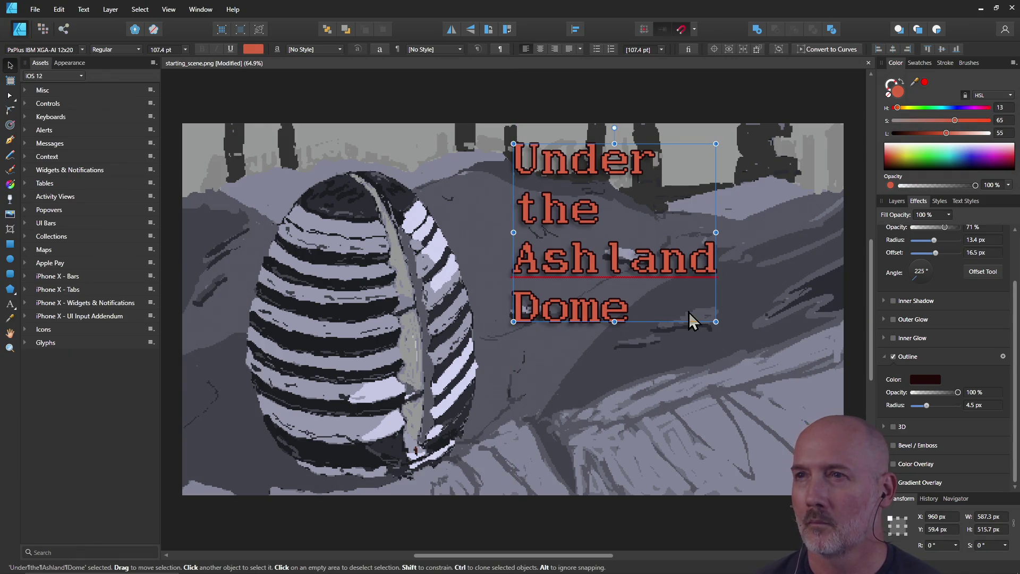
pyautogui.doubleClick(533, 216)
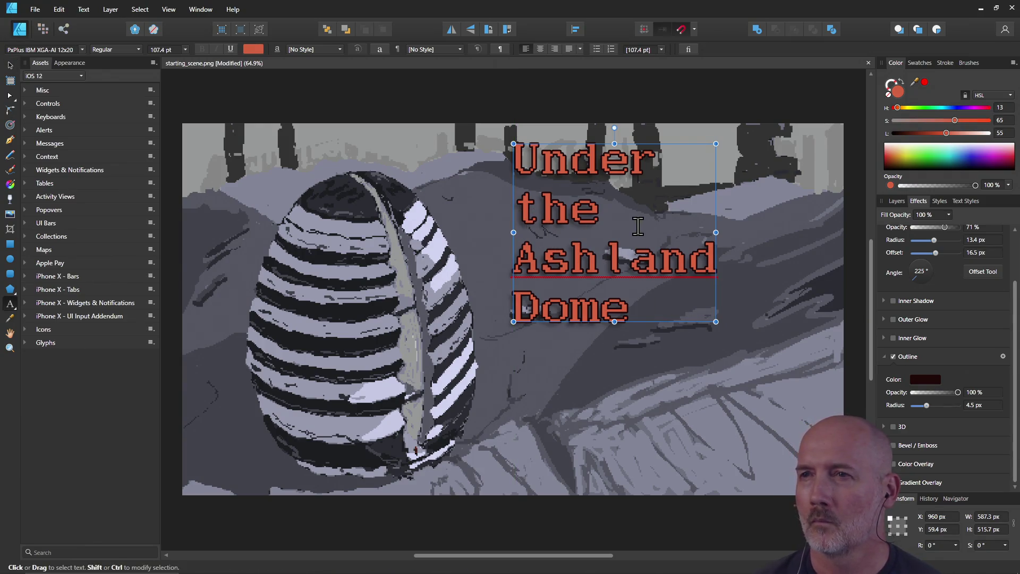
pyautogui.moveTo(638, 226); pyautogui.dragTo(637, 225)
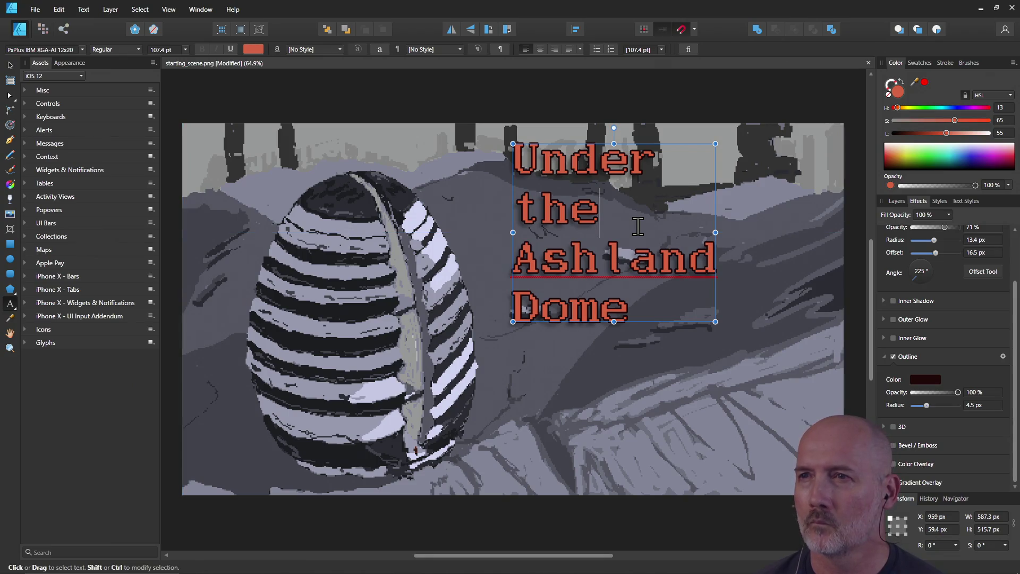
pyautogui.press('BackSpace')
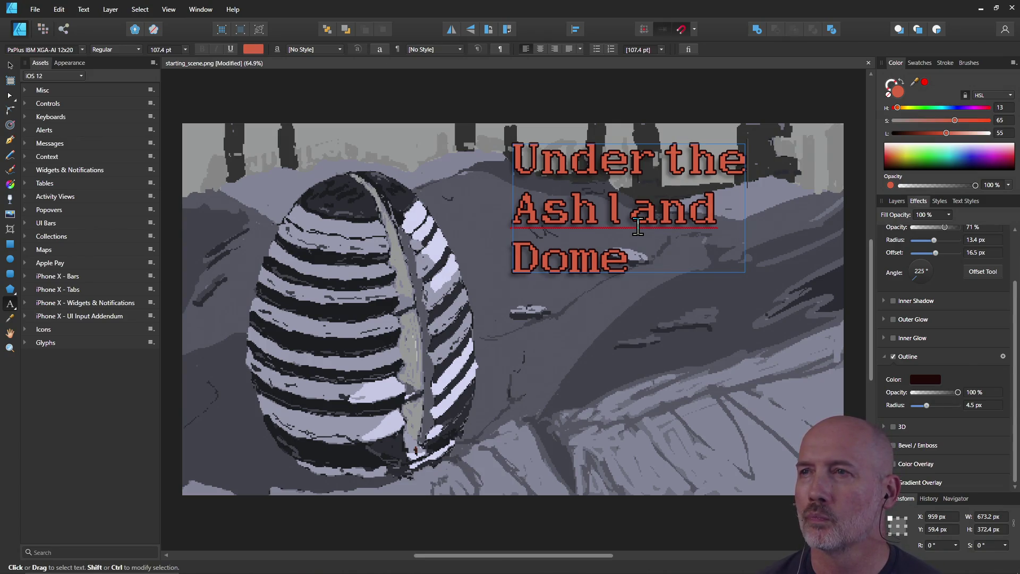
# Delete 'the' from the main title, leaving Under / Ashland / Dome on three lines.
pyautogui.press('BackSpace')
pyautogui.press('BackSpace')
pyautogui.press('BackSpace')
pyautogui.press('BackSpace')
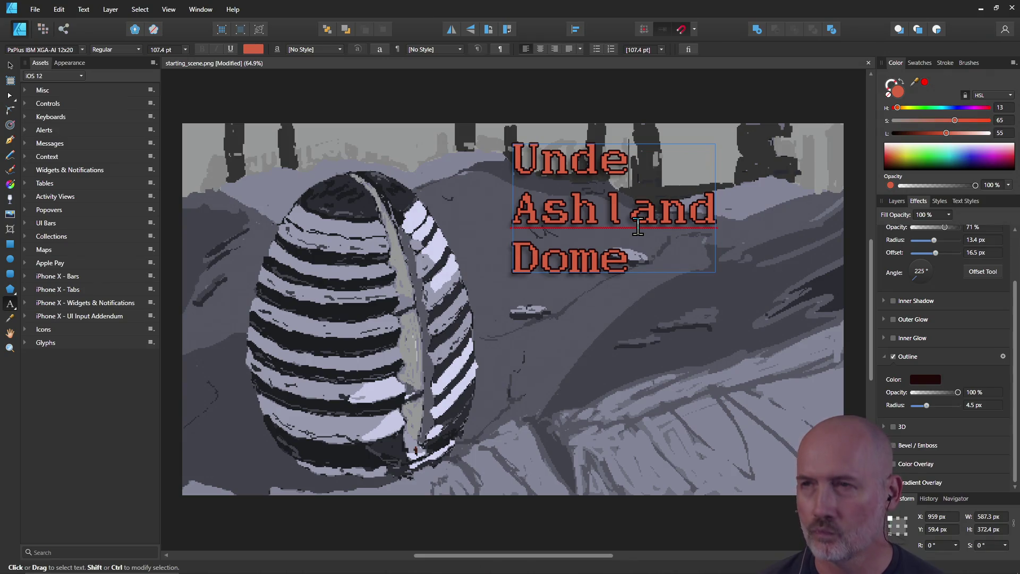
pyautogui.write('r')
pyautogui.press('Escape')
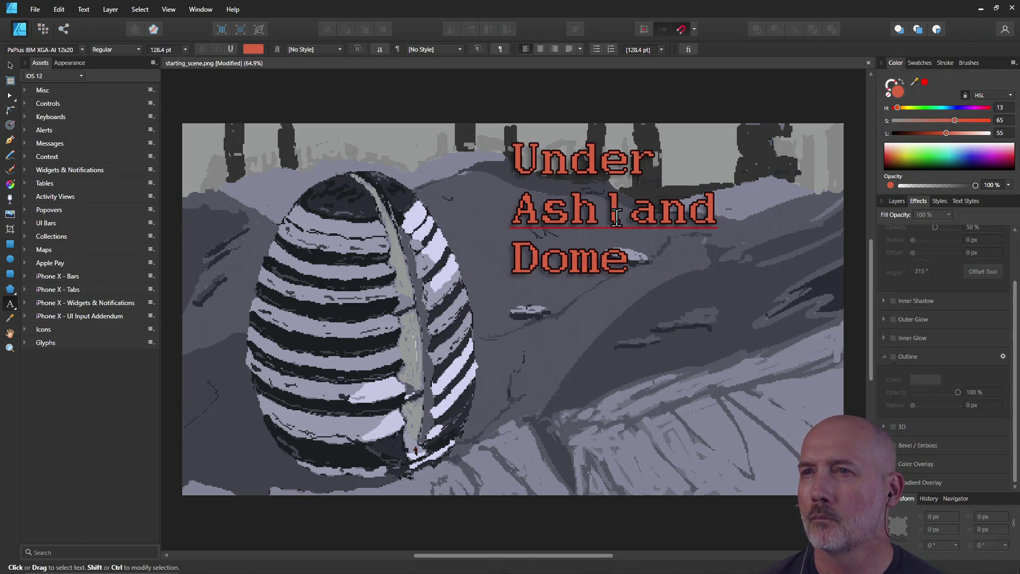
pyautogui.click(613, 217)
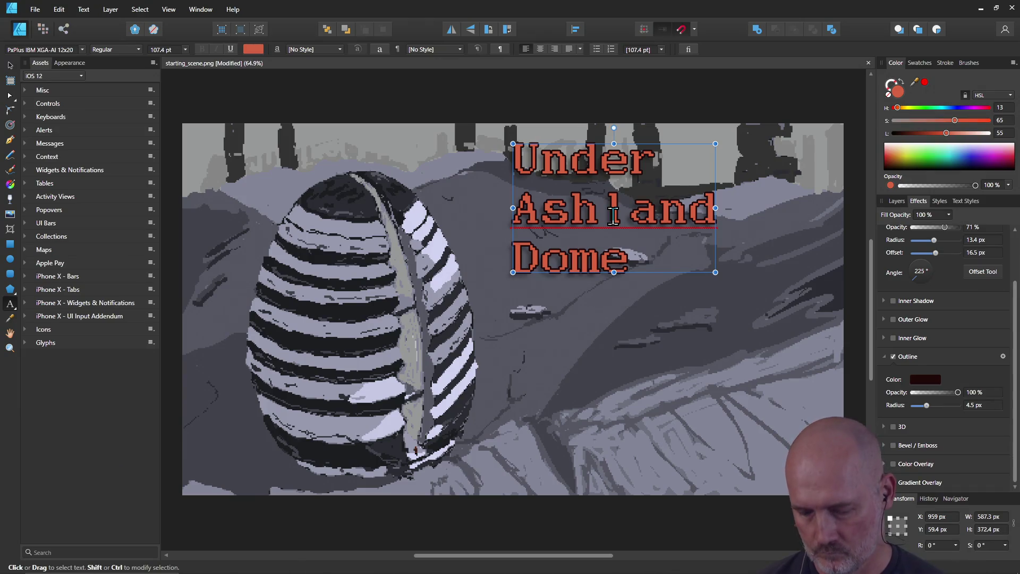
pyautogui.press('Escape')
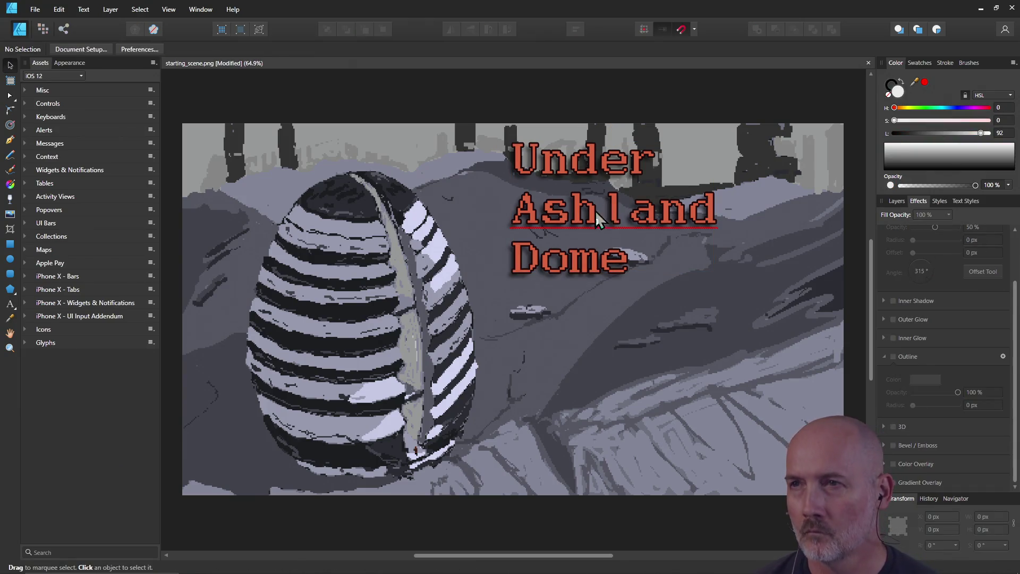
# Create a new artistic text object below the title reading 'the'.
pyautogui.keyDown('alt'); pyautogui.moveTo(607, 211); pyautogui.dragTo(590, 381); pyautogui.keyUp('alt')
pyautogui.tripleClick(664, 401)
pyautogui.click(667, 417)
pyautogui.doubleClick(667, 417)
pyautogui.hotkey('ctrl', 'a')
pyautogui.press('Delete')
pyautogui.write('the')
pyautogui.press('Escape')
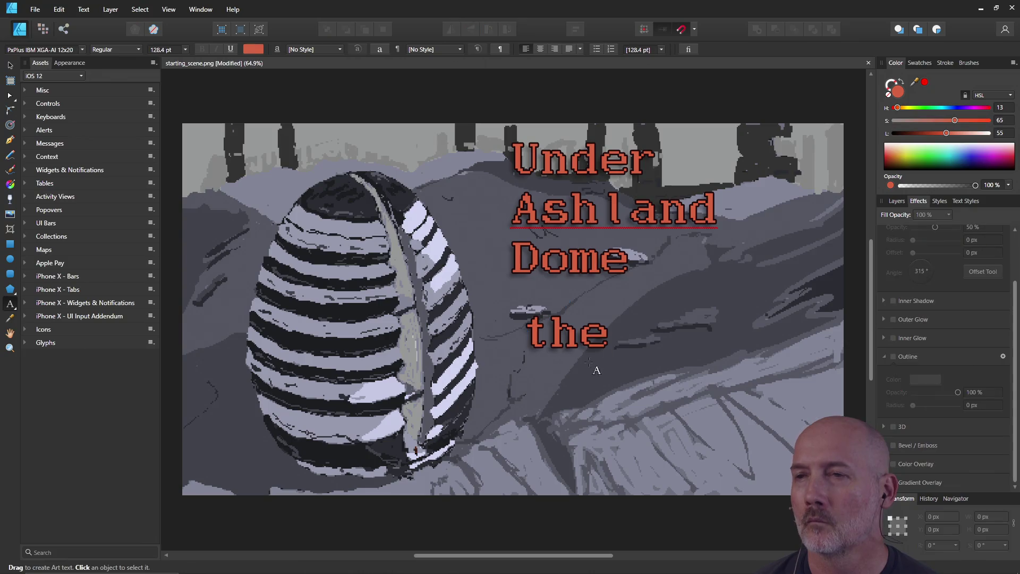
# Move the small word 'the' up to sit right beside 'Under'.
pyautogui.press('v')
pyautogui.moveTo(568, 334)
pyautogui.mouseDown()
pyautogui.moveTo(663, 243)
pyautogui.moveTo(703, 164)
pyautogui.moveTo(687, 177)
pyautogui.mouseUp()
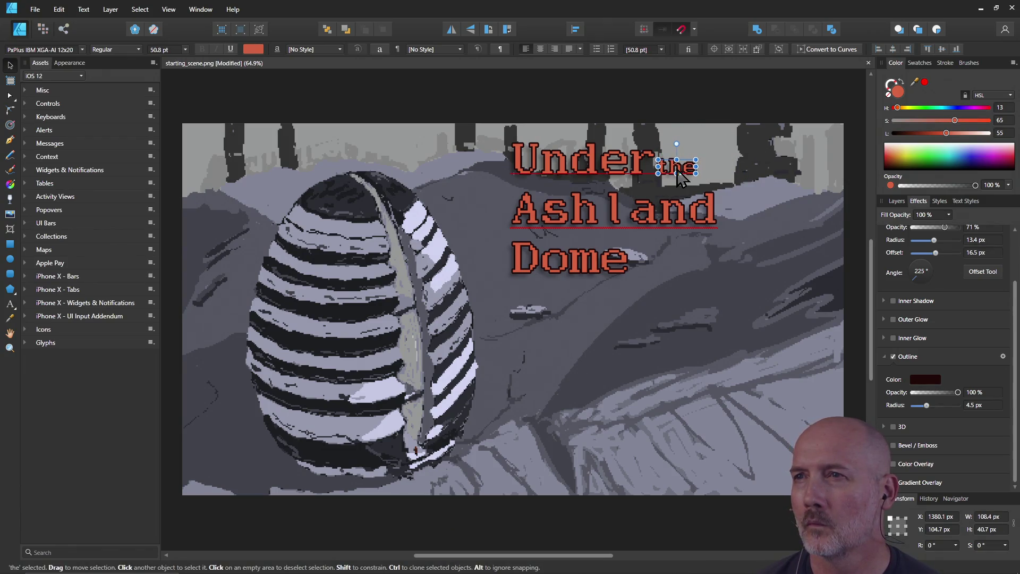
pyautogui.click(647, 232)
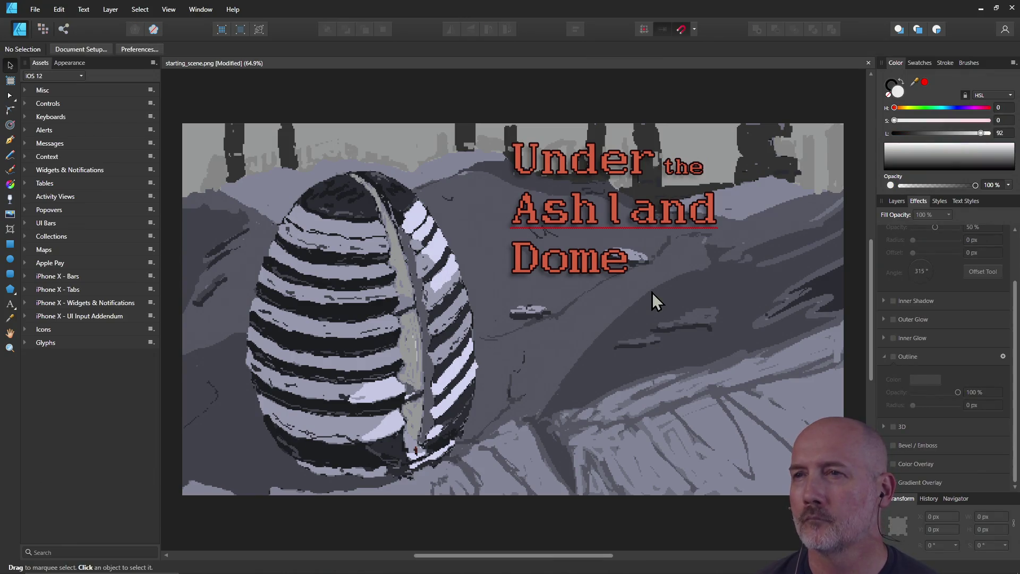
# Nudge the title slightly right, adjust the small 'the' beside 'Under', and select both objects.
pyautogui.click(584, 221)
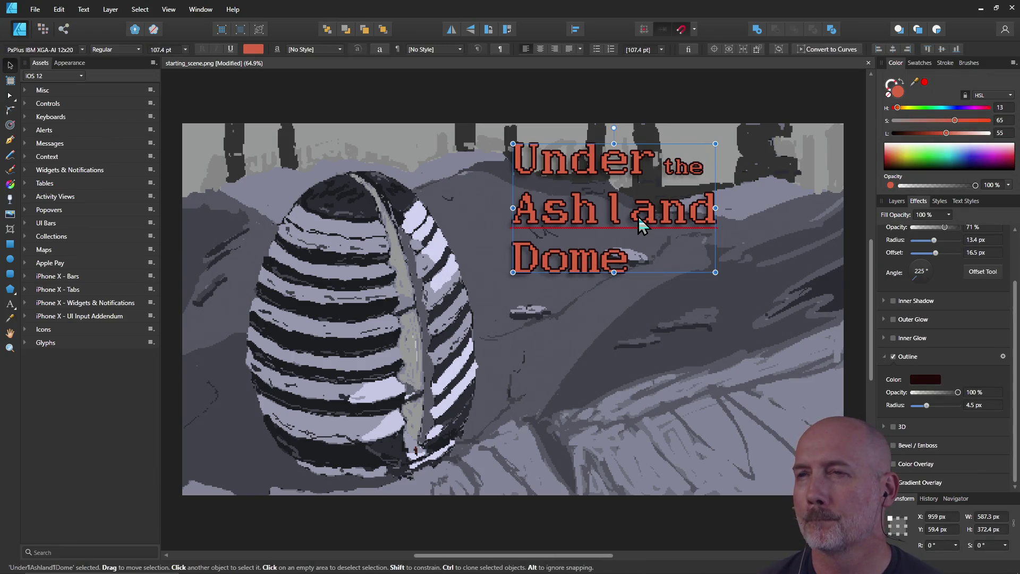
pyautogui.click(599, 322)
pyautogui.click(601, 267)
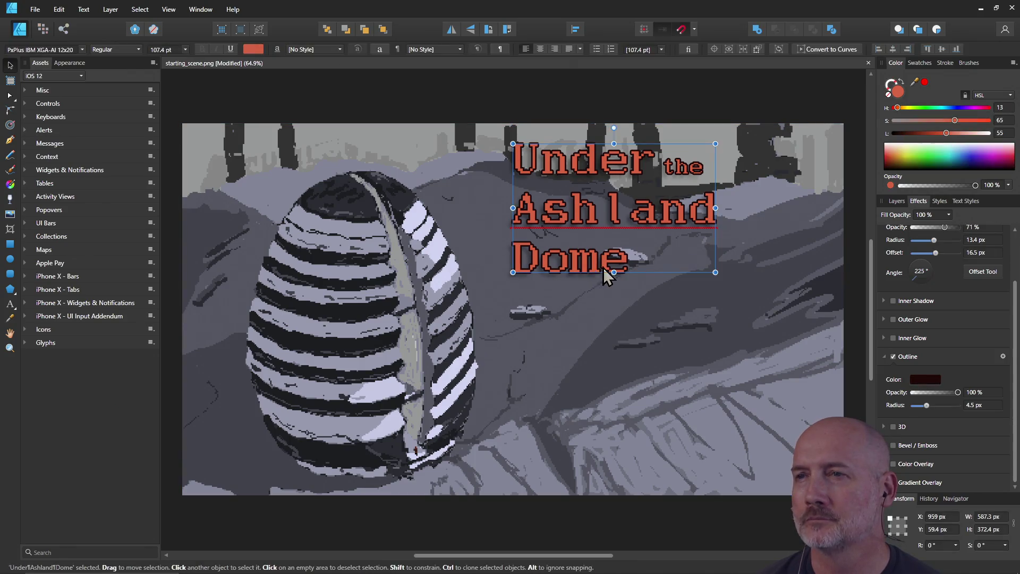
pyautogui.moveTo(611, 216)
pyautogui.mouseDown()
pyautogui.moveTo(600, 264)
pyautogui.moveTo(616, 216)
pyautogui.mouseUp()
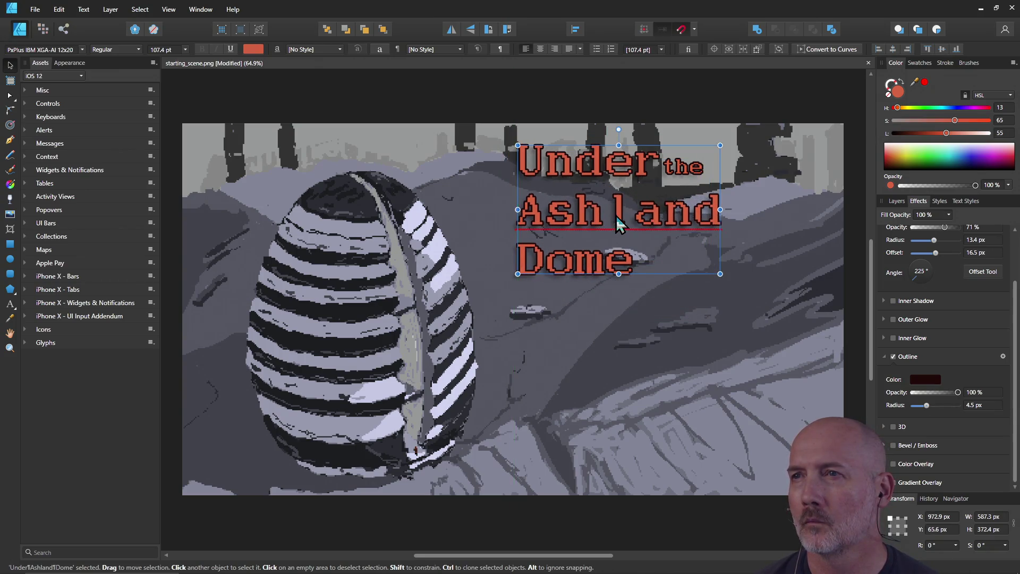
pyautogui.moveTo(688, 170)
pyautogui.mouseDown()
pyautogui.moveTo(695, 180)
pyautogui.moveTo(691, 170)
pyautogui.mouseUp()
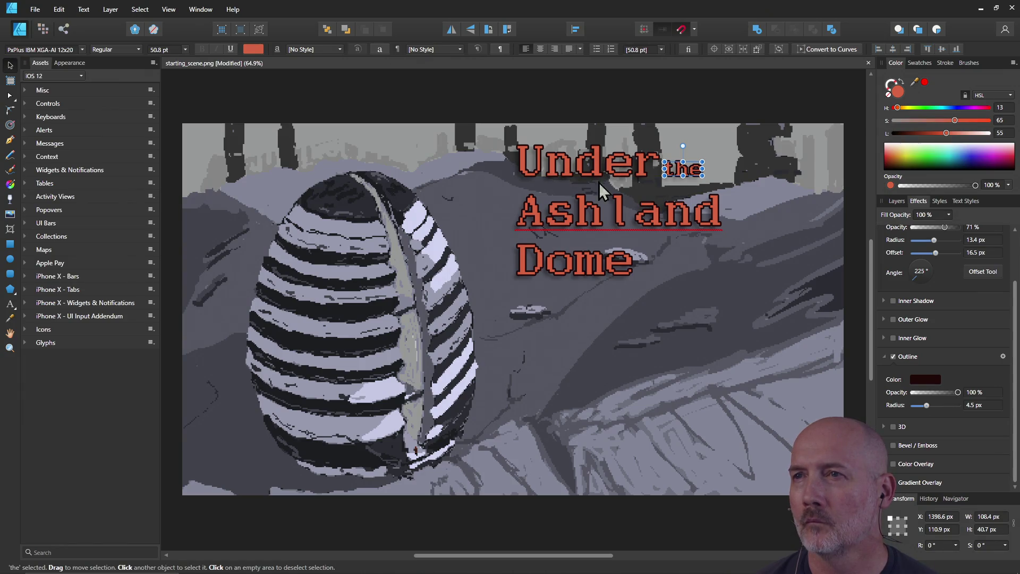
pyautogui.click(600, 225)
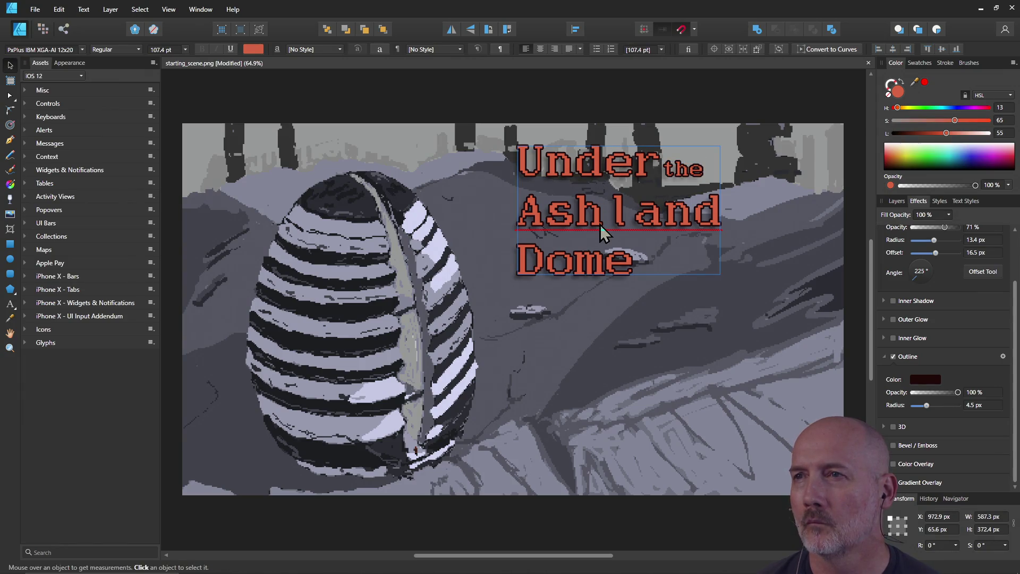
pyautogui.keyDown('shift'); pyautogui.click(686, 179); pyautogui.keyUp('shift')
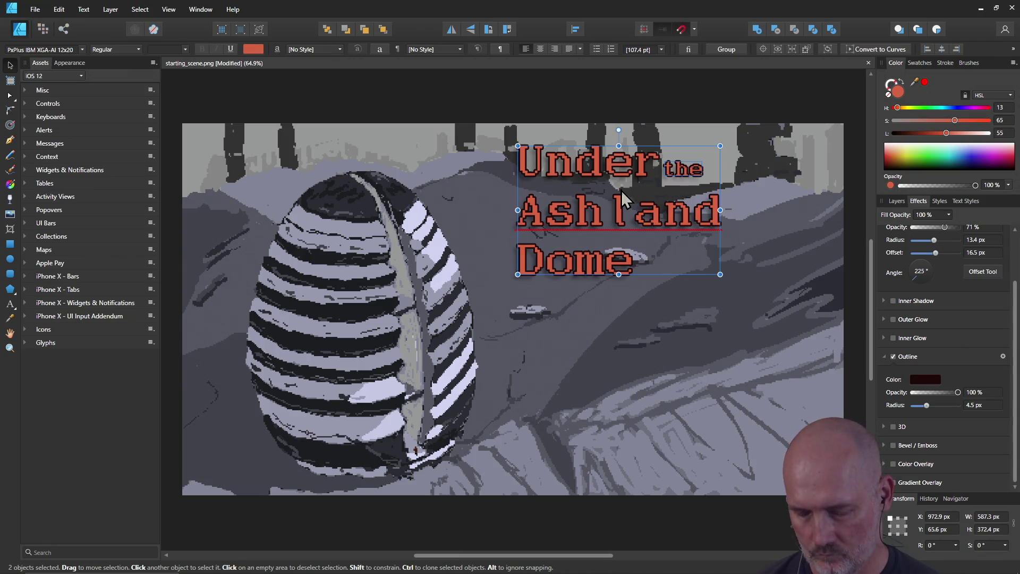
# Try a linear gradient fill on the title and undo it back to solid.
pyautogui.press('g')
pyautogui.moveTo(626, 185); pyautogui.dragTo(627, 209)
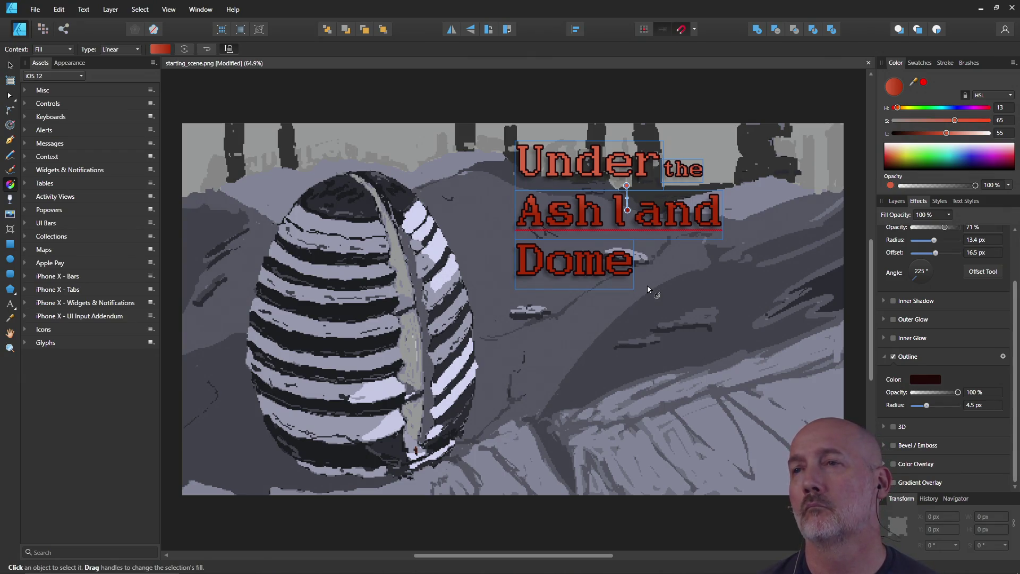
pyautogui.hotkey('ctrl', 'z')
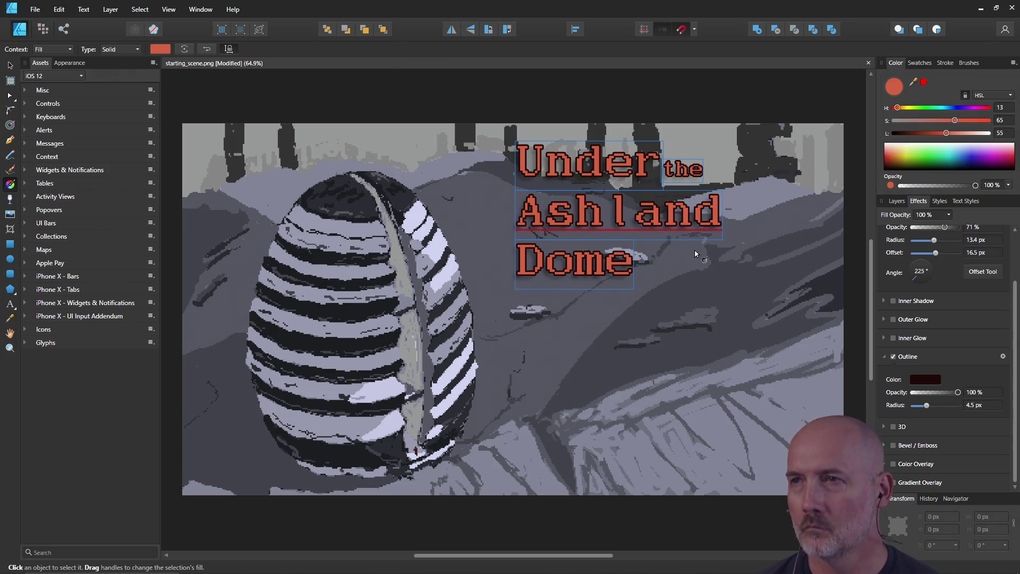
# Group the title with the small 'the' and move the group slightly lower.
pyautogui.hotkey('ctrl', 'g')
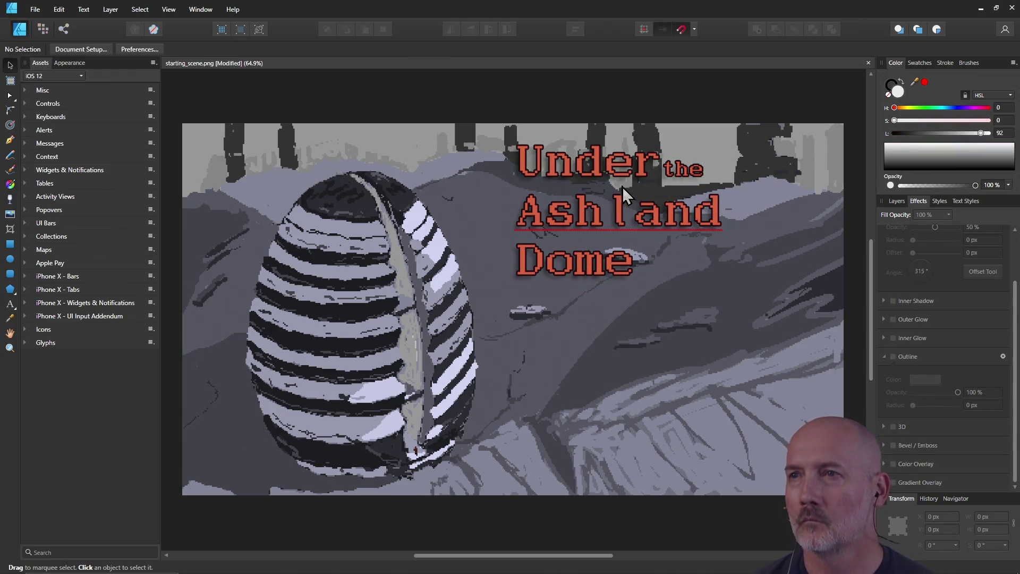
pyautogui.press('v')
pyautogui.moveTo(621, 187); pyautogui.dragTo(621, 216)
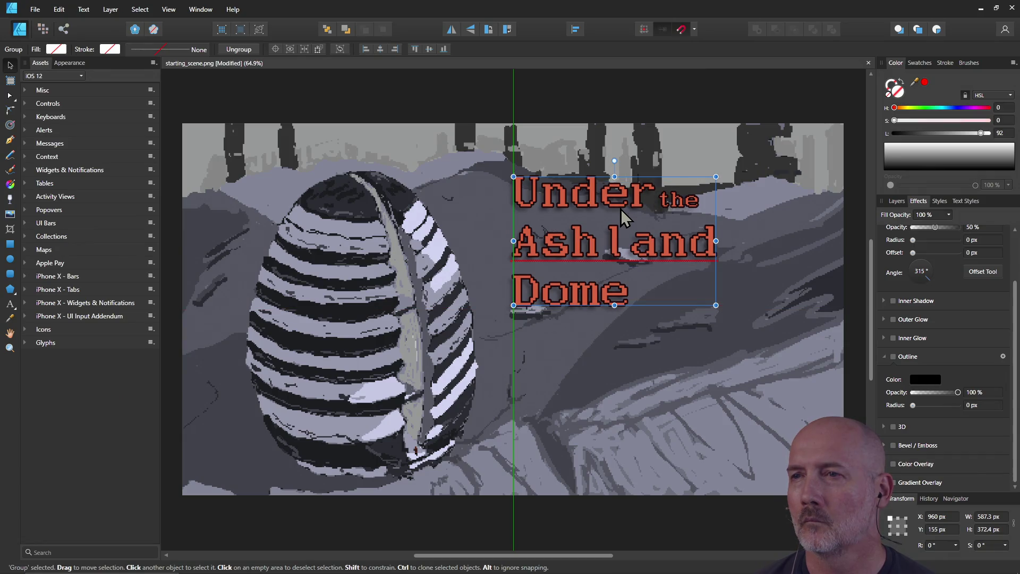
pyautogui.click(591, 323)
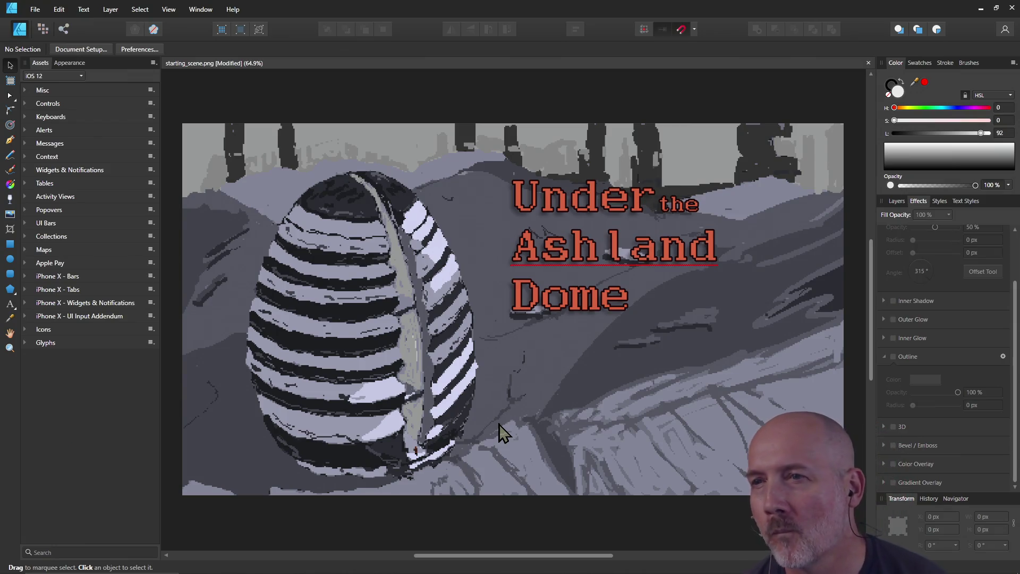
# Alt-drag a duplicate of the title group below the original and enter the copy's text.
pyautogui.click(534, 297)
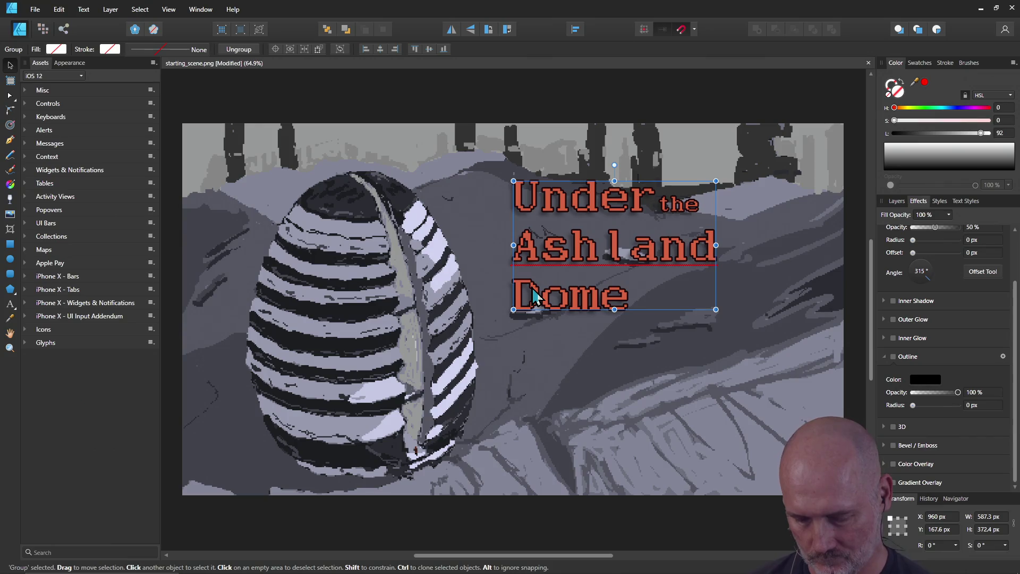
pyautogui.moveTo(576, 273); pyautogui.dragTo(570, 412)
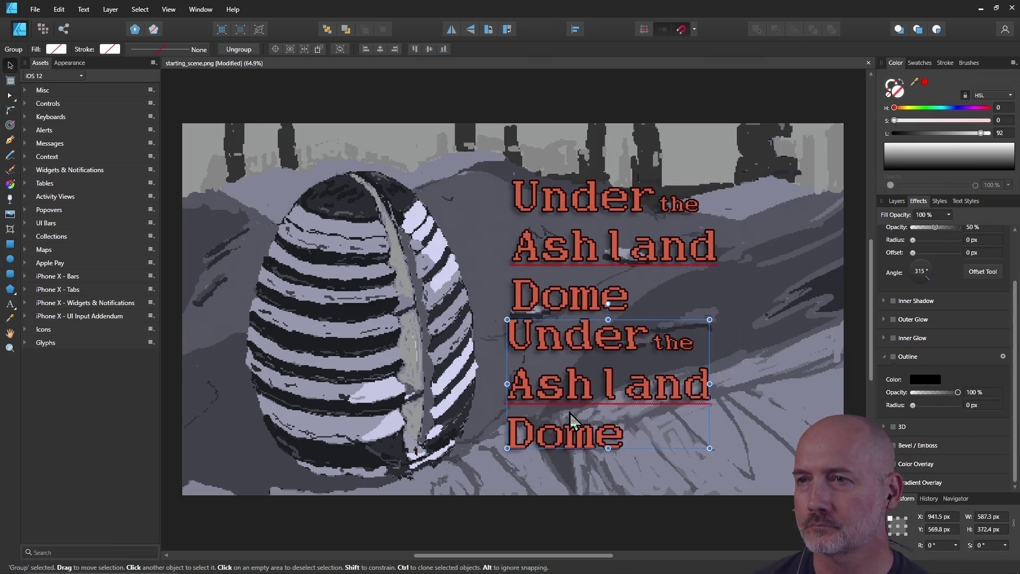
pyautogui.doubleClick(624, 403)
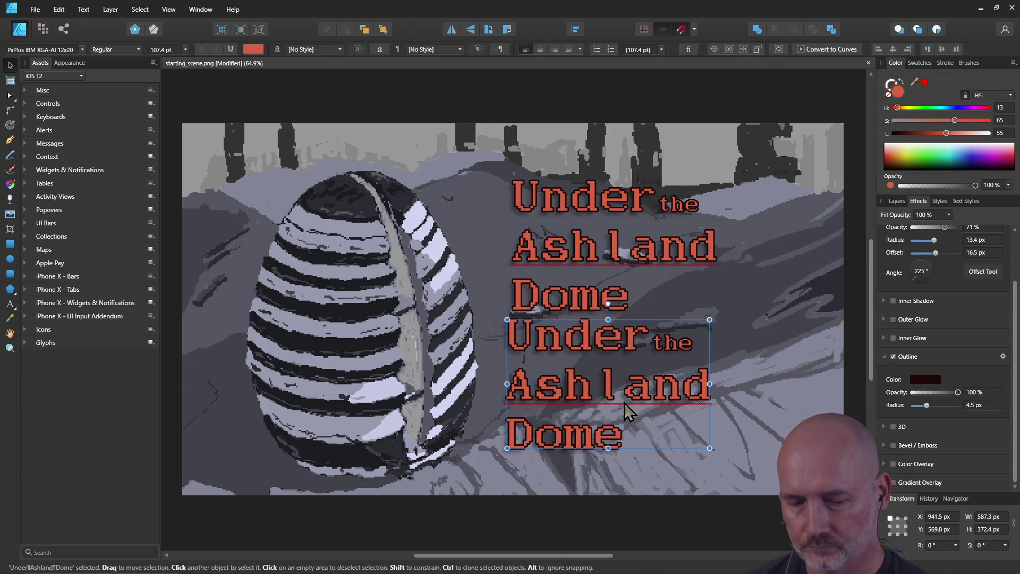
pyautogui.doubleClick(646, 423)
pyautogui.click(645, 423)
pyautogui.doubleClick(646, 422)
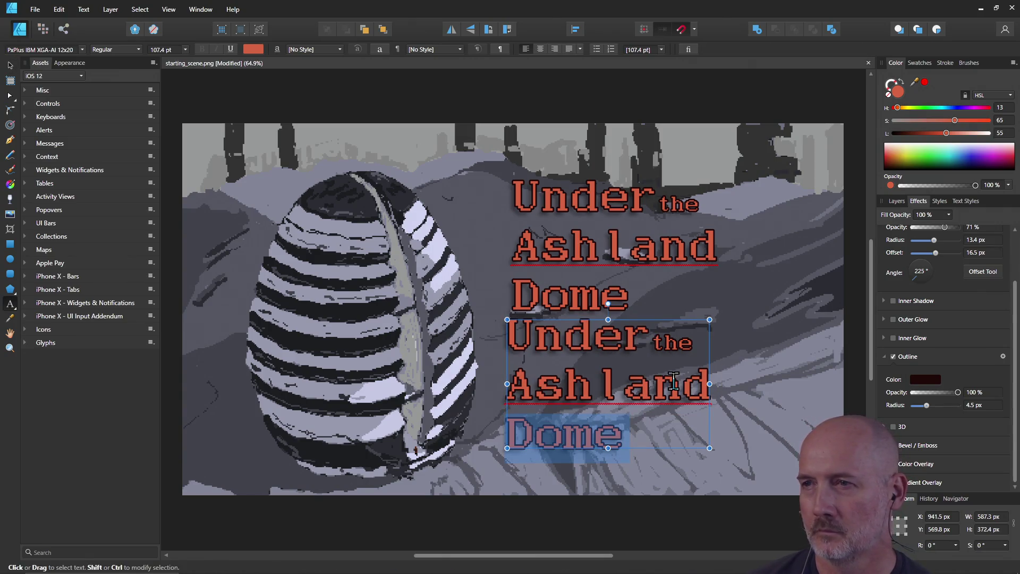
# Delete the small word 'the' from the copy so it reads 'Under Ashland Dome'.
pyautogui.click(677, 351)
pyautogui.doubleClick(679, 342)
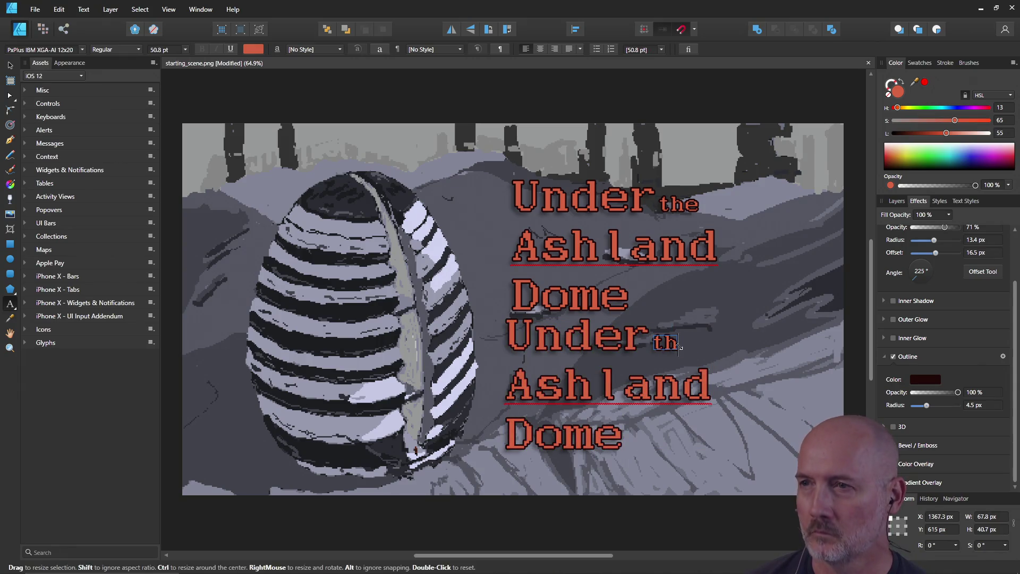
pyautogui.write('er the')
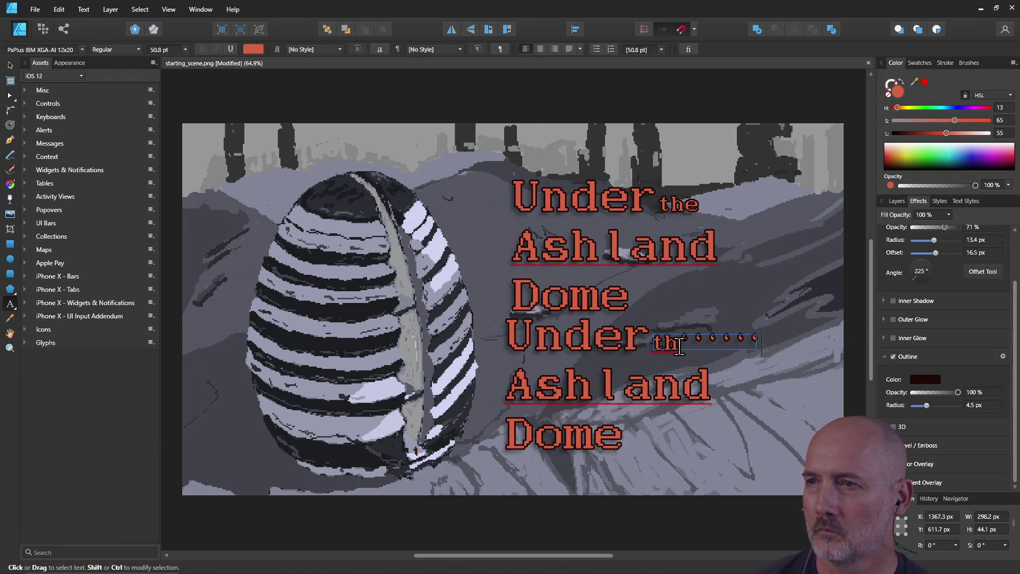
pyautogui.doubleClick(677, 346)
pyautogui.click(647, 341)
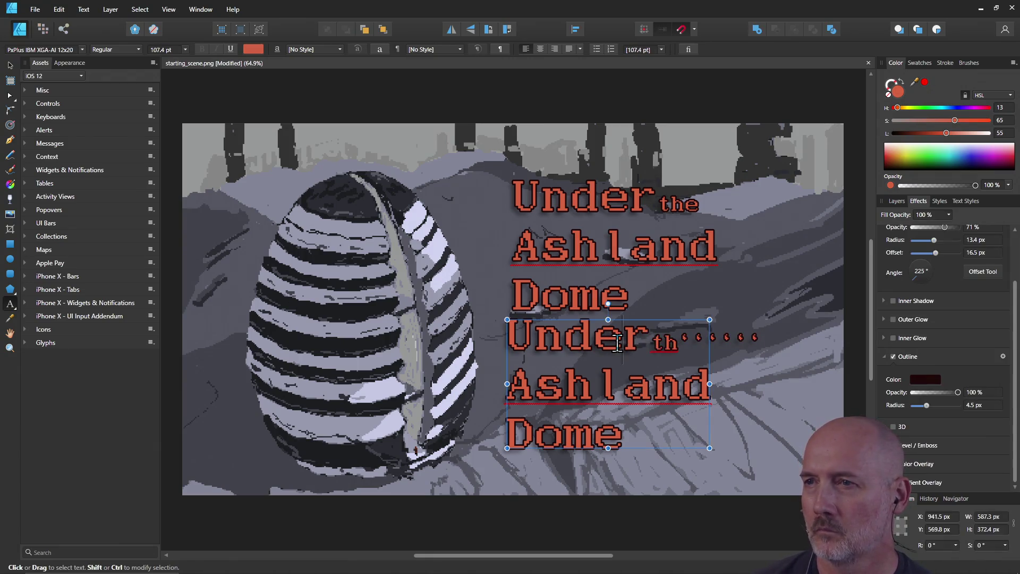
pyautogui.doubleClick(660, 347)
pyautogui.hotkey('ctrl', 'a')
pyautogui.press('BackSpace')
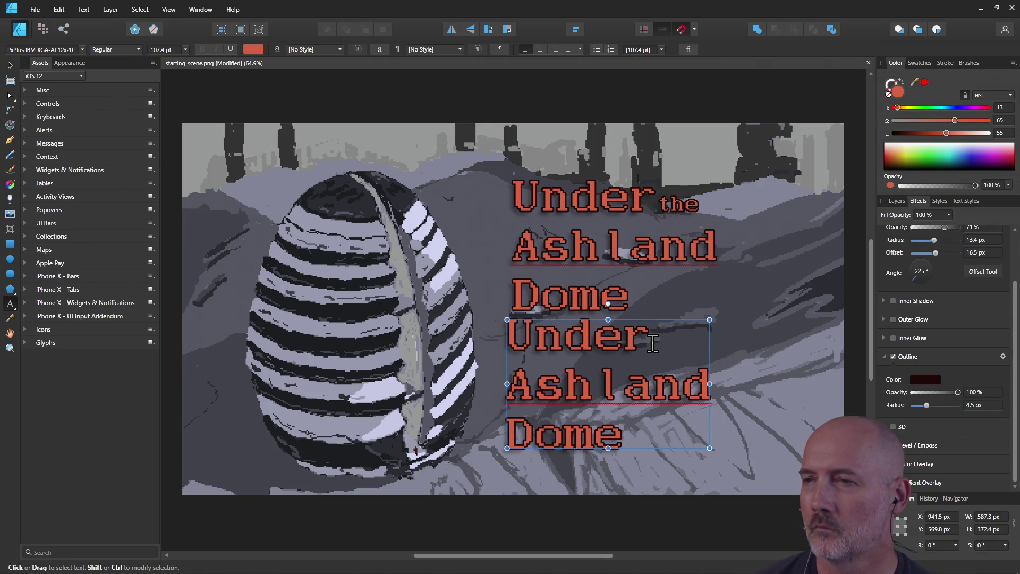
pyautogui.press('Escape')
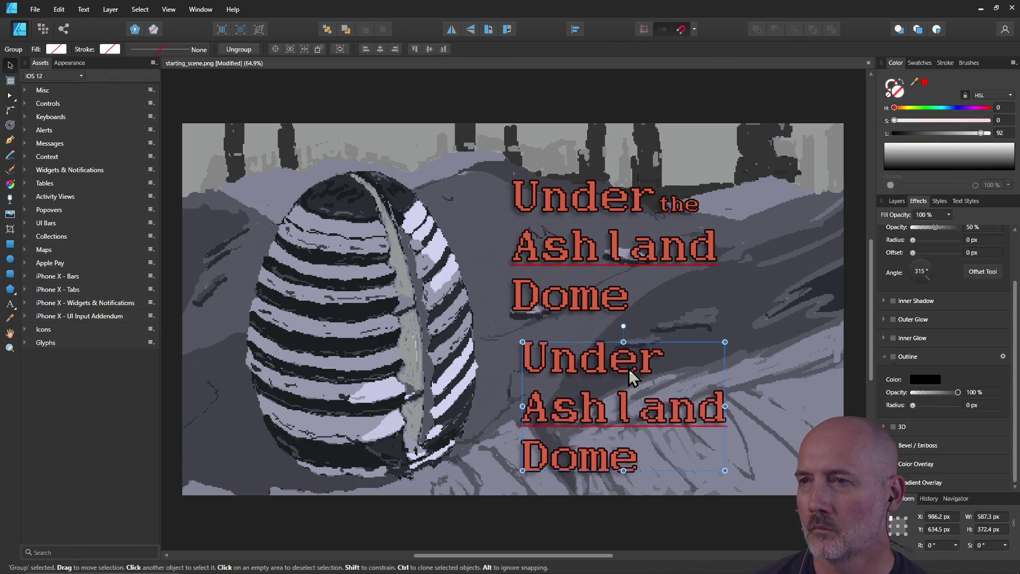
# Move the copied title aside and ungroup it into standalone text.
pyautogui.moveTo(616, 351); pyautogui.dragTo(627, 357)
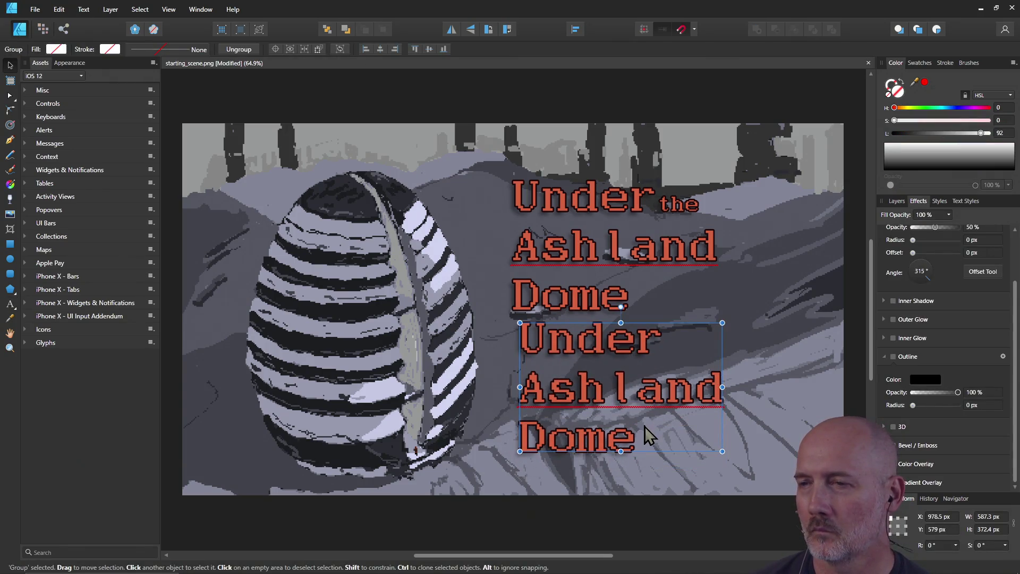
pyautogui.rightClick(648, 367)
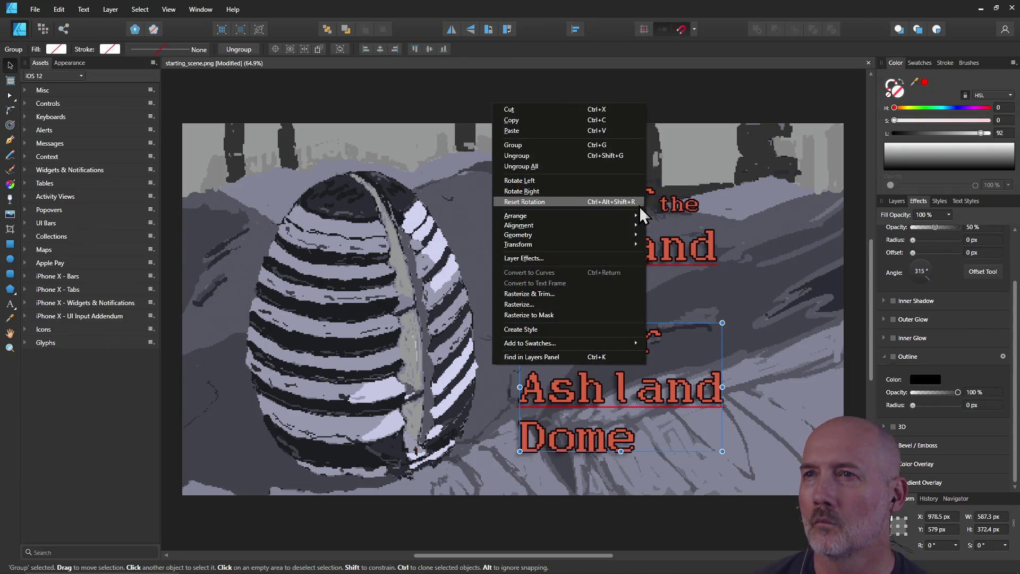
pyautogui.click(618, 157)
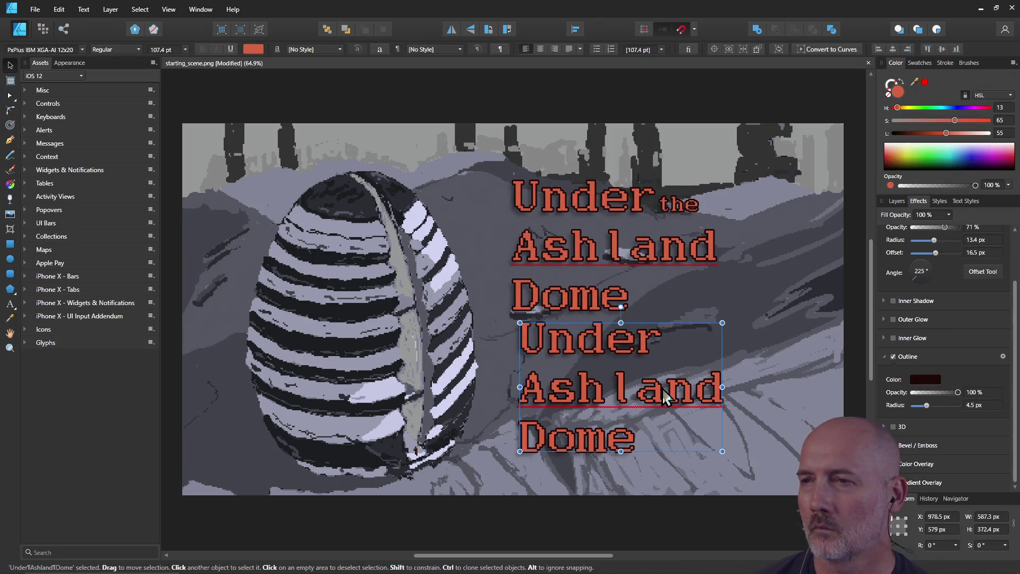
pyautogui.moveTo(611, 415); pyautogui.dragTo(590, 446)
pyautogui.click(678, 327)
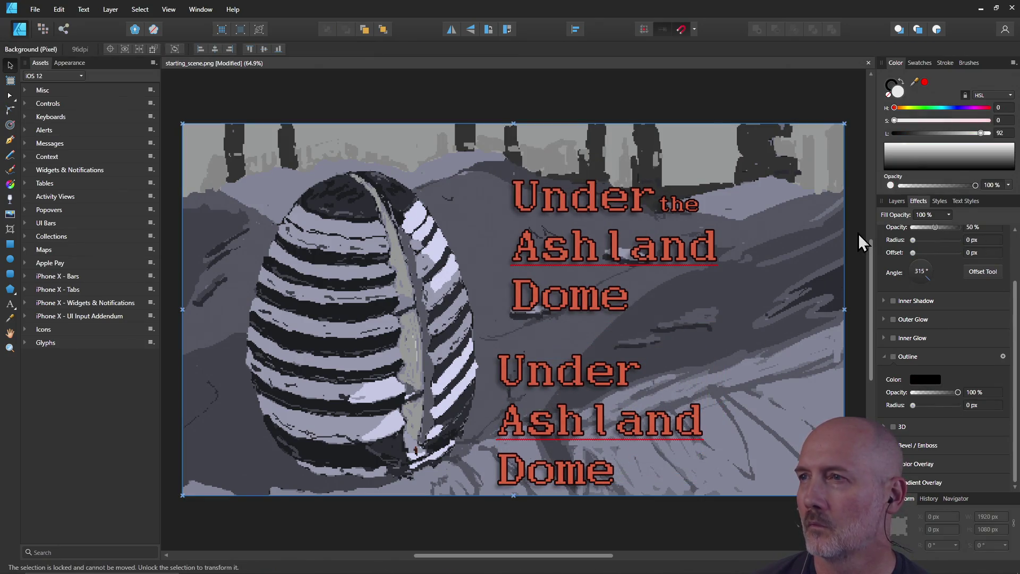
# Select the copy's text layer and delete its duplicated Dome and Ashland lines.
pyautogui.click(897, 200)
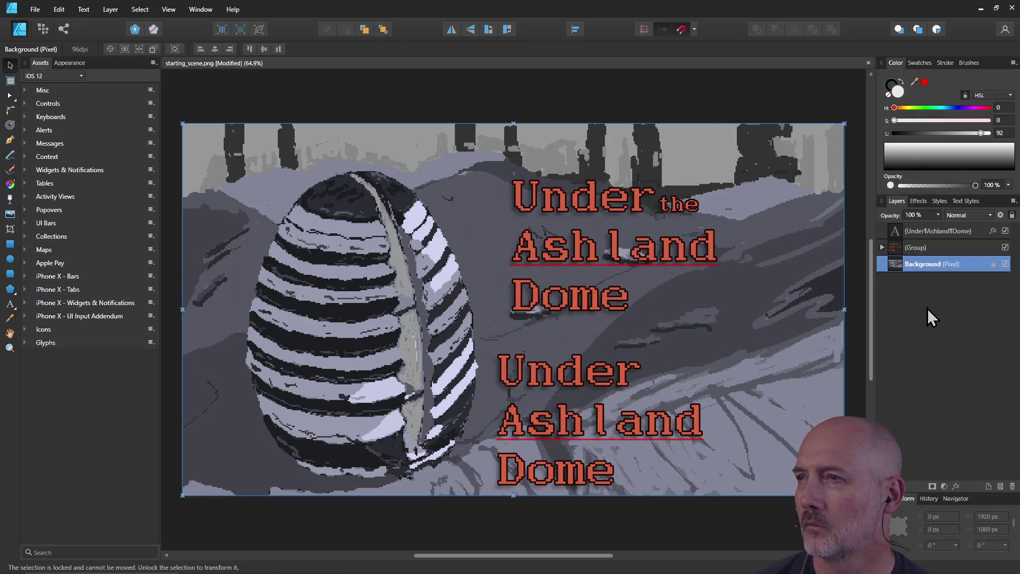
pyautogui.click(914, 231)
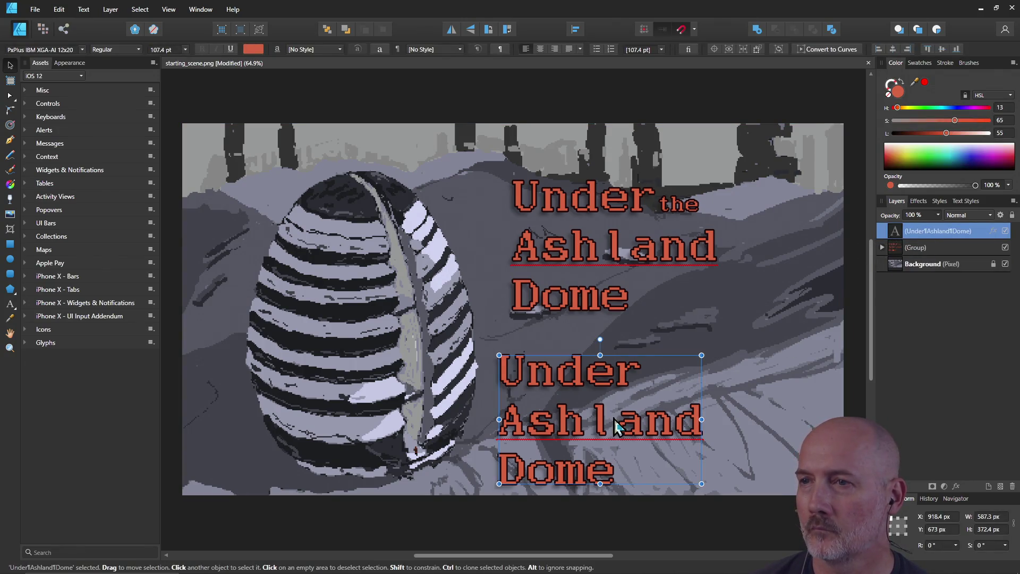
pyautogui.moveTo(617, 402); pyautogui.dragTo(632, 380)
pyautogui.doubleClick(650, 438)
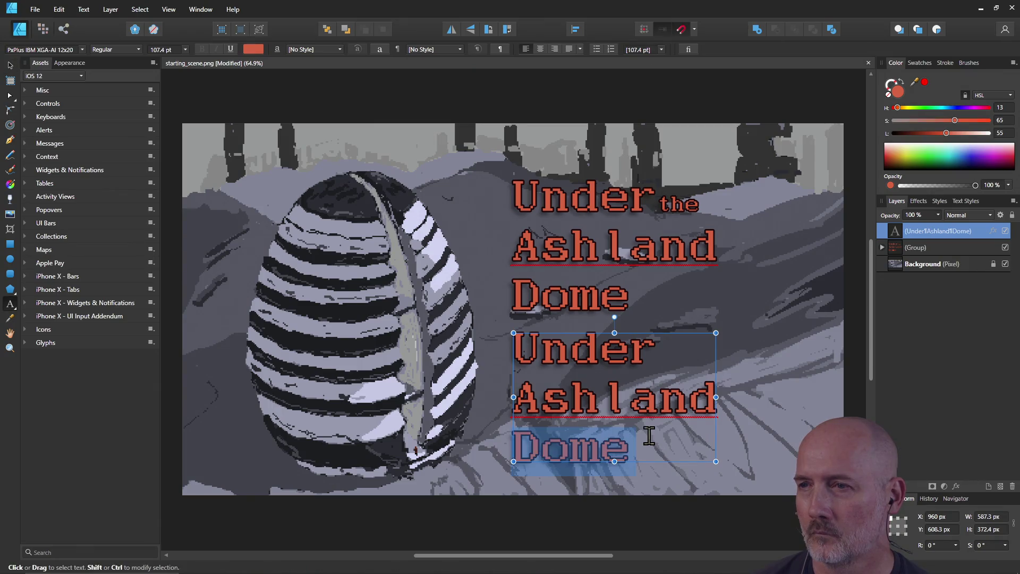
pyautogui.press('BackSpace')
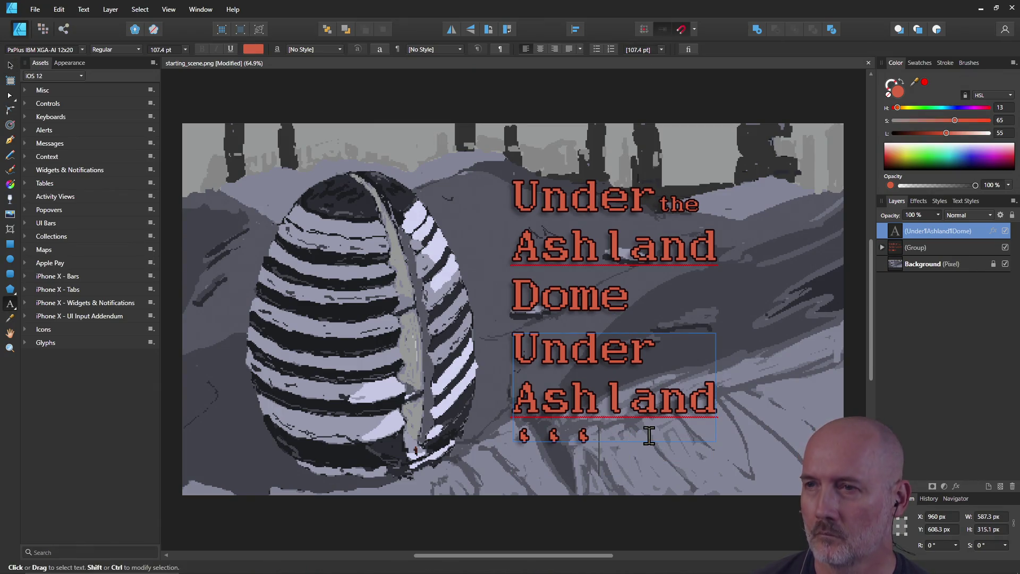
pyautogui.press('BackSpace')
pyautogui.press('BackSpace')
pyautogui.press('BackSpace')
pyautogui.press('BackSpace')
pyautogui.press('BackSpace')
pyautogui.press('BackSpace')
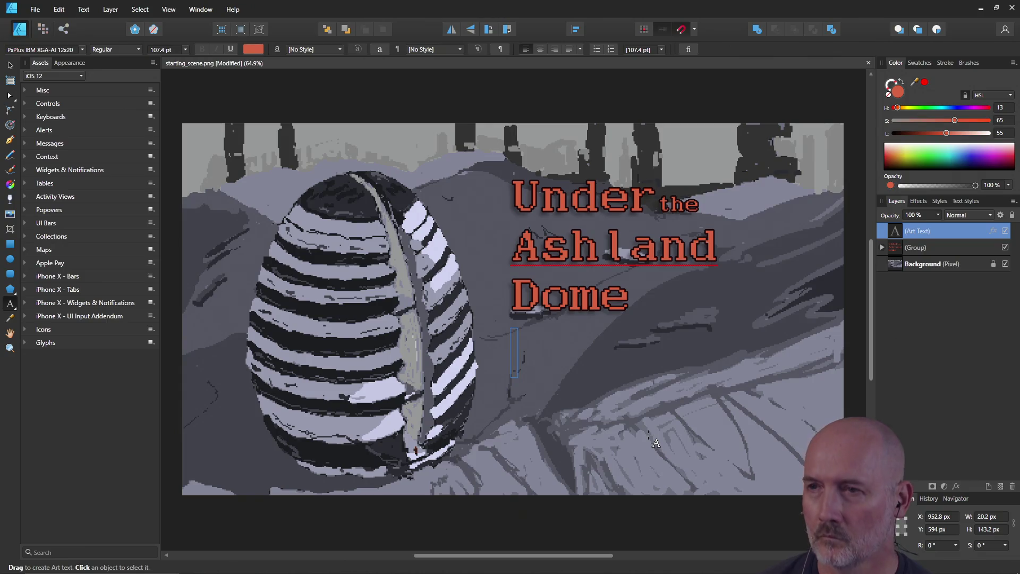
pyautogui.write('A')
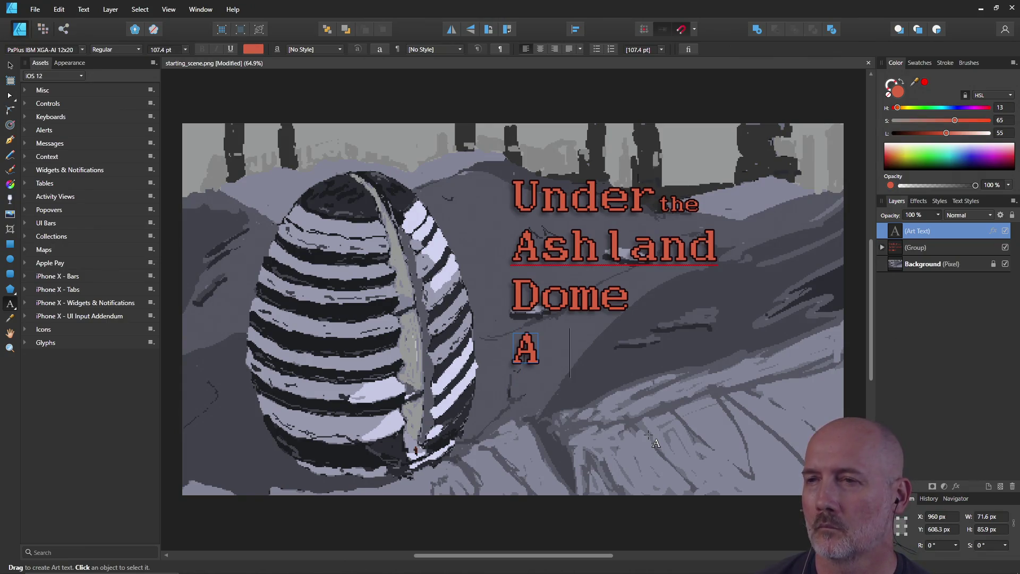
# Write 'a kenshi demake' in the leftover frame and shrink it to a small subtitle.
pyautogui.press('BackSpace')
pyautogui.write('a ')
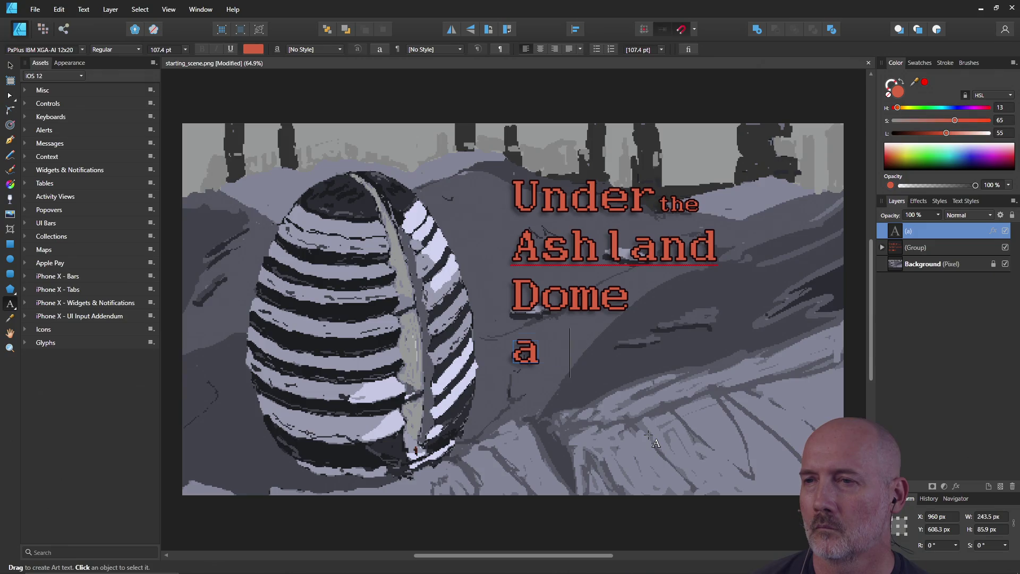
pyautogui.write('kenshi ')
pyautogui.write('den')
pyautogui.press('Escape')
pyautogui.press('Escape')
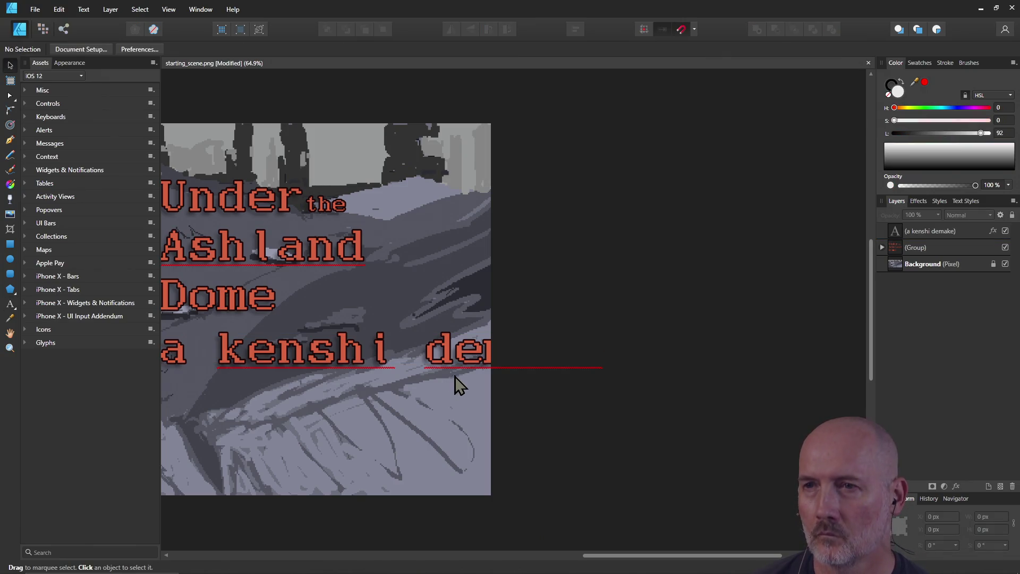
pyautogui.click(419, 358)
pyautogui.moveTo(602, 365); pyautogui.dragTo(271, 360)
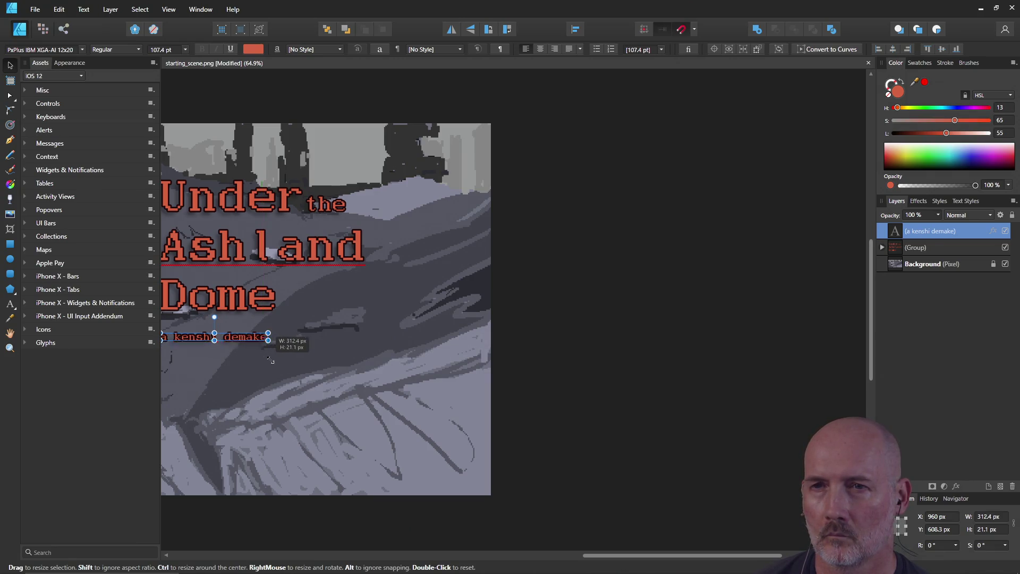
pyautogui.press('Escape')
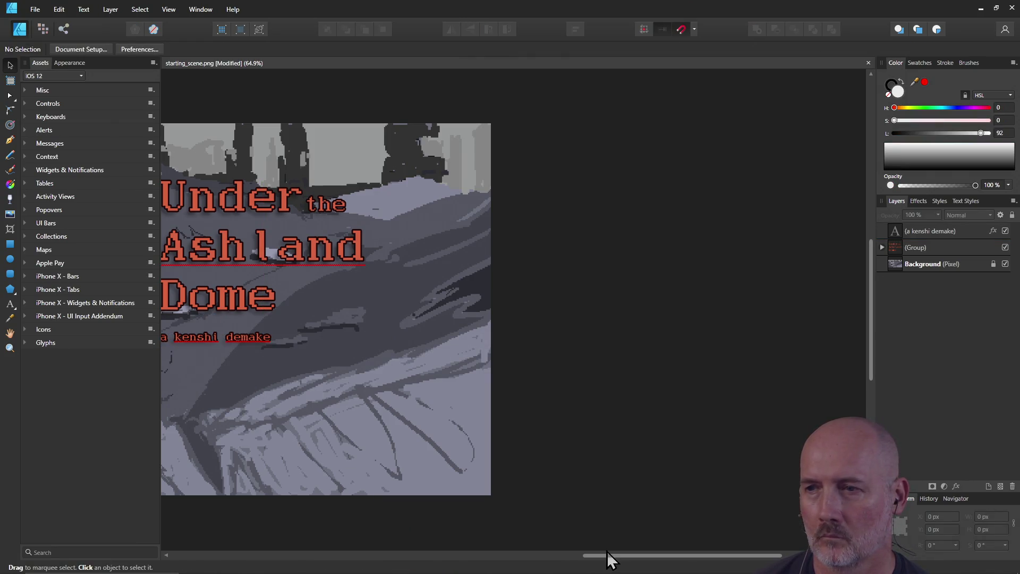
pyautogui.moveTo(607, 560); pyautogui.dragTo(465, 558)
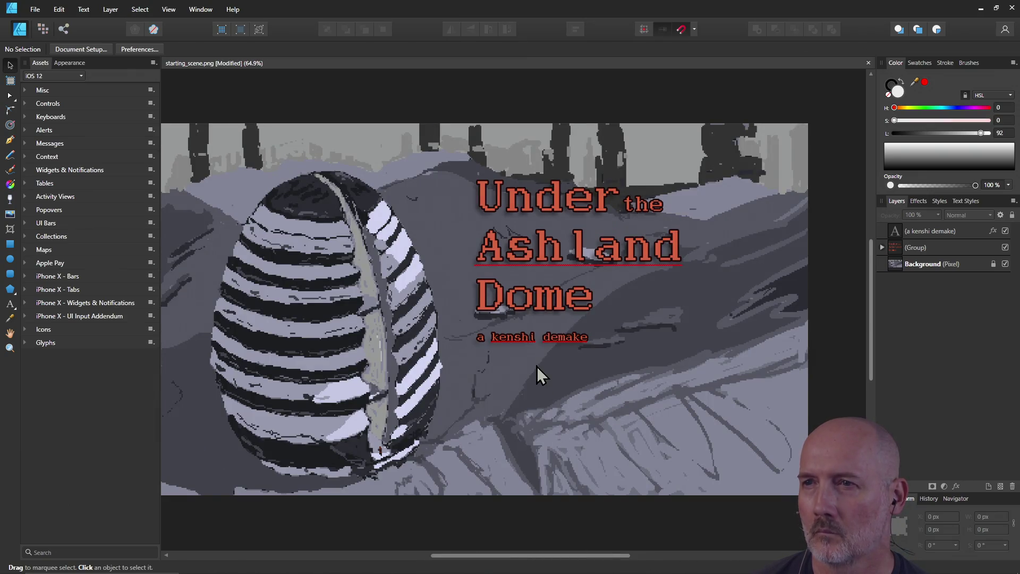
# Move the small subtitle up so it sits right after the word Dome.
pyautogui.press('t')
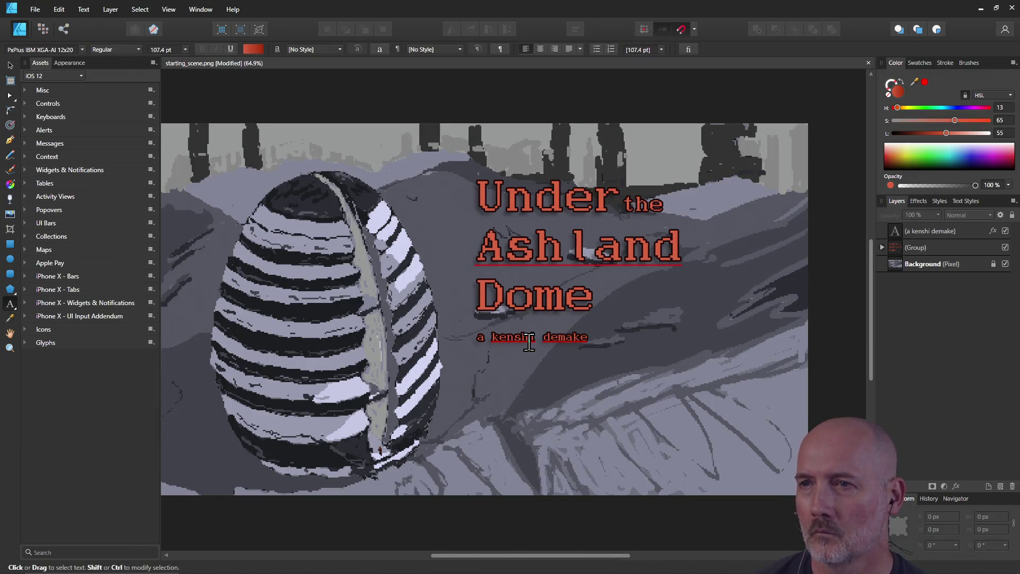
pyautogui.press('v')
pyautogui.moveTo(512, 343)
pyautogui.mouseDown()
pyautogui.moveTo(523, 330)
pyautogui.moveTo(512, 327)
pyautogui.moveTo(636, 305)
pyautogui.moveTo(627, 306)
pyautogui.mouseUp()
pyautogui.click(656, 316)
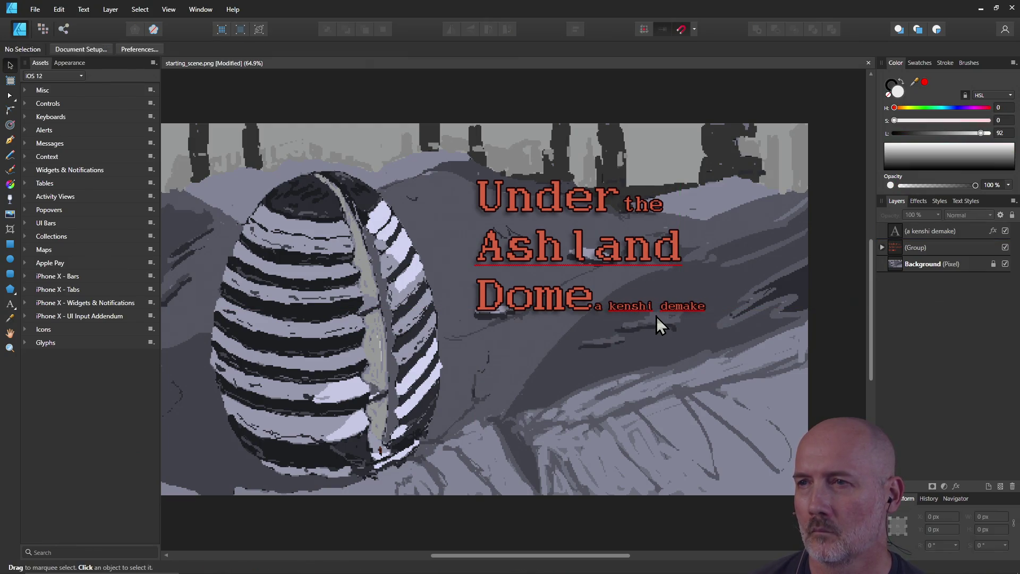
# Nudge the subtitle slightly right so it sits snugly beside Dome.
pyautogui.click(610, 308)
pyautogui.doubleClick(624, 305)
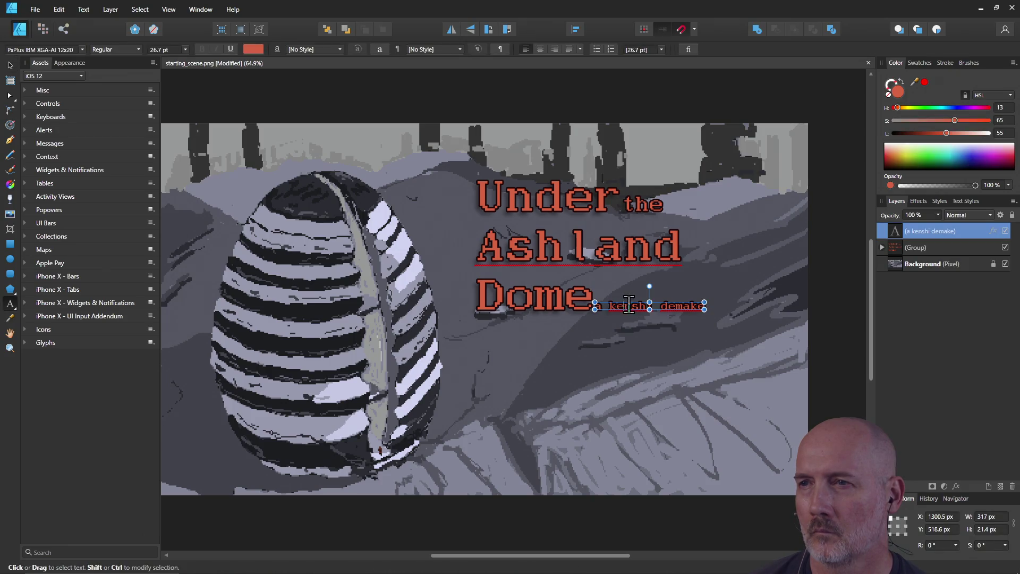
pyautogui.press('Escape')
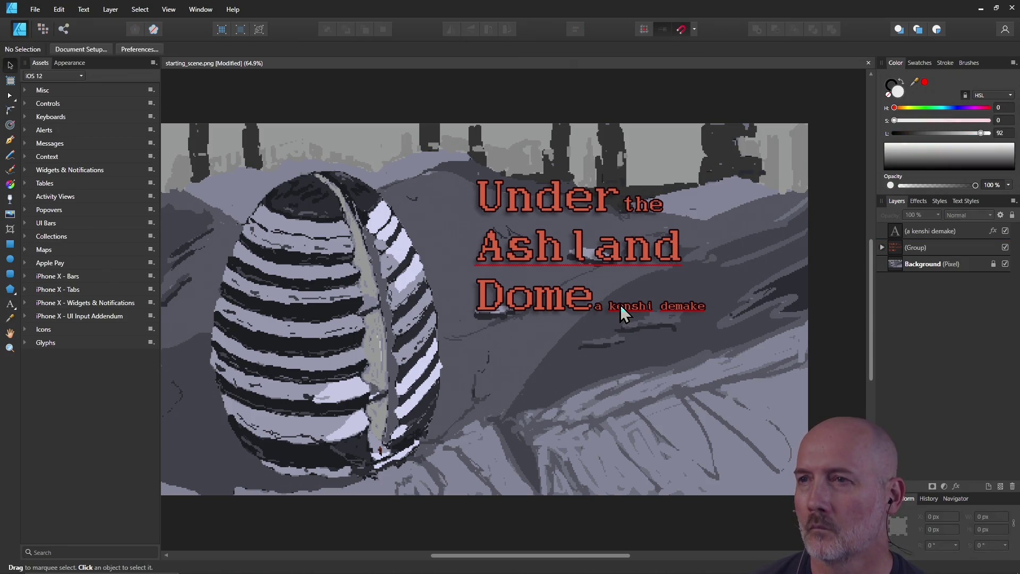
pyautogui.click(625, 308)
pyautogui.moveTo(625, 308); pyautogui.dragTo(625, 308)
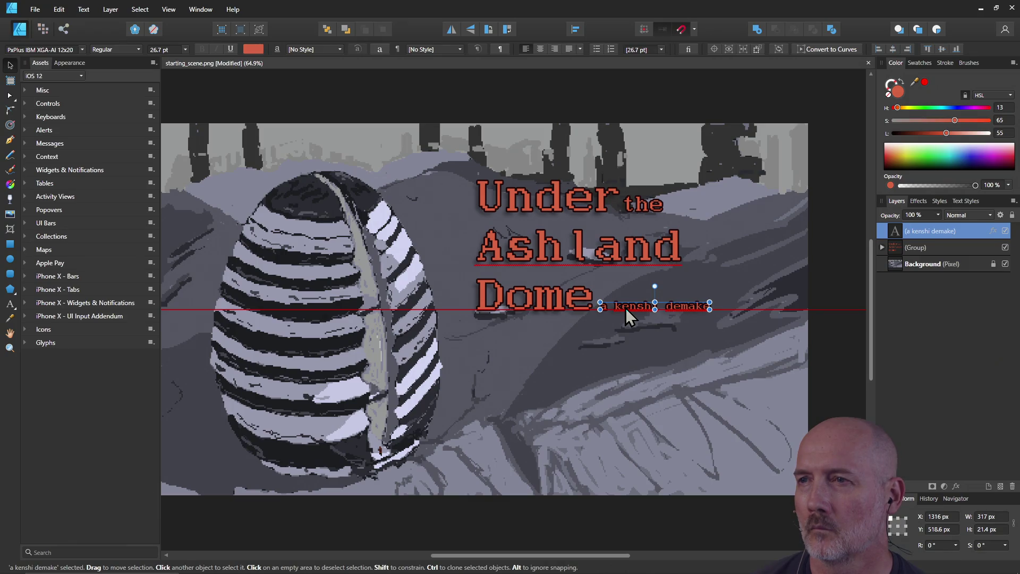
pyautogui.click(673, 343)
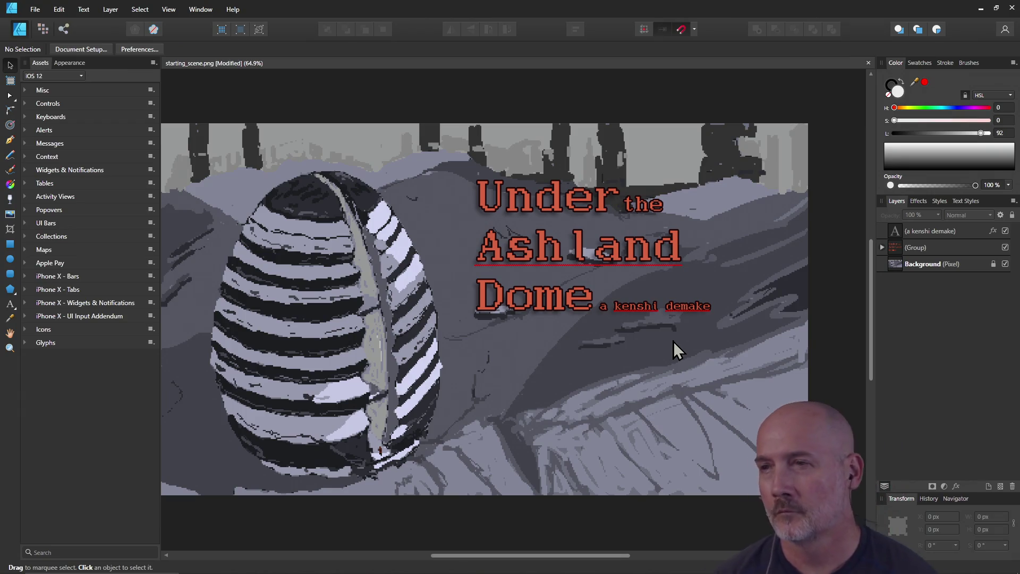
# Capitalise the subtitle to 'a Kenshi Demake' and start saving the document.
pyautogui.doubleClick(654, 306)
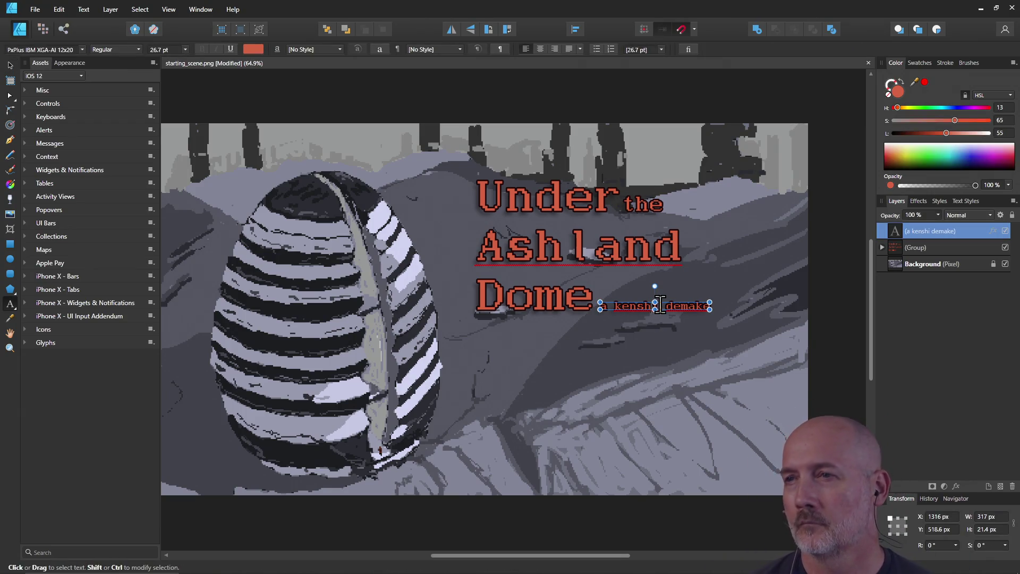
pyautogui.press('Escape')
pyautogui.write('K')
pyautogui.click(665, 306)
pyautogui.doubleClick(673, 308)
pyautogui.press('Right')
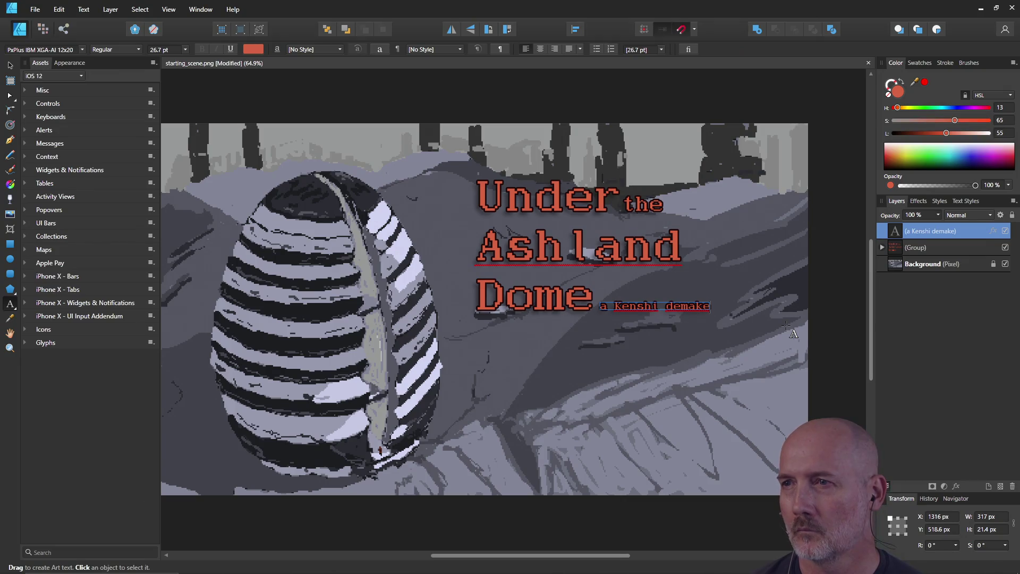
pyautogui.write('D')
pyautogui.press('Escape')
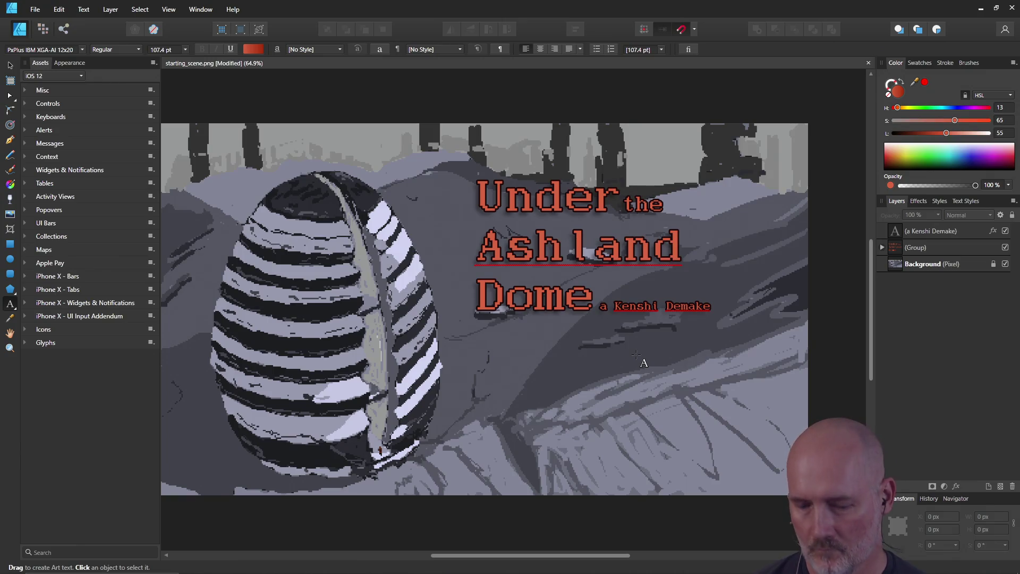
pyautogui.hotkey('ctrl', 's')
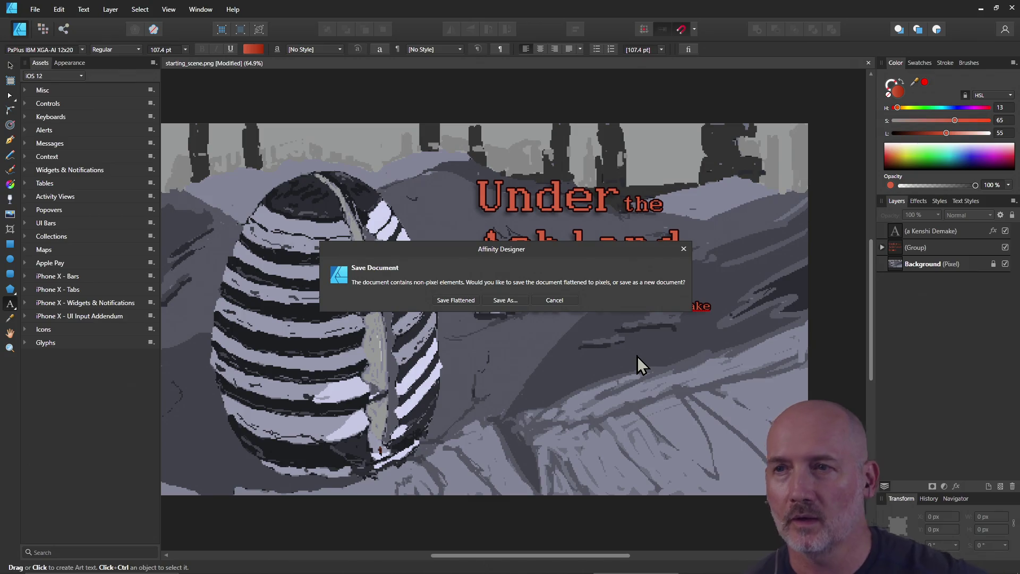
# Save the design as starting_scene.afdesign in the art folder via Save As.
pyautogui.click(506, 301)
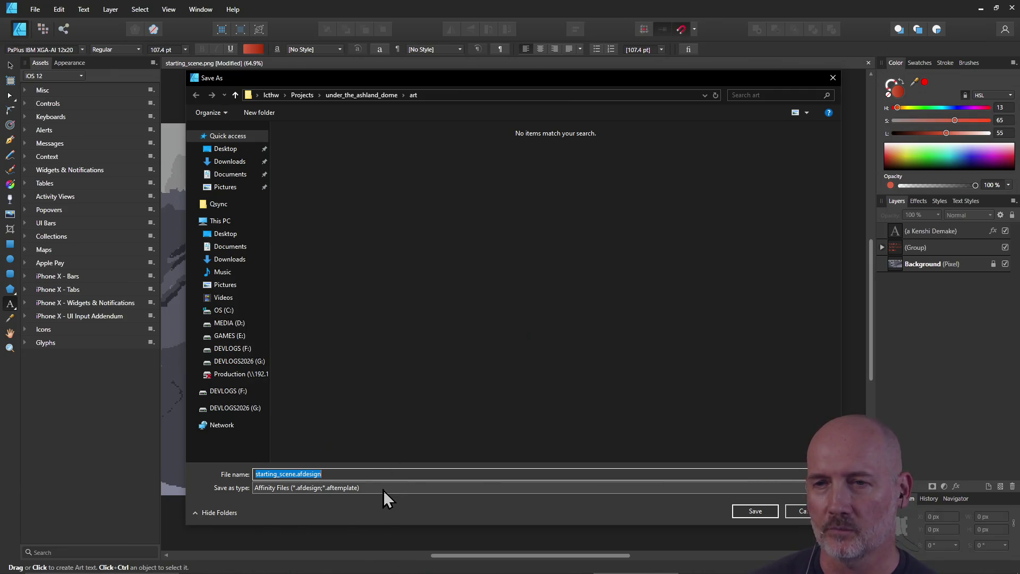
pyautogui.click(755, 513)
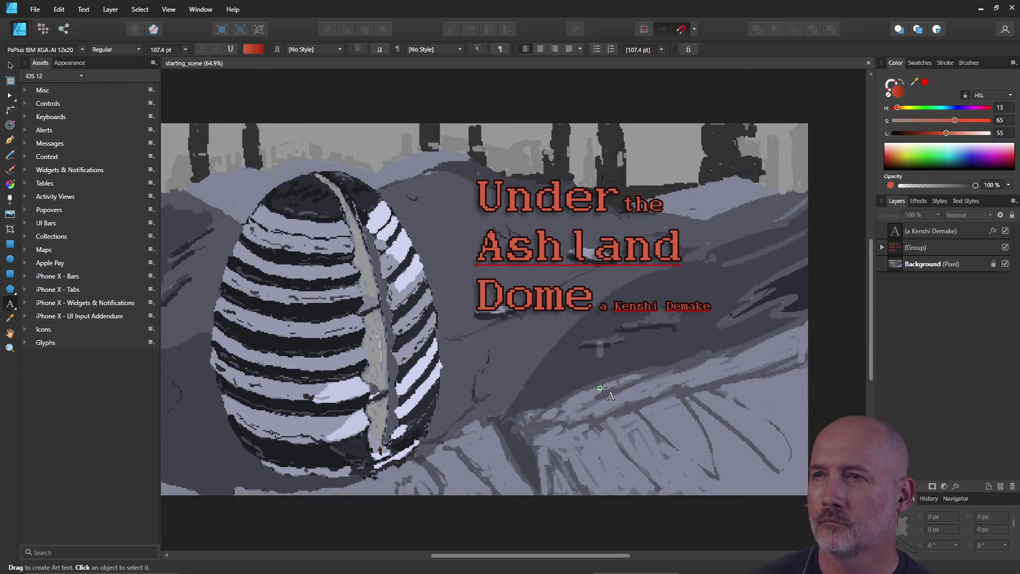
pyautogui.press('Escape')
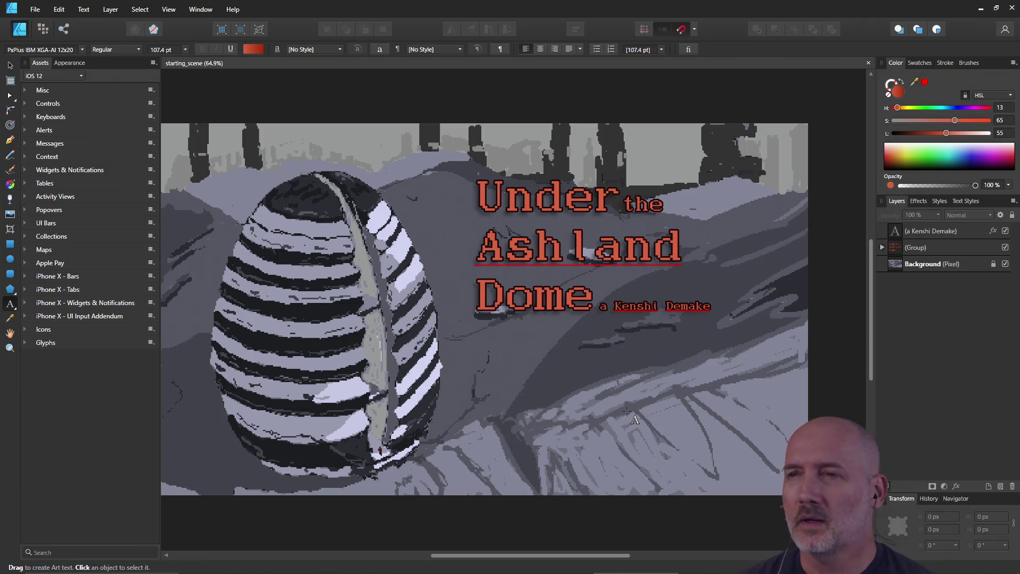
pyautogui.hotkey('alt', 'Tab')
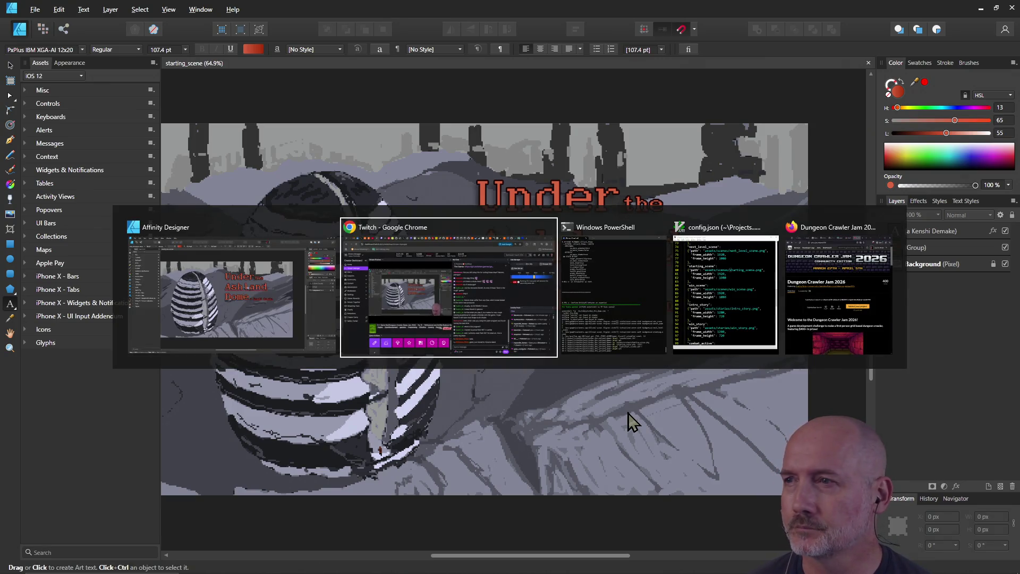
# Launch Paint.NET from the Start search and set the primary colour to coral FF7556.
pyautogui.press('Escape')
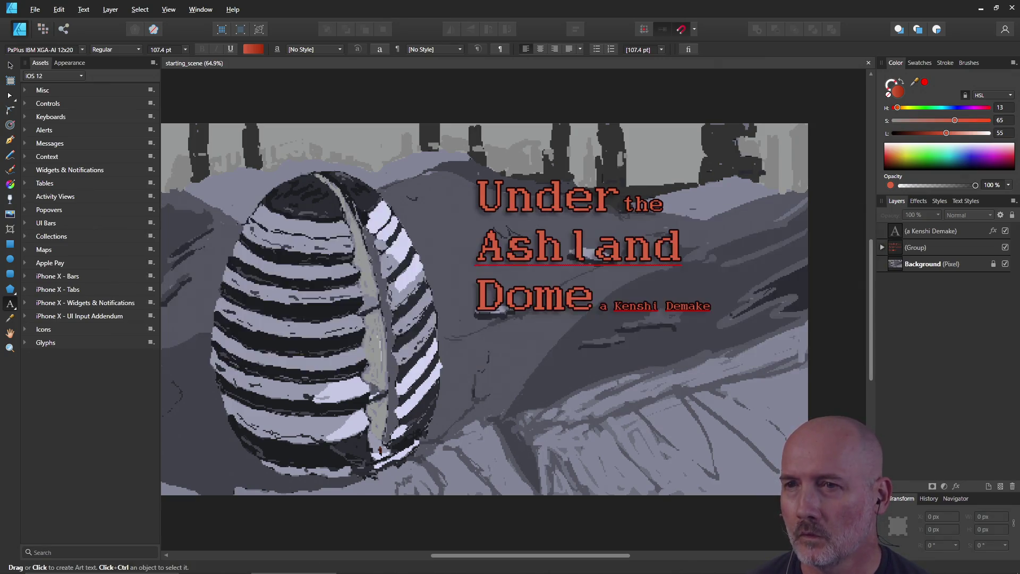
pyautogui.press('super')
pyautogui.write('paint.net')
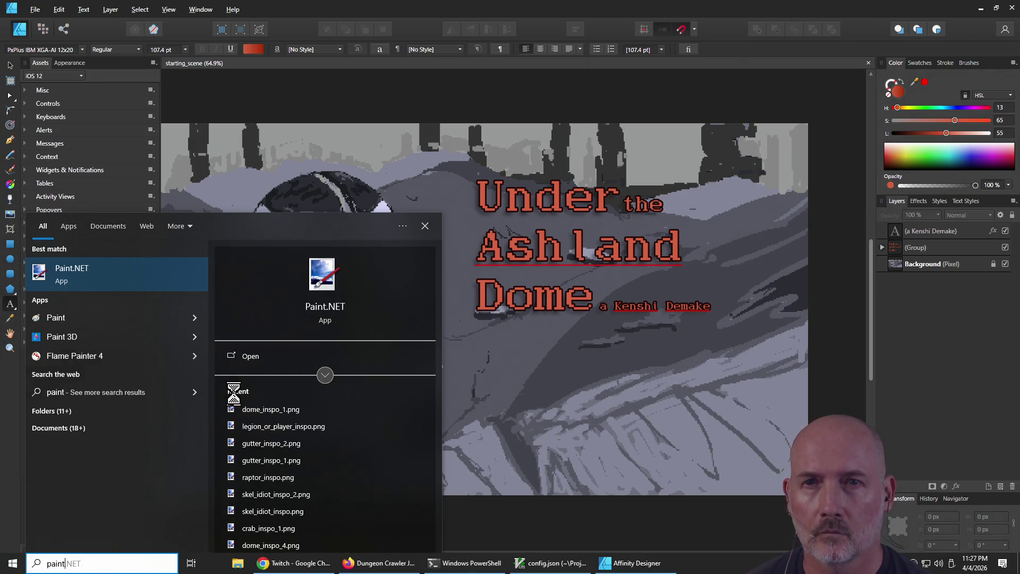
pyautogui.press('Return')
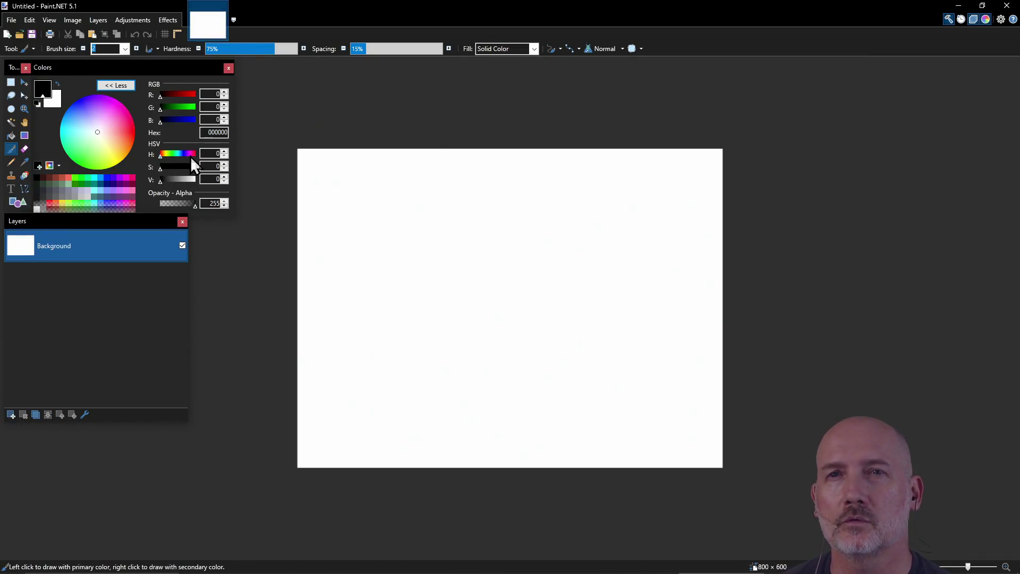
pyautogui.click(68, 178)
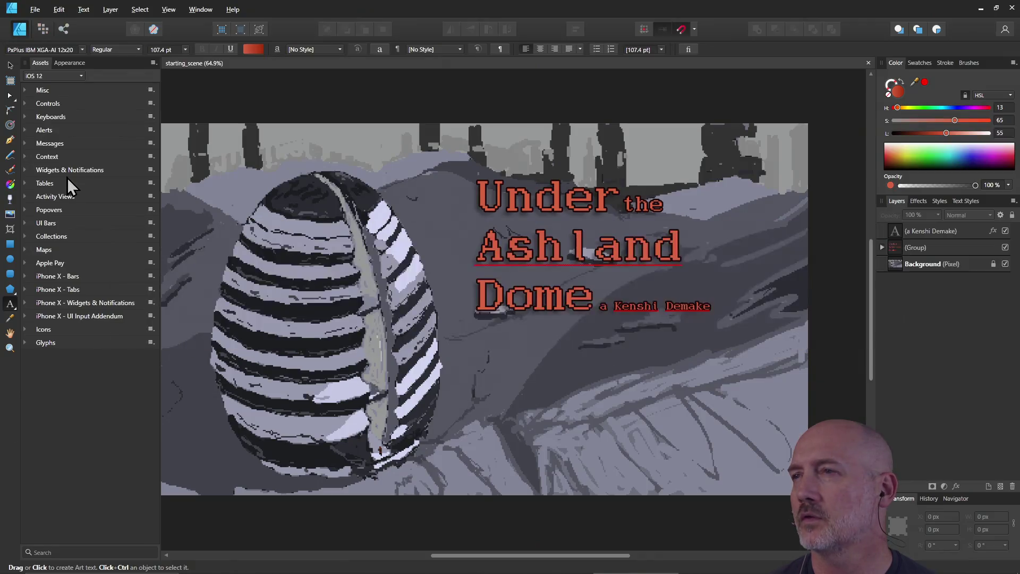
# Switch the Color panel to RGB and enter the coral values for the text colour.
pyautogui.click(1009, 107)
pyautogui.write('255')
pyautogui.press('Tab')
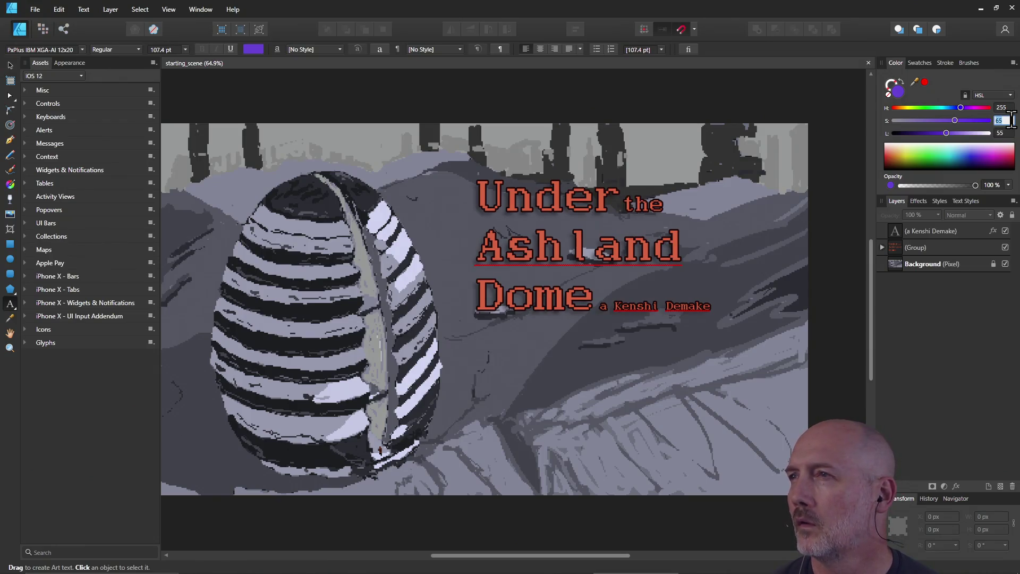
pyautogui.write('7')
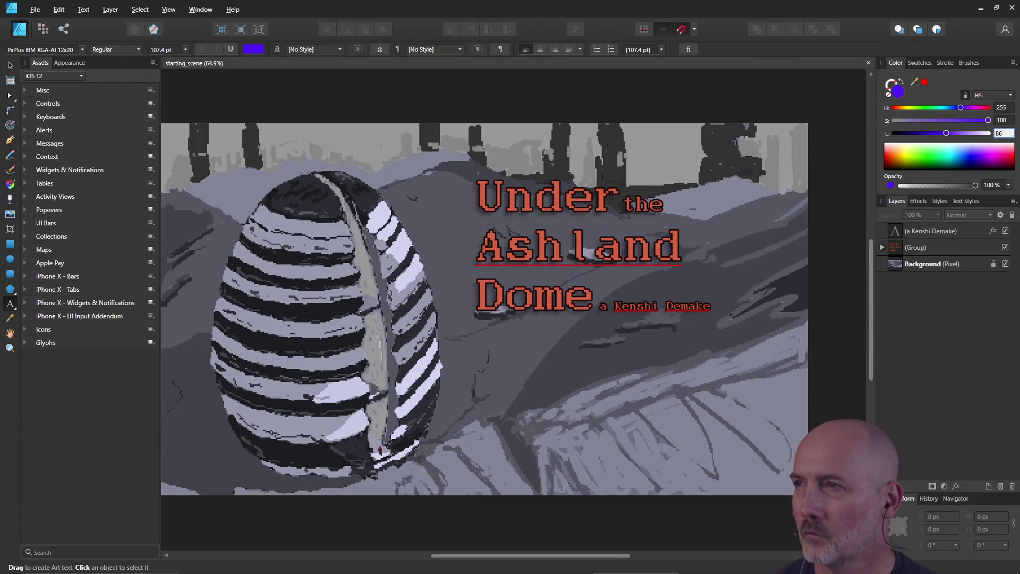
pyautogui.press('Return')
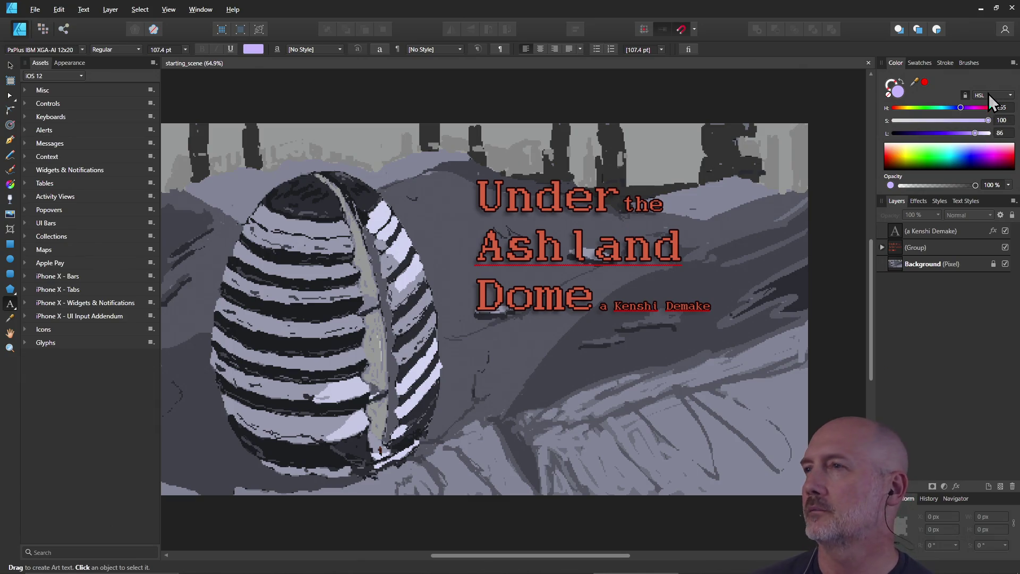
pyautogui.click(989, 94)
pyautogui.click(985, 107)
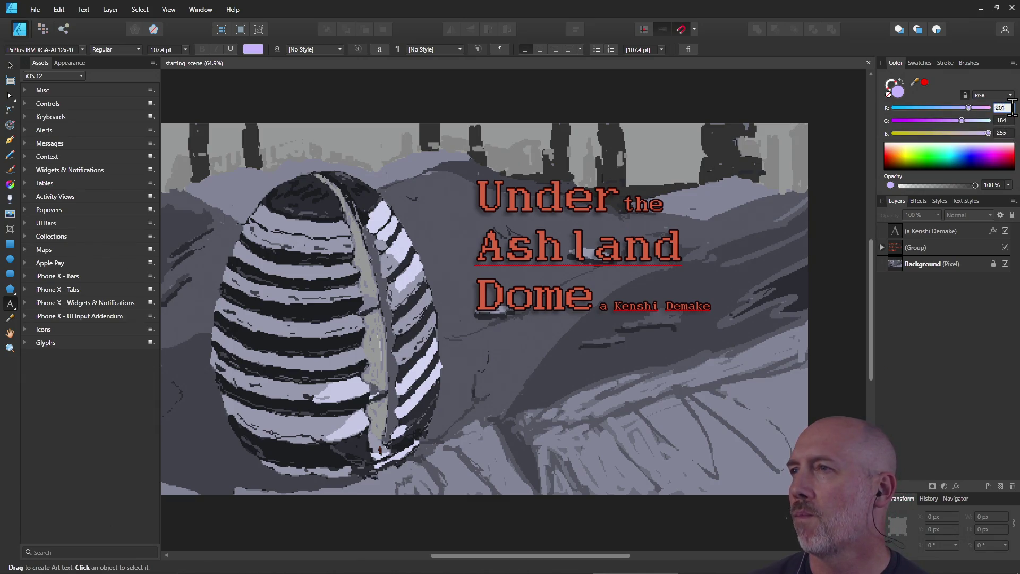
pyautogui.click(1001, 107)
pyautogui.write('255')
pyautogui.click(1012, 119)
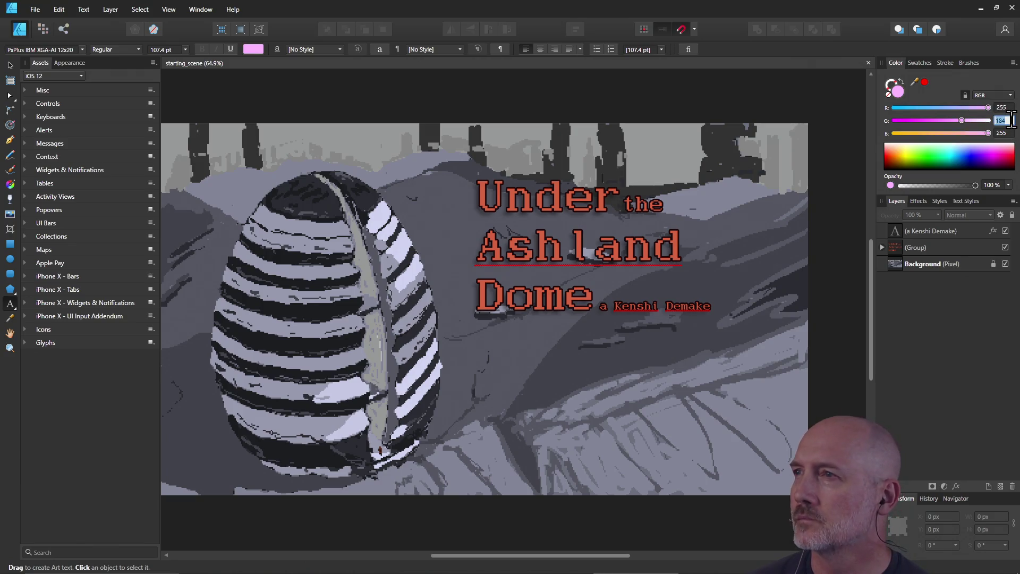
pyautogui.write('187')
pyautogui.click(1011, 133)
pyautogui.hotkey('alt', 'Tab')
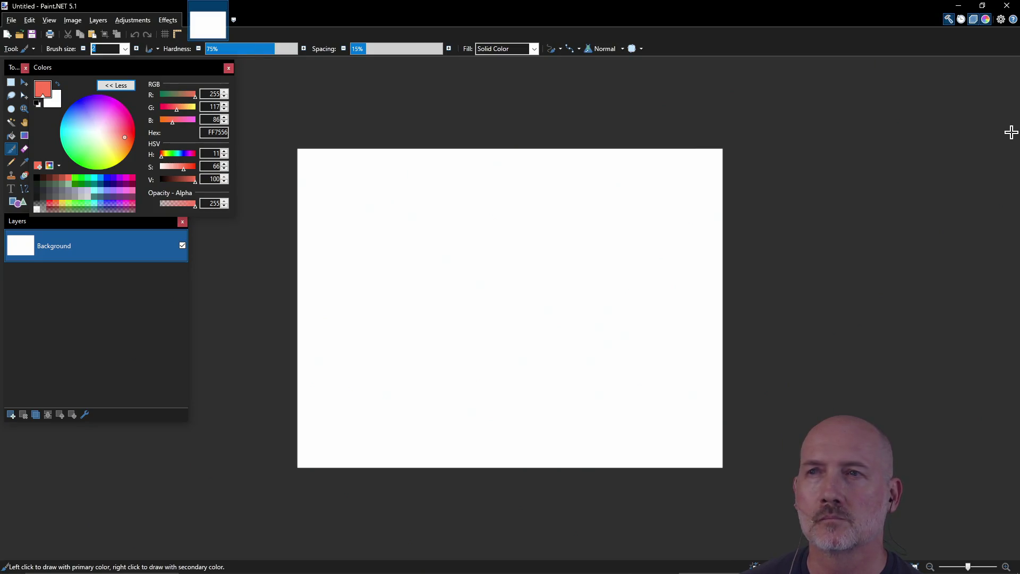
pyautogui.hotkey('alt', 'Tab')
pyautogui.write('86')
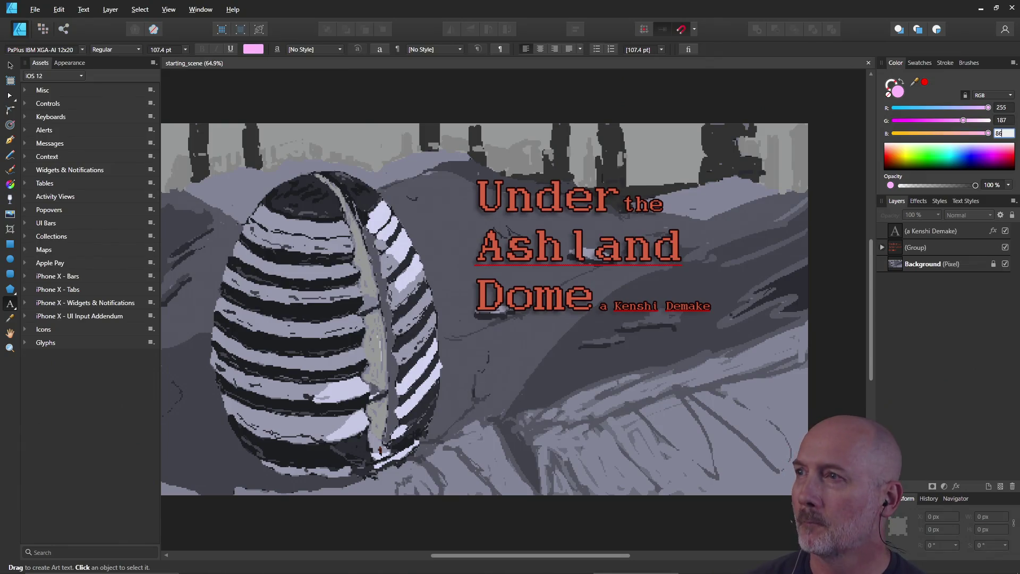
pyautogui.press('Return')
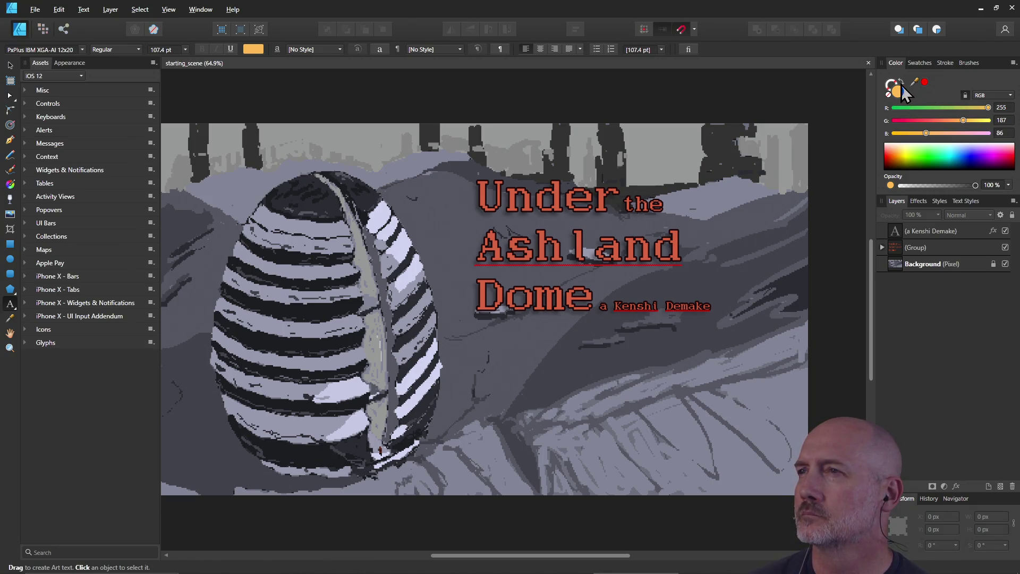
# Set the title group's fill to R255 G117 B86 and try lowering its opacity.
pyautogui.press('v')
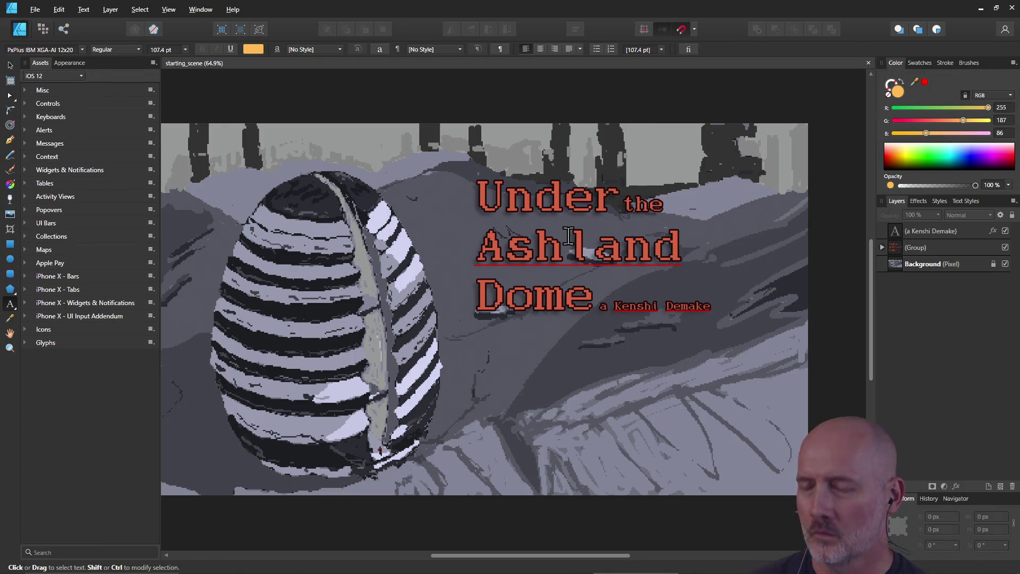
pyautogui.click(567, 236)
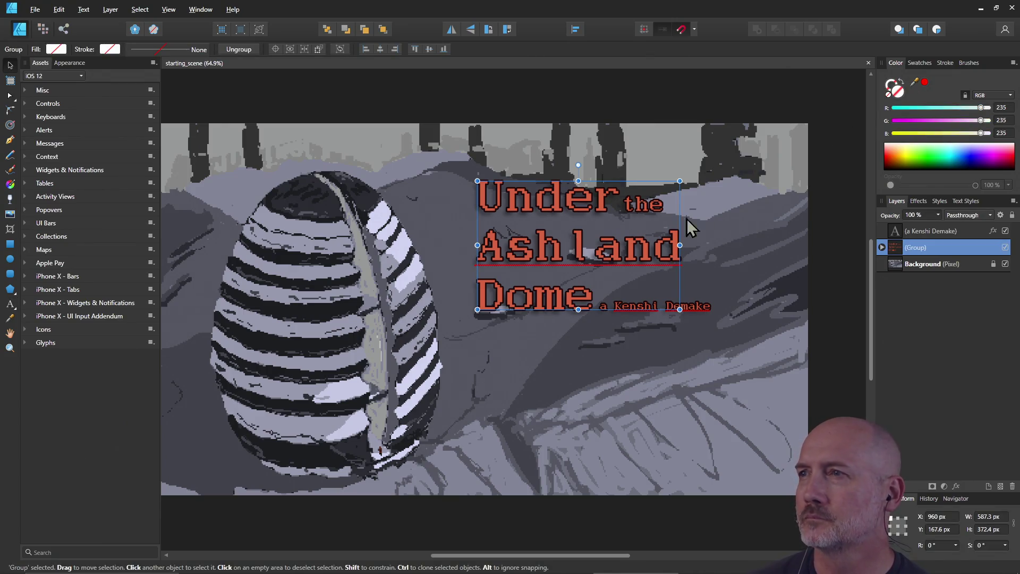
pyautogui.click(906, 143)
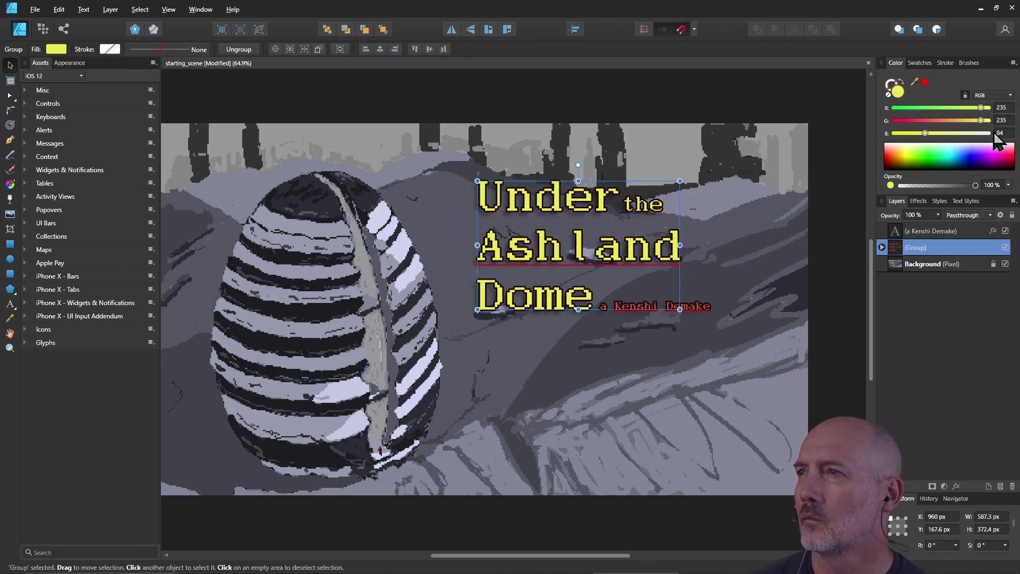
pyautogui.click(1006, 107)
pyautogui.write('255')
pyautogui.press('Tab')
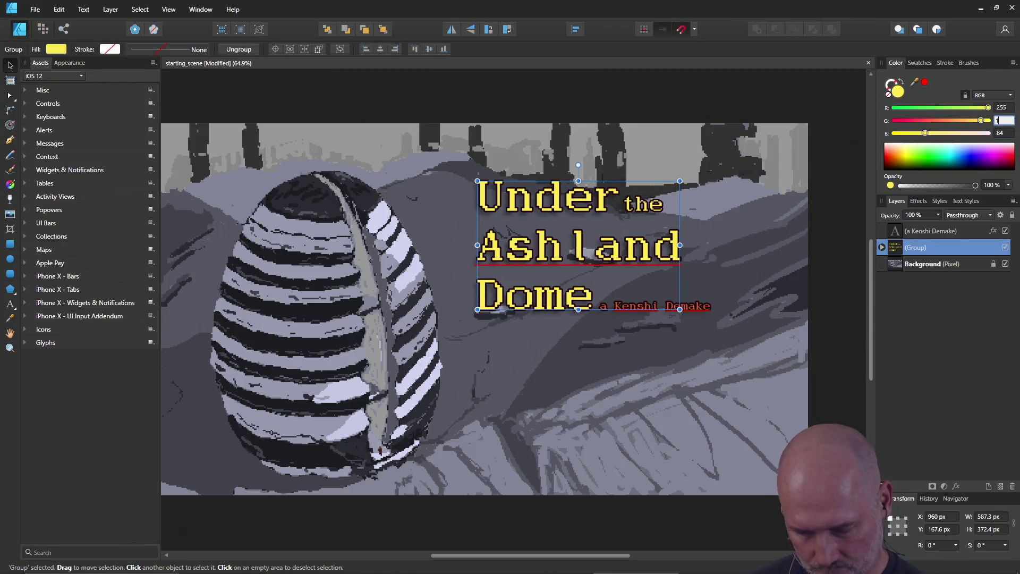
pyautogui.write('117')
pyautogui.click(1006, 132)
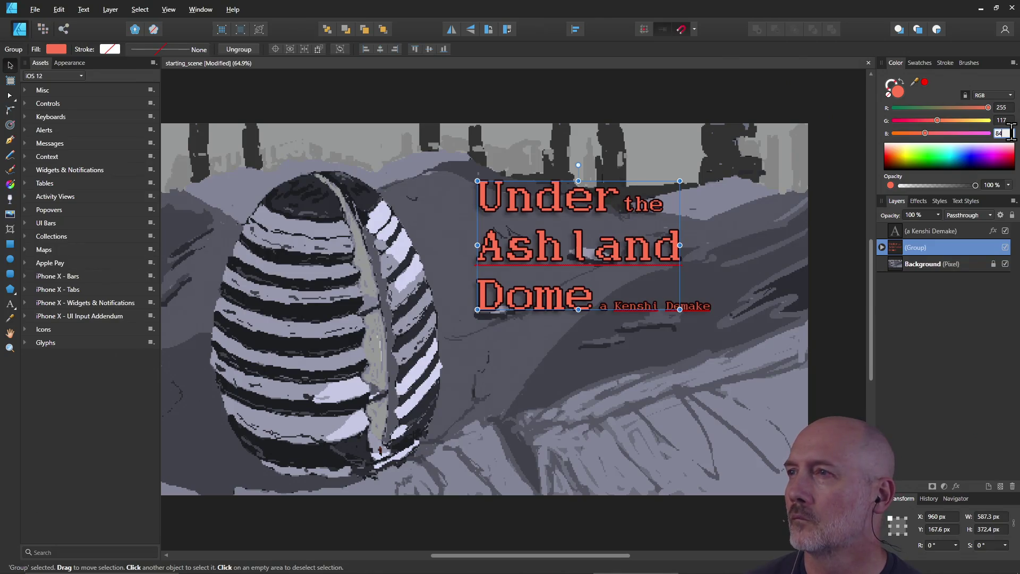
pyautogui.write('86')
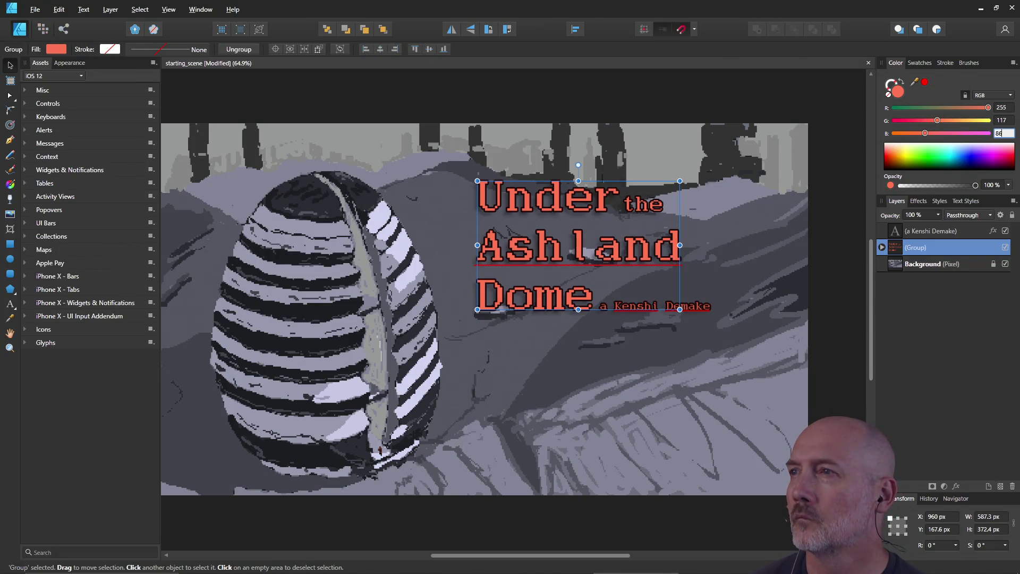
pyautogui.press('Return')
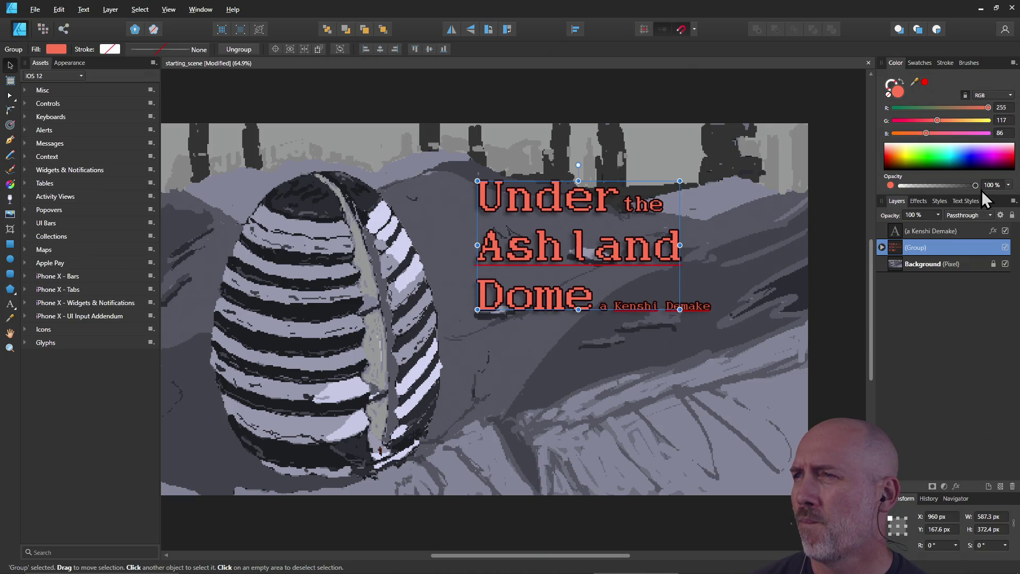
pyautogui.moveTo(976, 186)
pyautogui.mouseDown()
pyautogui.moveTo(936, 186)
pyautogui.moveTo(986, 184)
pyautogui.mouseUp()
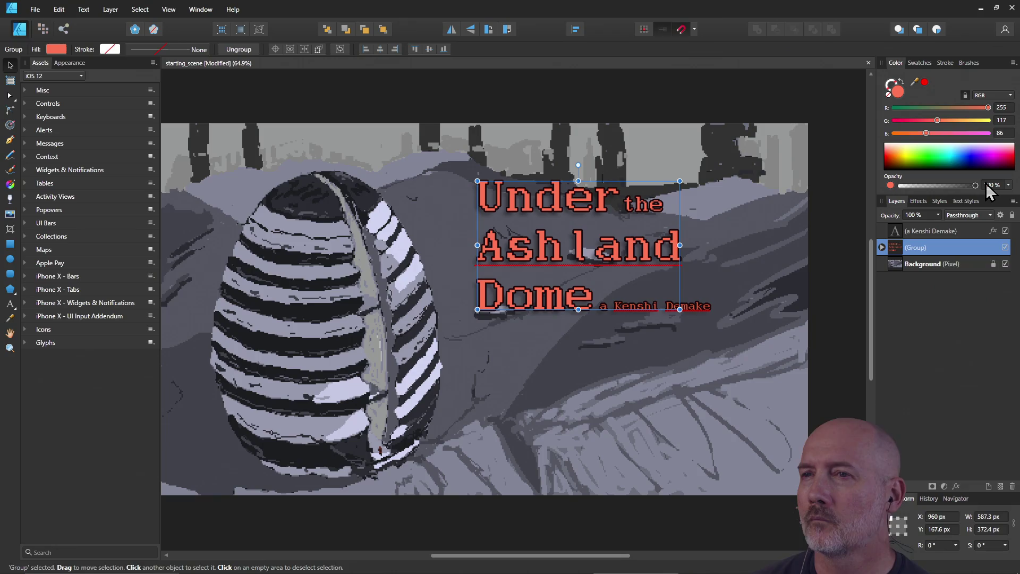
pyautogui.click(846, 229)
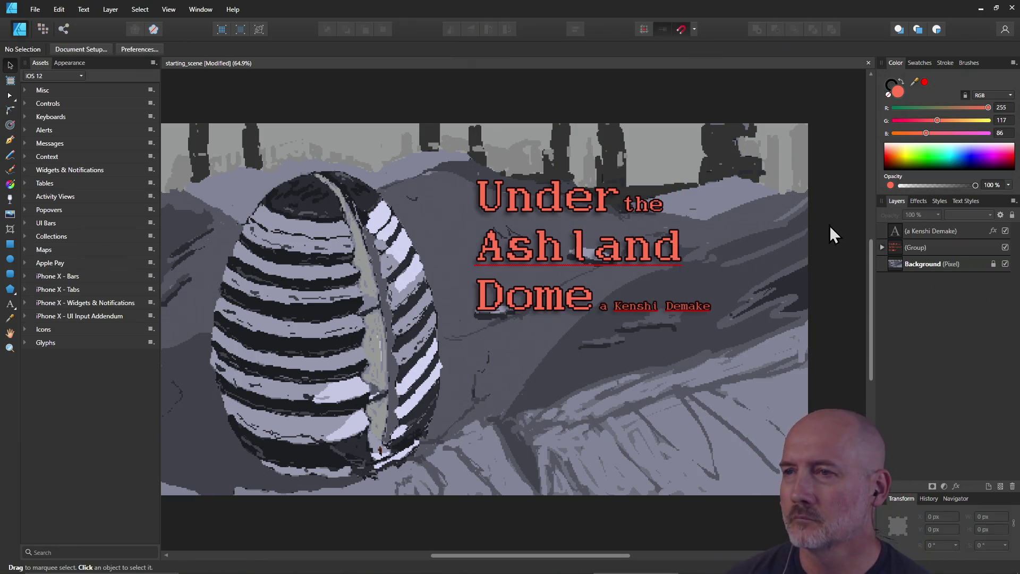
# Reduce the Outline Radius effect on the a Kenshi Demake subtitle and preview it.
pyautogui.press('t')
pyautogui.click(682, 312)
pyautogui.press('Escape')
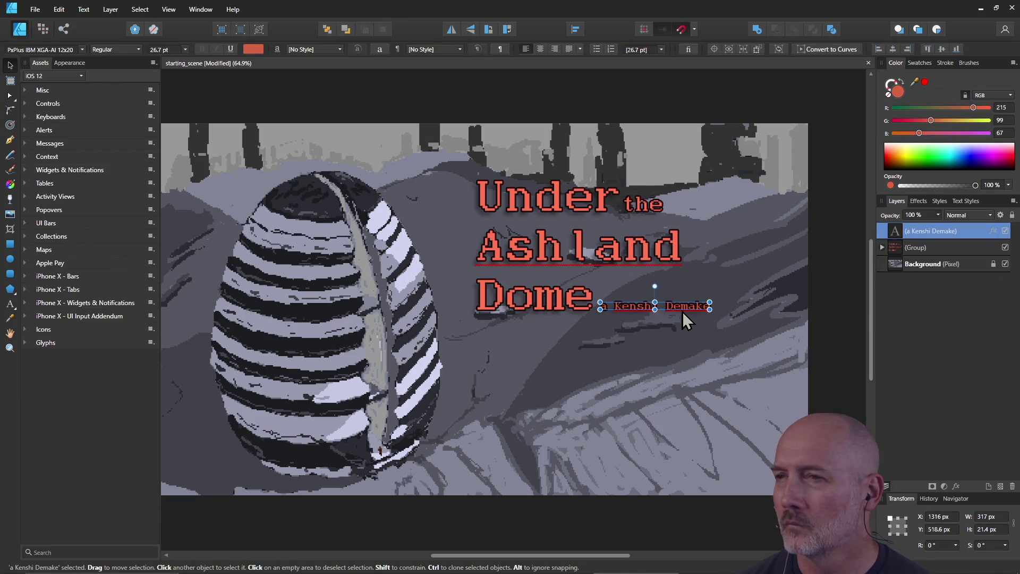
pyautogui.click(918, 201)
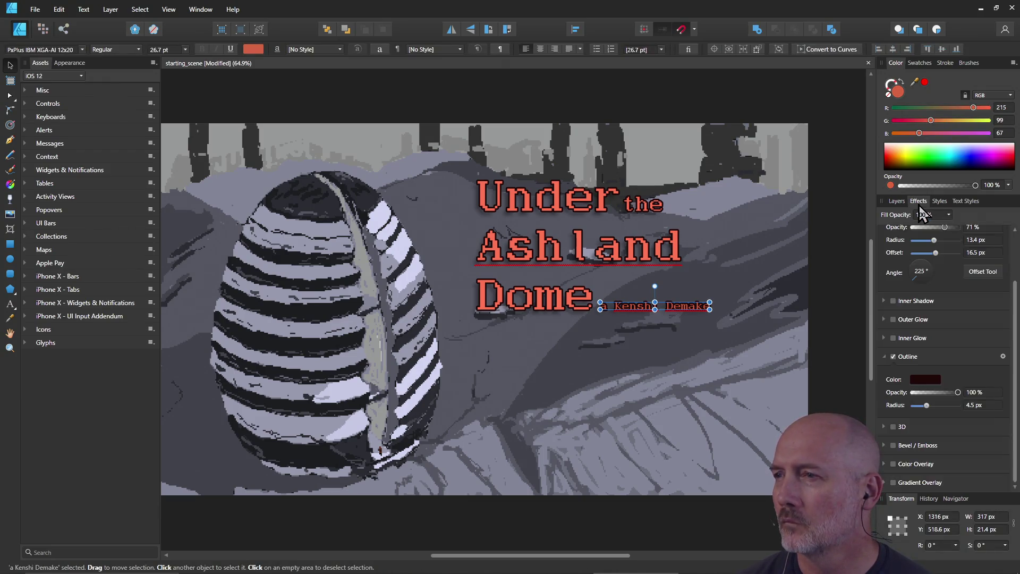
pyautogui.moveTo(926, 405); pyautogui.dragTo(924, 406)
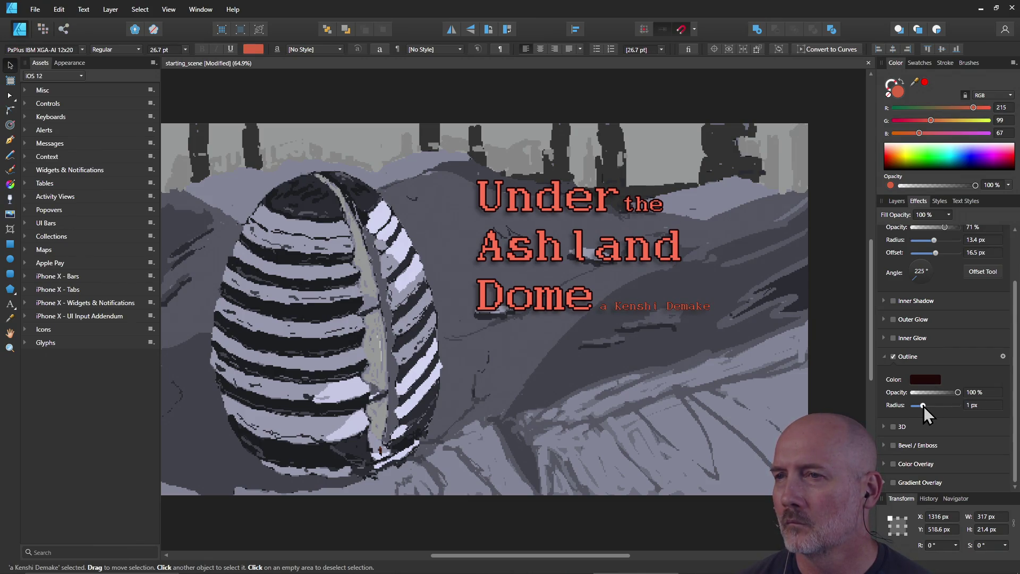
pyautogui.click(839, 325)
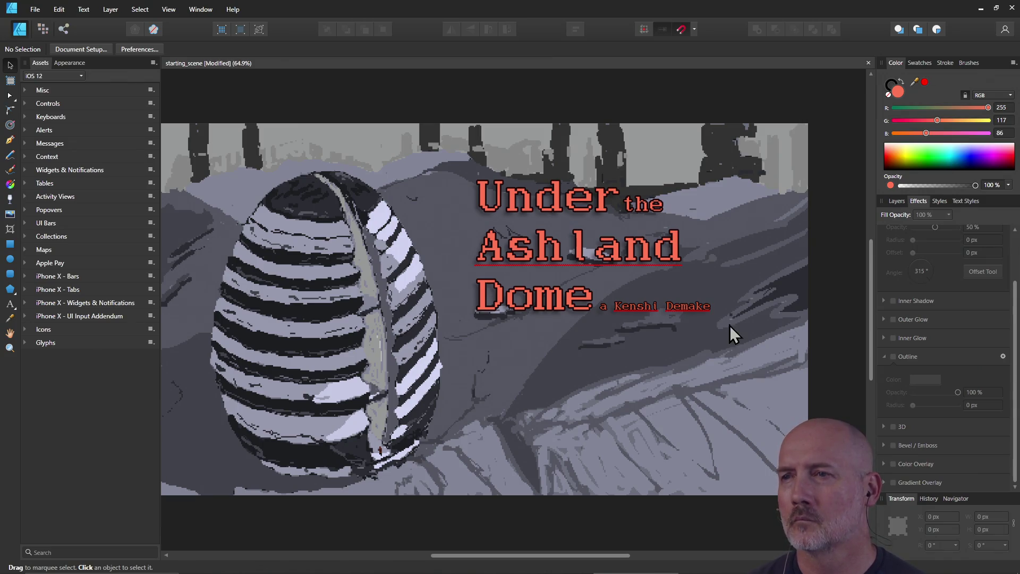
pyautogui.click(651, 308)
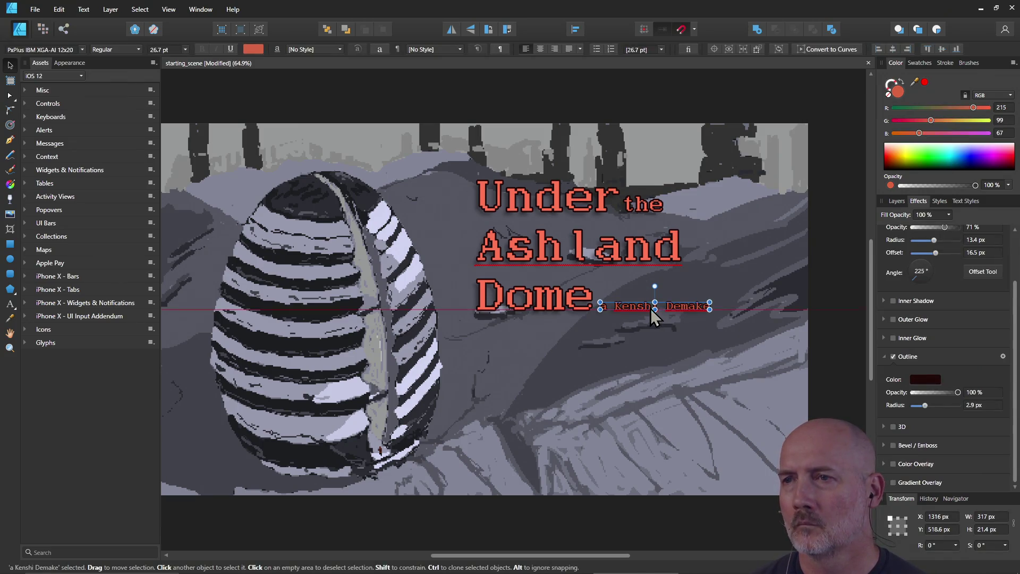
pyautogui.click(711, 351)
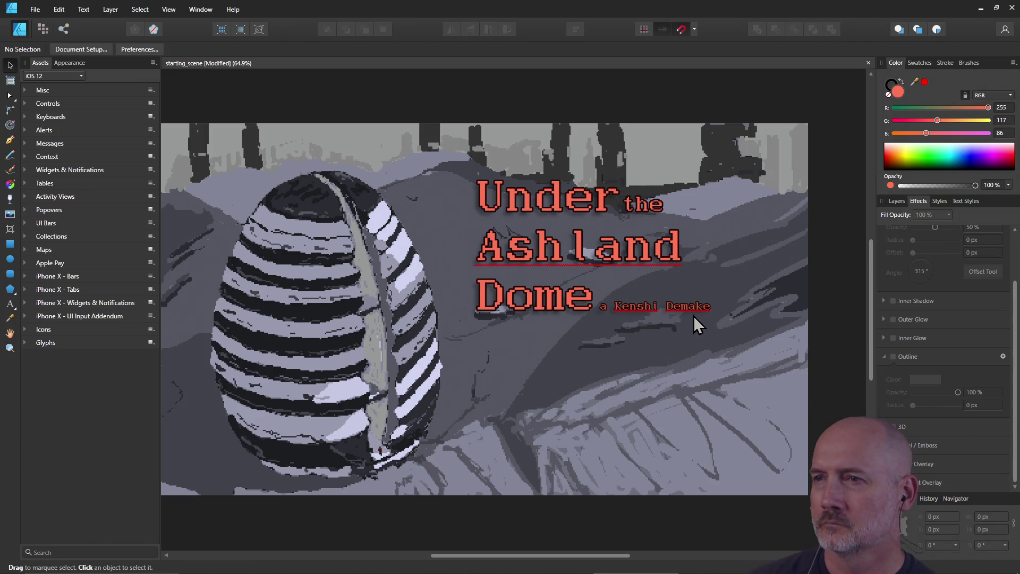
# Alt-drag a copy of the subtitle to the bottom-right corner of the canvas.
pyautogui.click(677, 306)
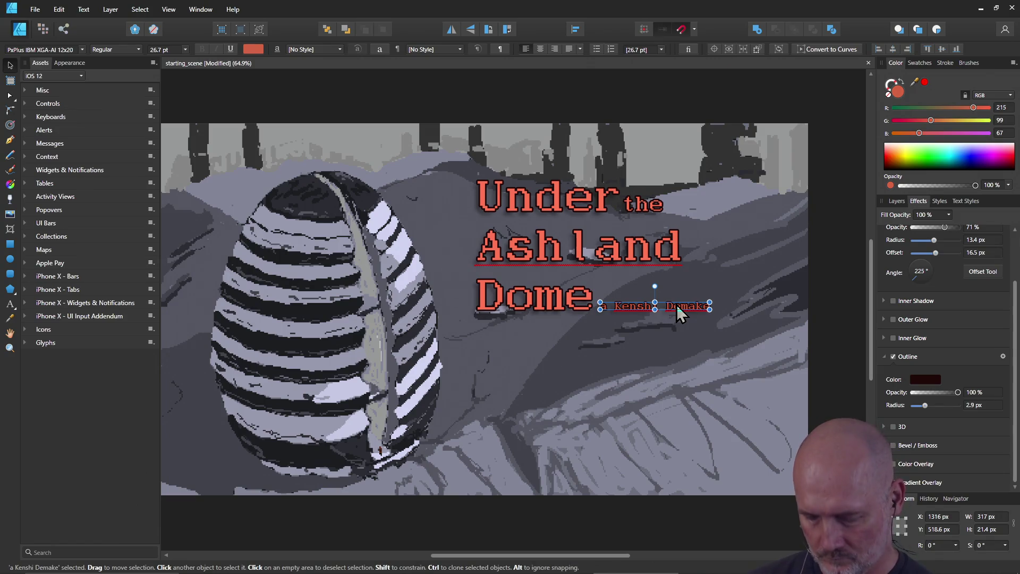
pyautogui.keyDown('ctrl'); pyautogui.moveTo(678, 312); pyautogui.dragTo(762, 486); pyautogui.keyUp('ctrl')
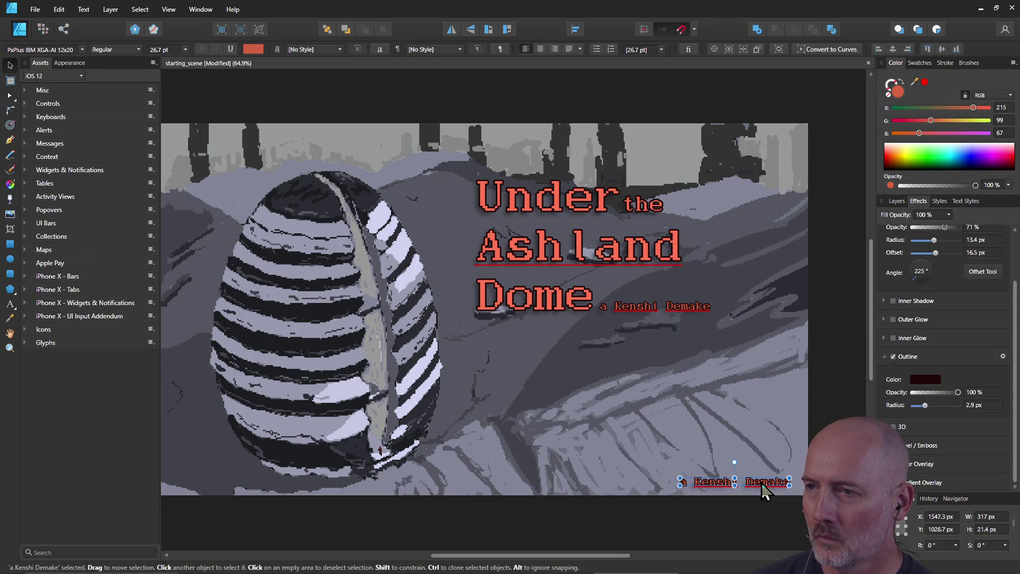
# Retype the bottom-right copy as an author credit and nudge it into place.
pyautogui.tripleClick(761, 482)
pyautogui.write('Byu')
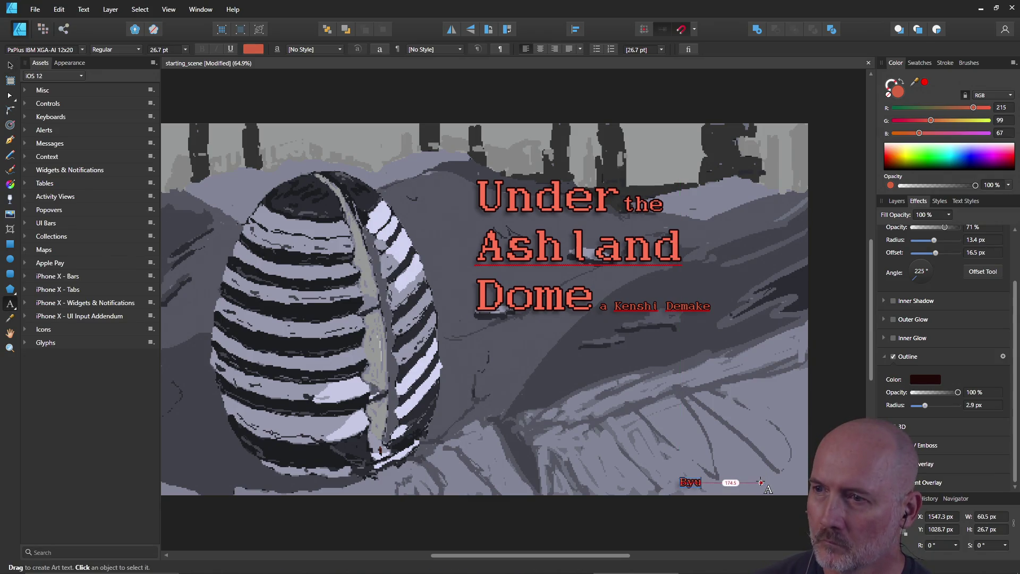
pyautogui.write(' Zed A. Shaw')
pyautogui.press('Escape')
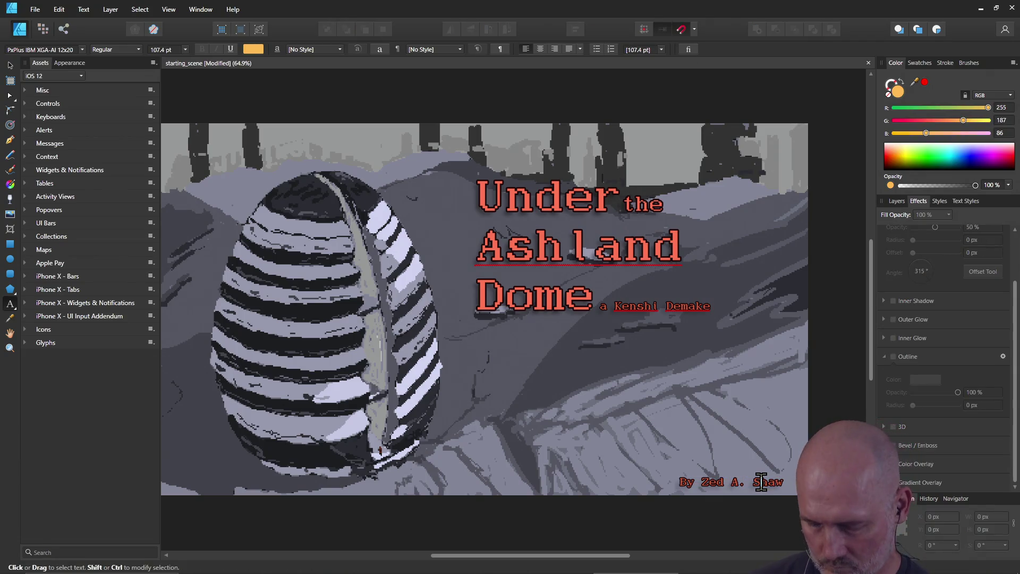
pyautogui.press('b')
pyautogui.press('v')
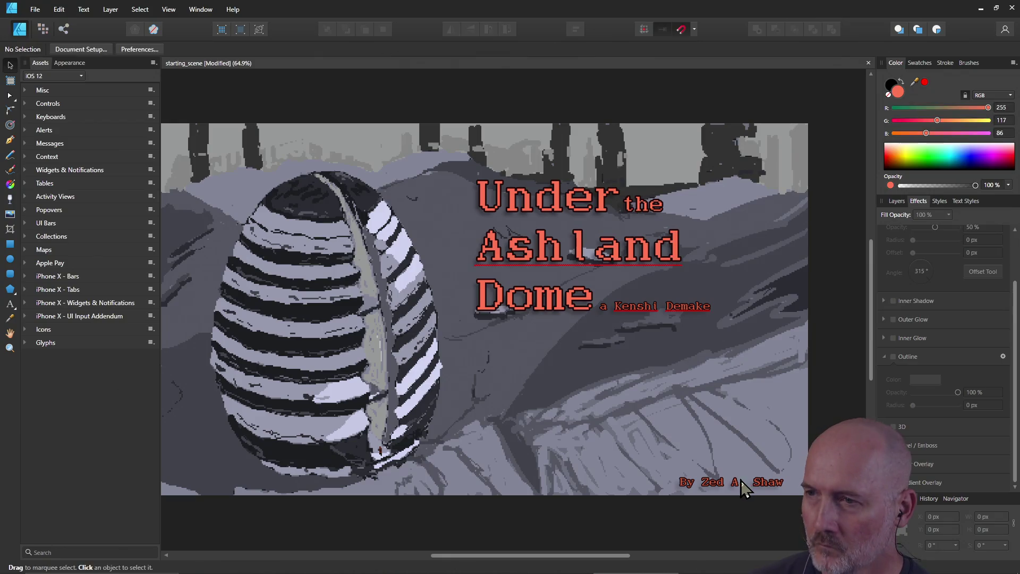
pyautogui.click(742, 484)
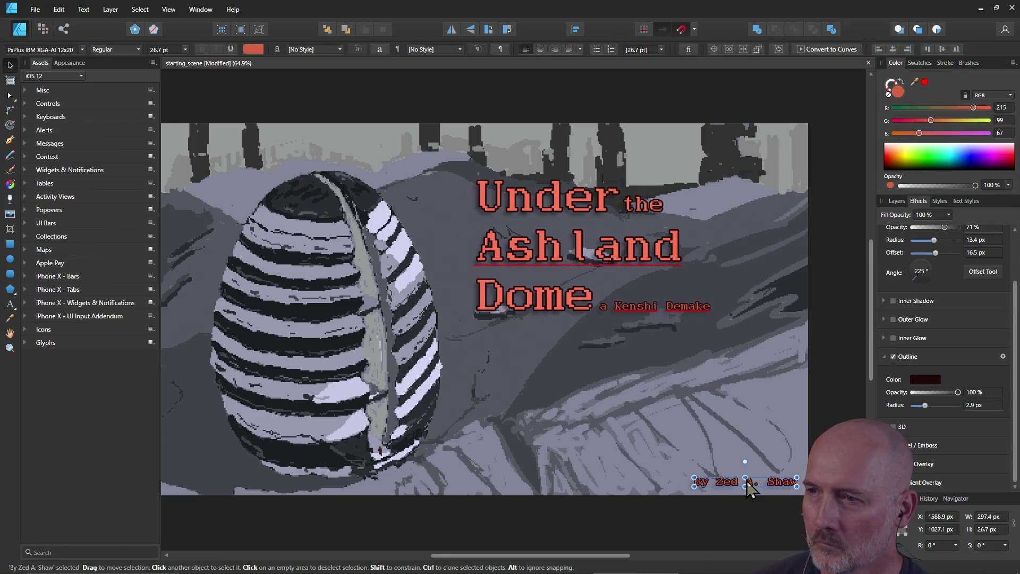
pyautogui.moveTo(741, 488); pyautogui.dragTo(746, 476)
pyautogui.click(668, 438)
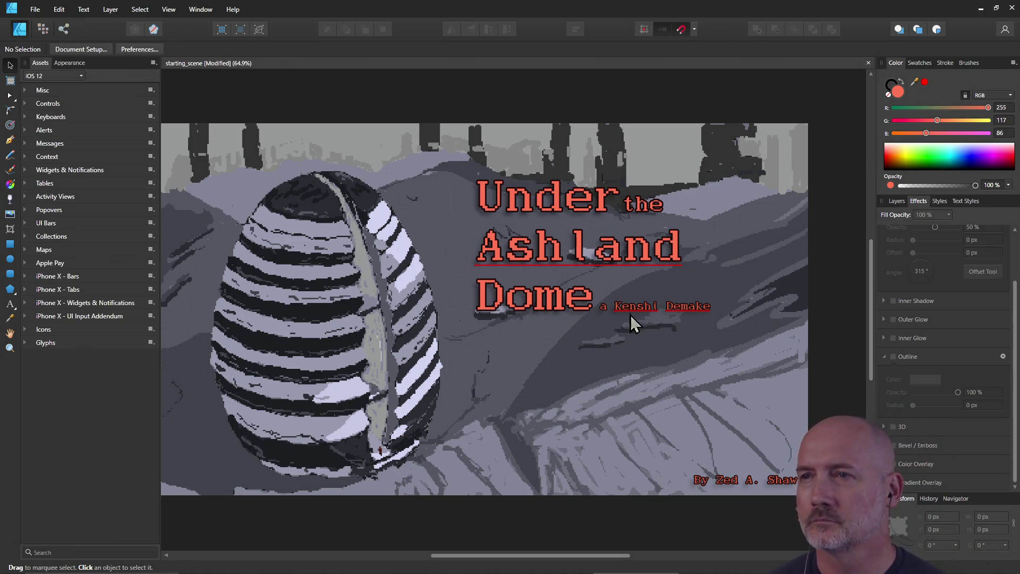
# Save the title screen document with Ctrl+S.
pyautogui.click(569, 259)
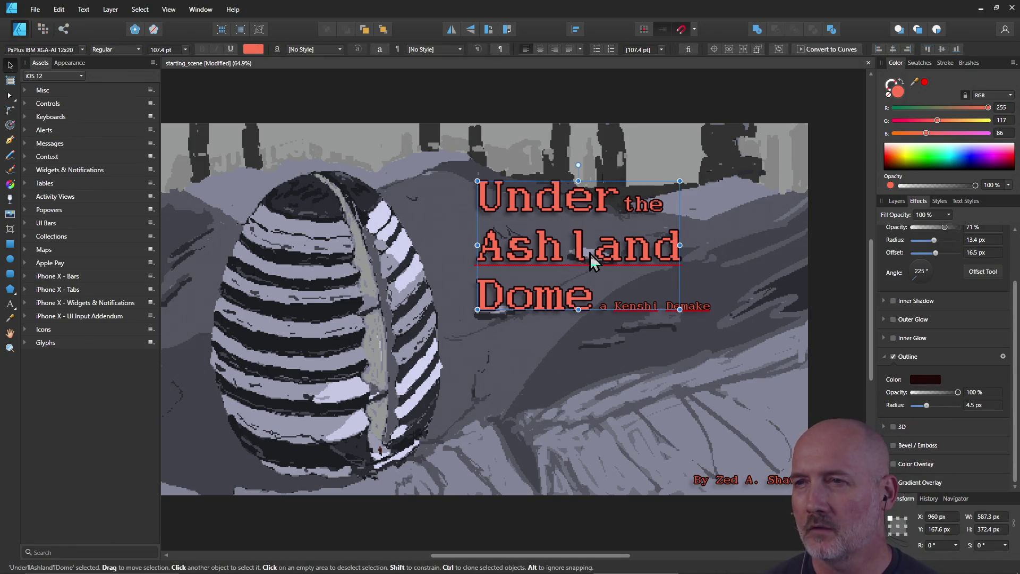
pyautogui.hotkey('ctrl', 's')
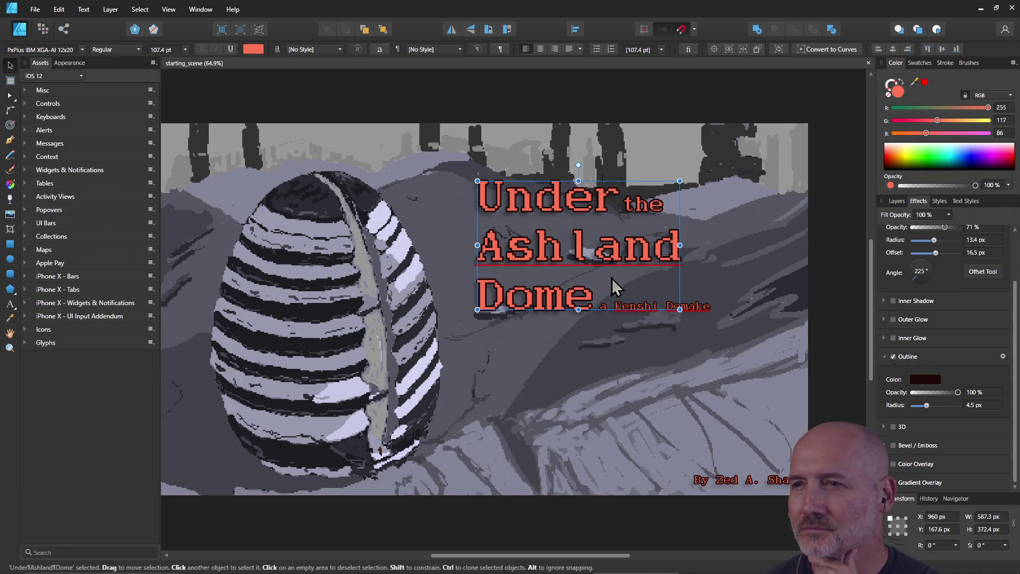
pyautogui.hotkey('ctrl', 'd')
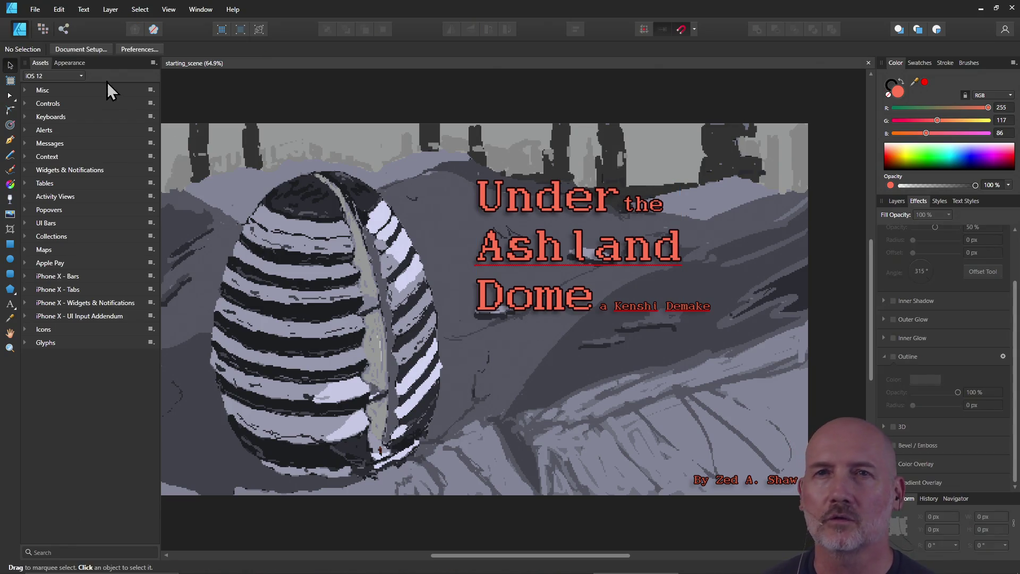
# Export the document as PNG from File > Export, after briefly trying JPEG.
pyautogui.click(36, 10)
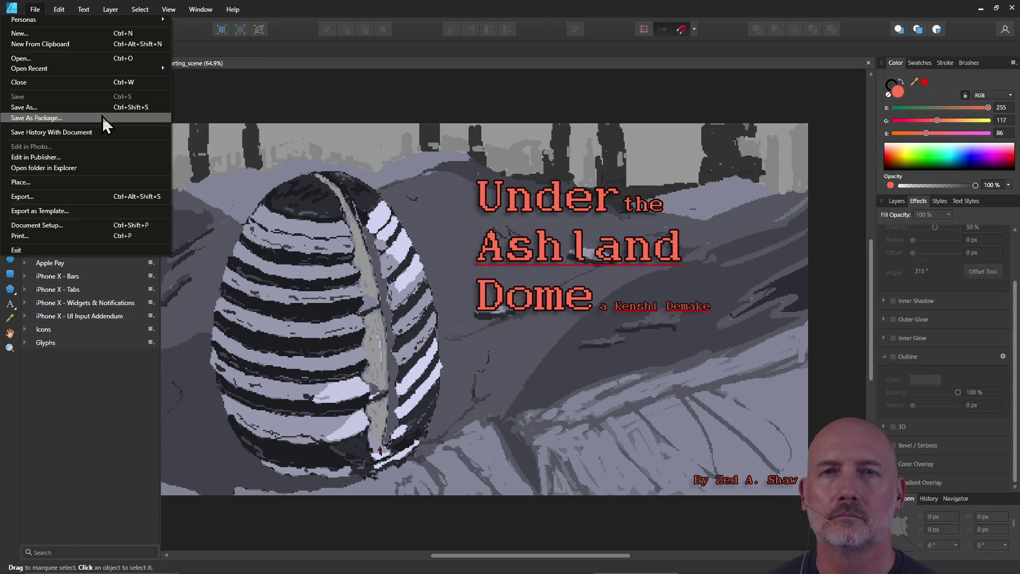
pyautogui.click(81, 199)
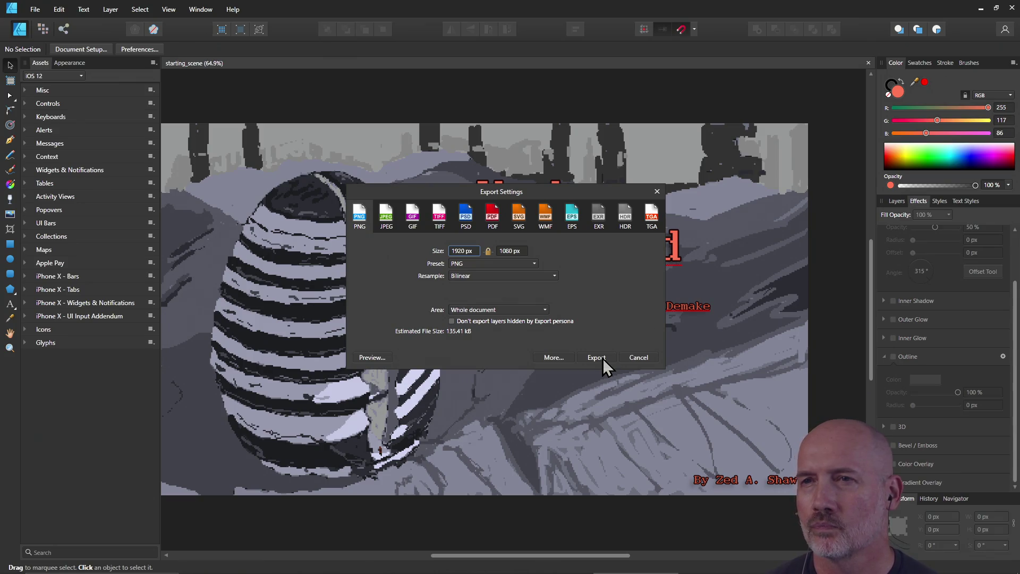
pyautogui.click(386, 217)
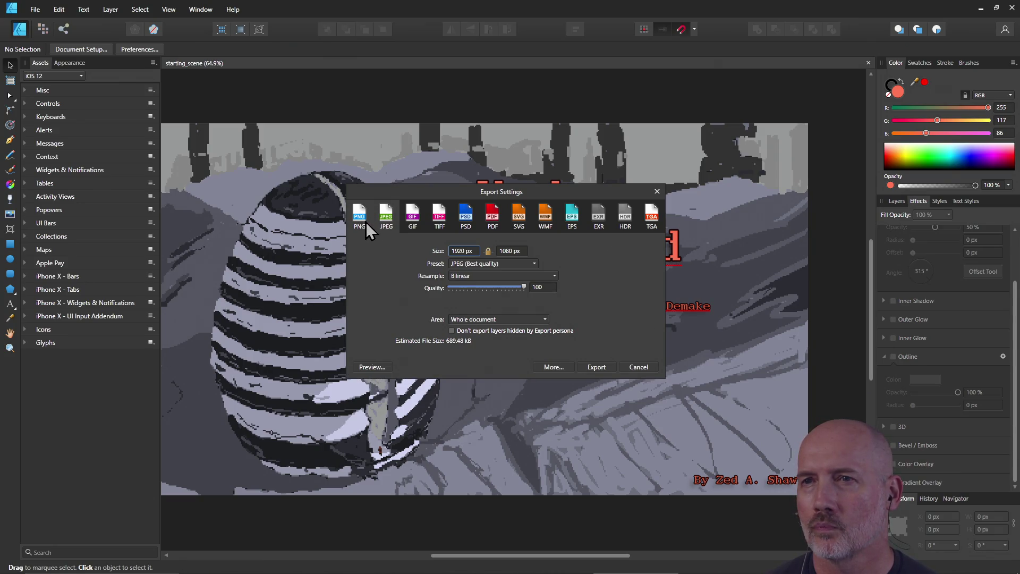
pyautogui.click(361, 220)
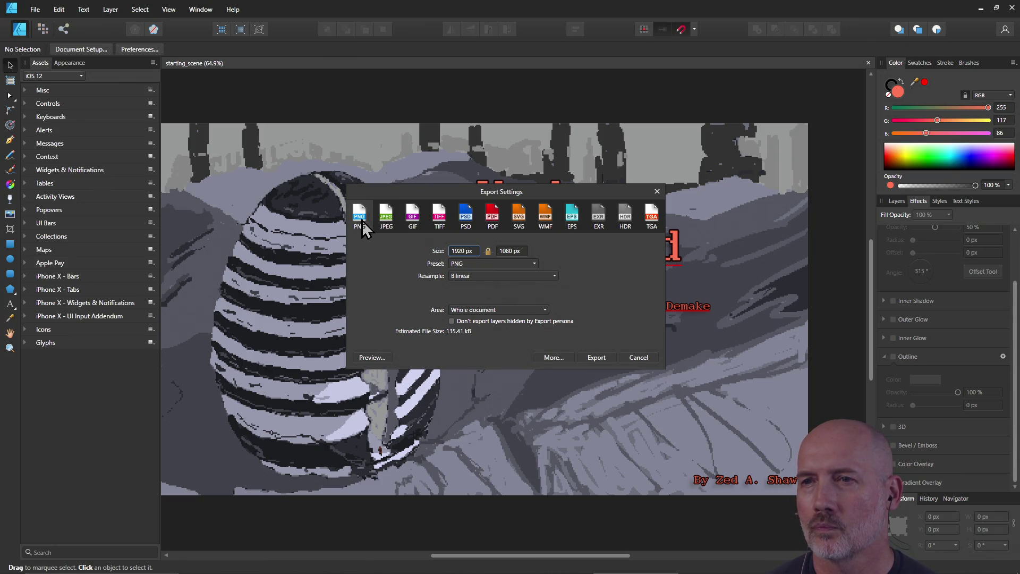
pyautogui.click(597, 357)
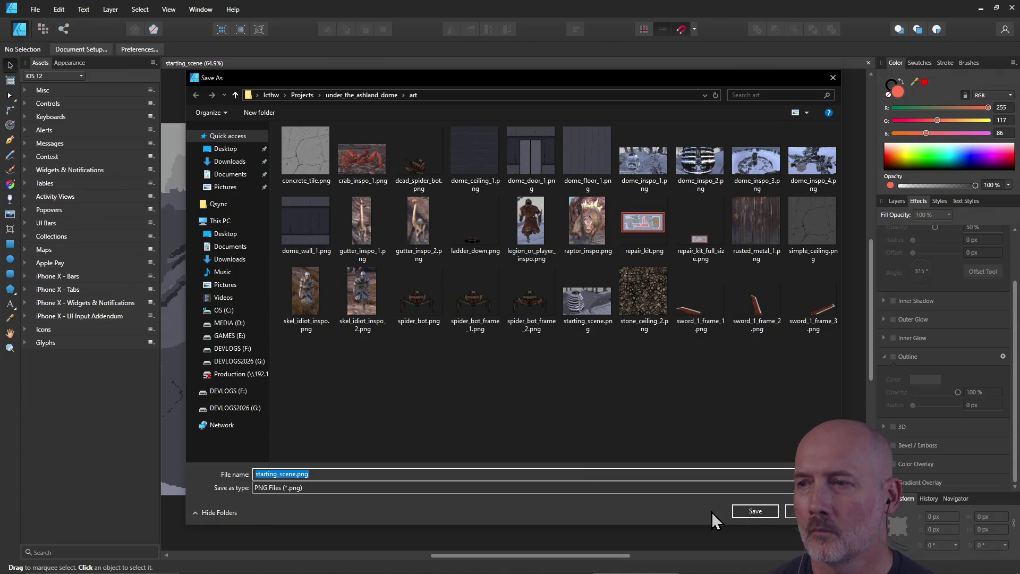
# Save the export as starting_scene.png in the art folder, replacing the existing file.
pyautogui.click(759, 510)
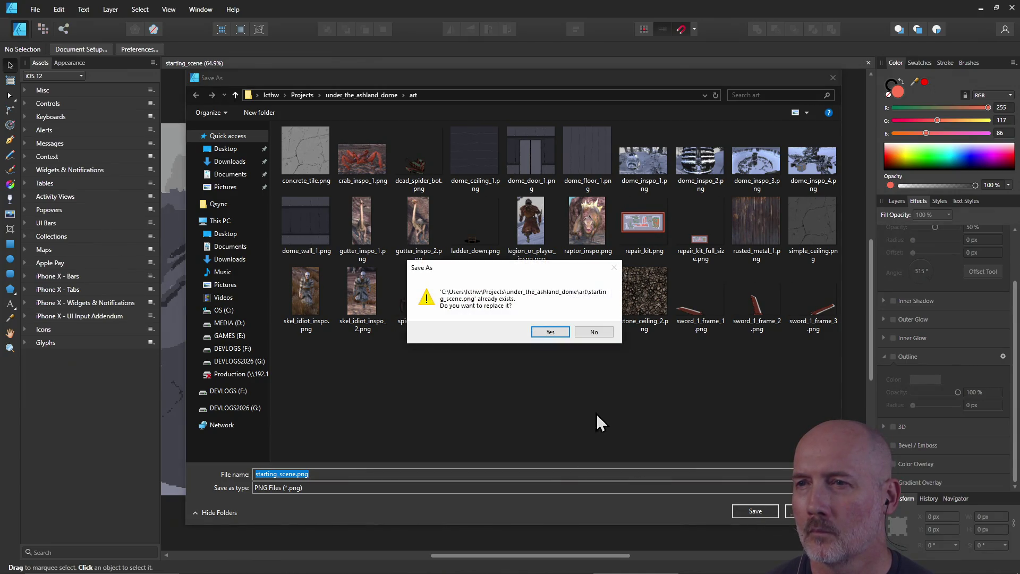
pyautogui.click(551, 334)
pyautogui.hotkey('alt', 'Tab')
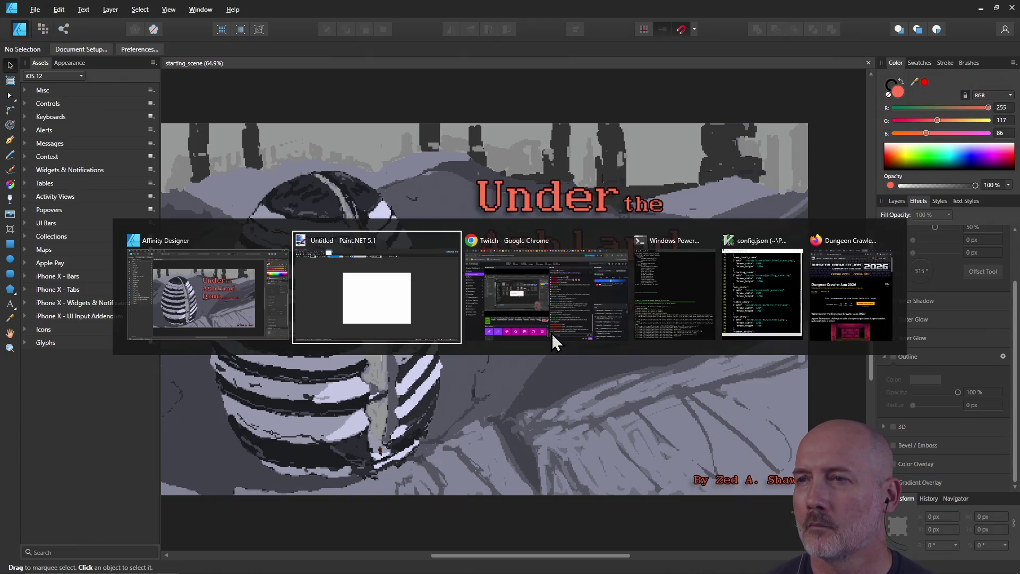
# Run cp .\art\starting_scene.png .\assets\scenes\ then build and launch the game.
pyautogui.hotkey('alt', 'Tab')
pyautogui.hotkey('alt', 'Tab')
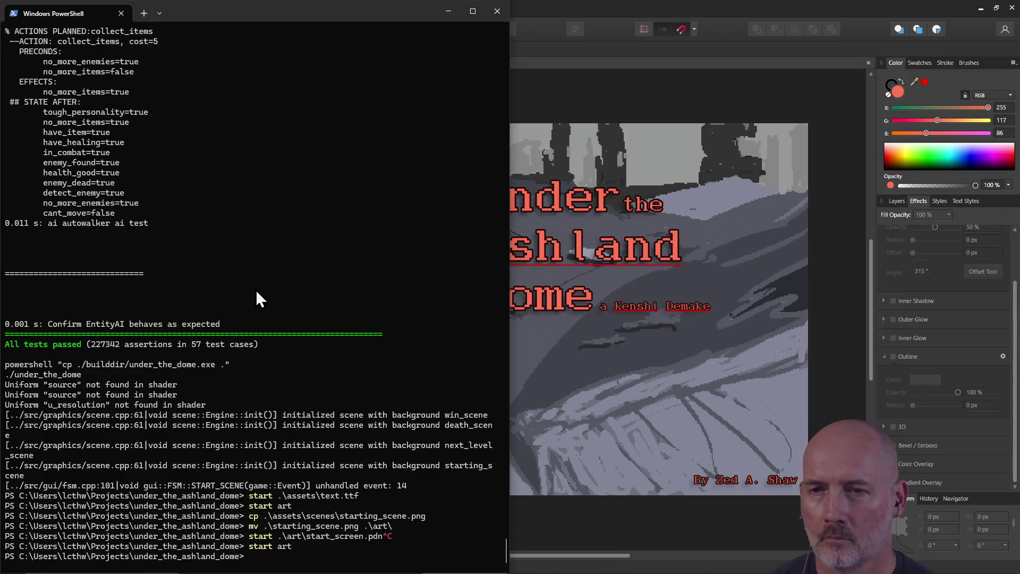
pyautogui.write('mv ar')
pyautogui.press('Tab')
pyautogui.write('st')
pyautogui.press('Tab')
pyautogui.press('Tab')
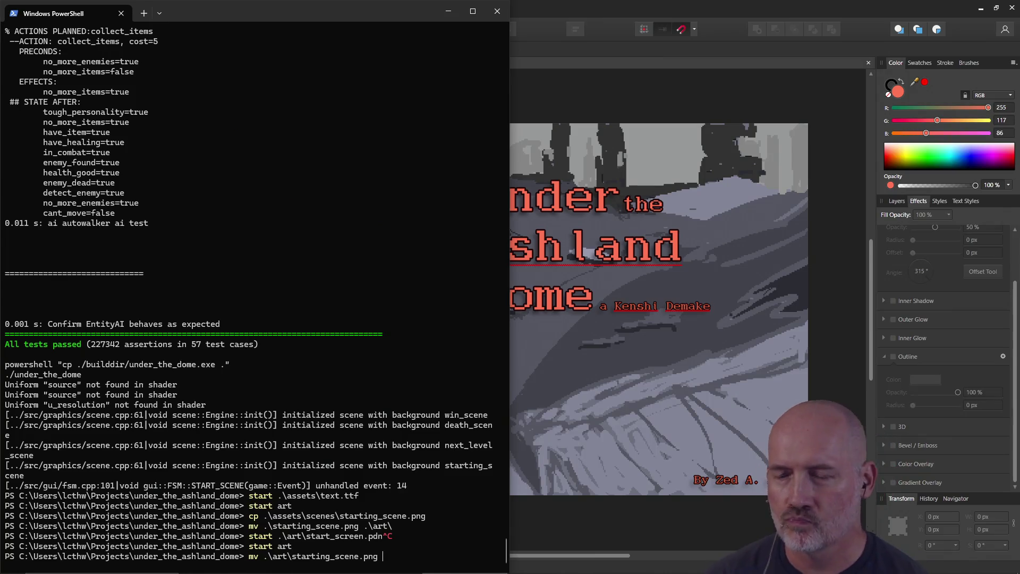
pyautogui.write('.\\assets\\scenes\\')
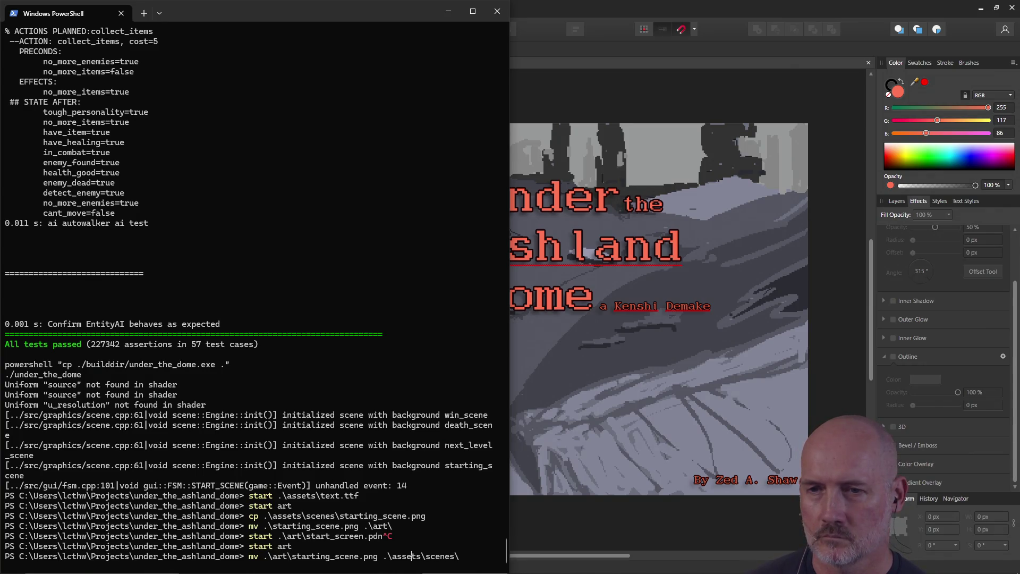
pyautogui.press('Delete')
pyautogui.press('Delete')
pyautogui.write('cp')
pyautogui.press('Return')
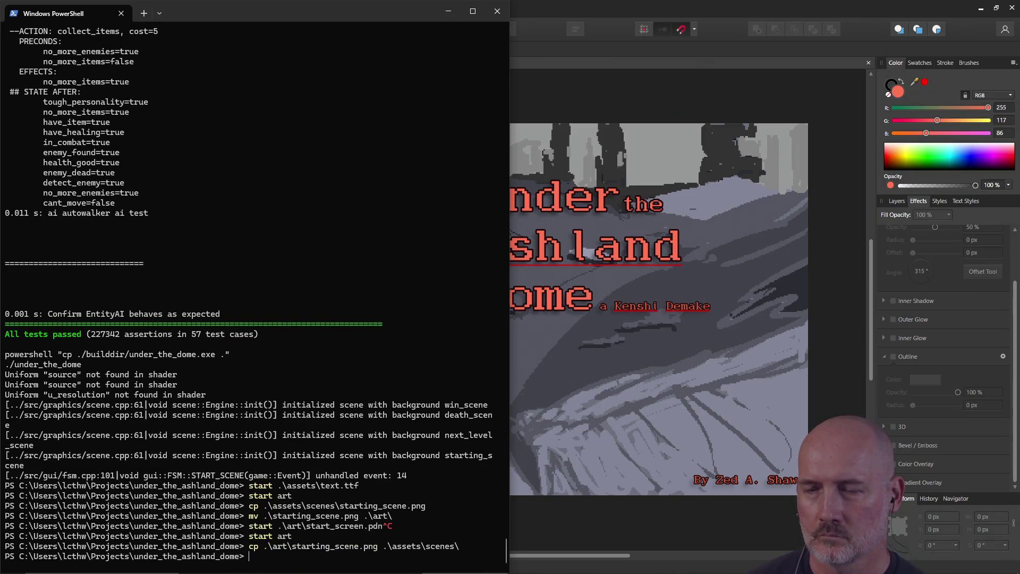
pyautogui.write('un')
pyautogui.press('Return')
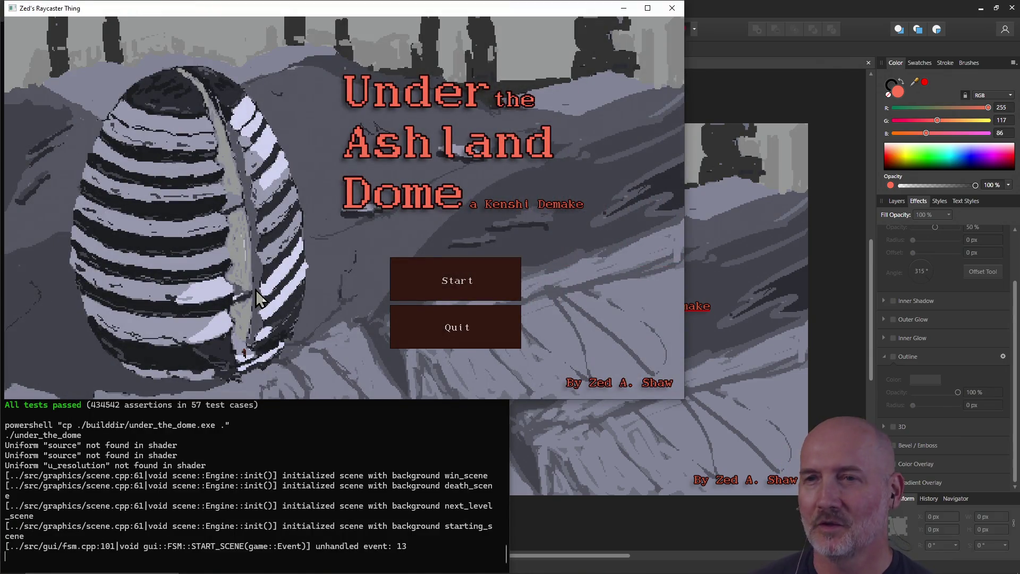
# Maximize the game window so the new title art fills the screen.
pyautogui.click(647, 9)
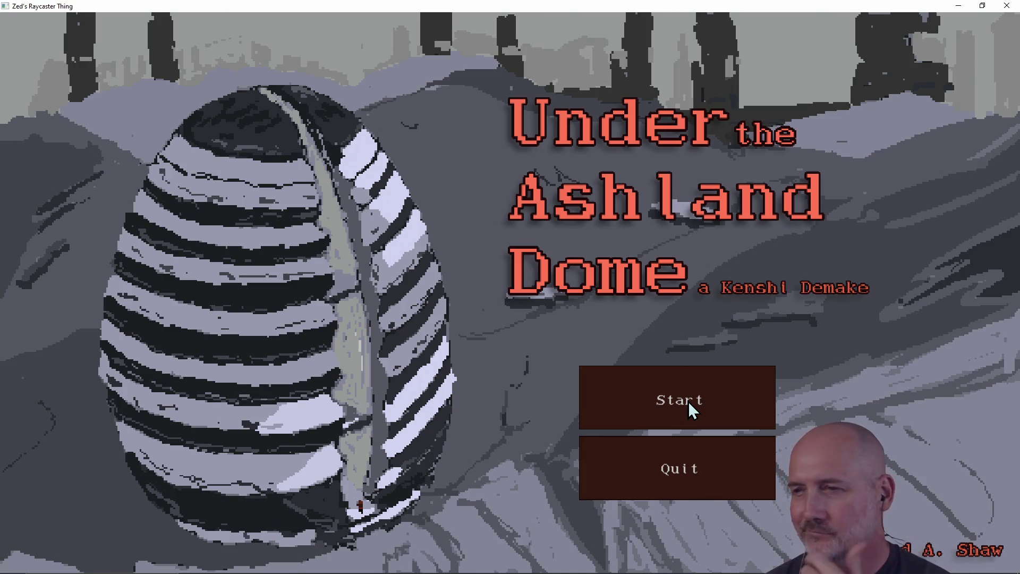
# Start a new game and kill the first spider with repeated attacks.
pyautogui.click(688, 401)
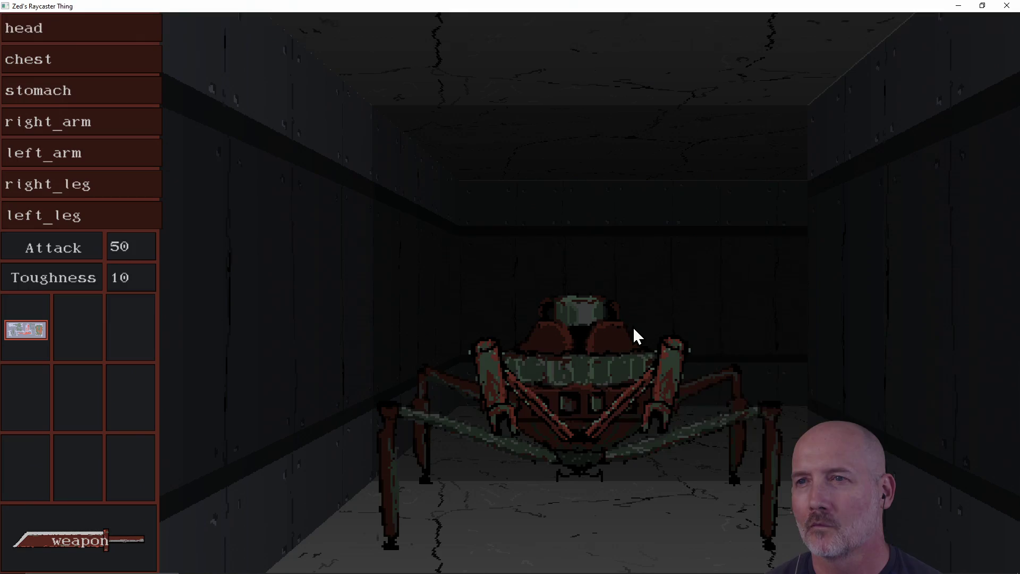
pyautogui.click(610, 369)
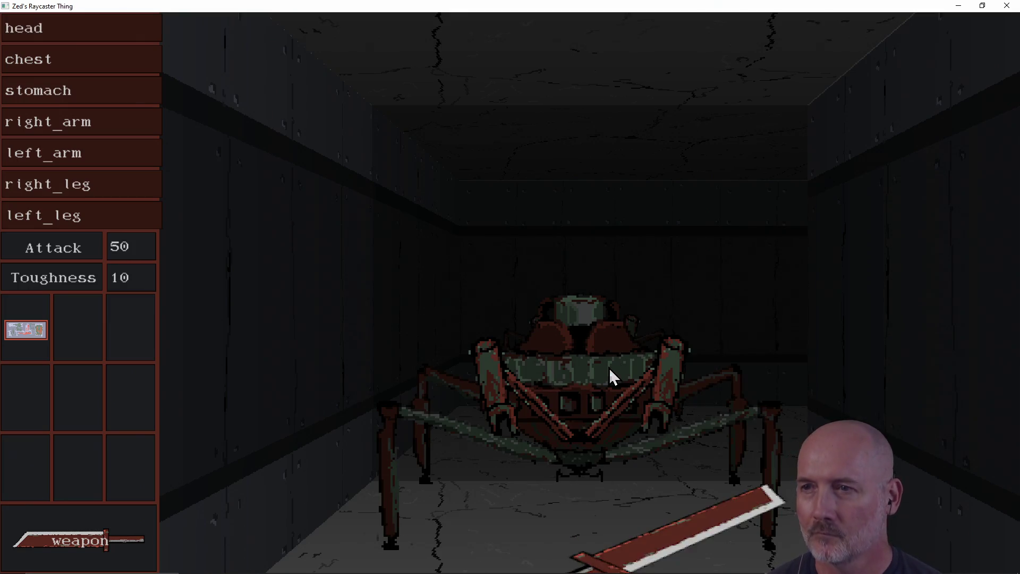
pyautogui.click(609, 368)
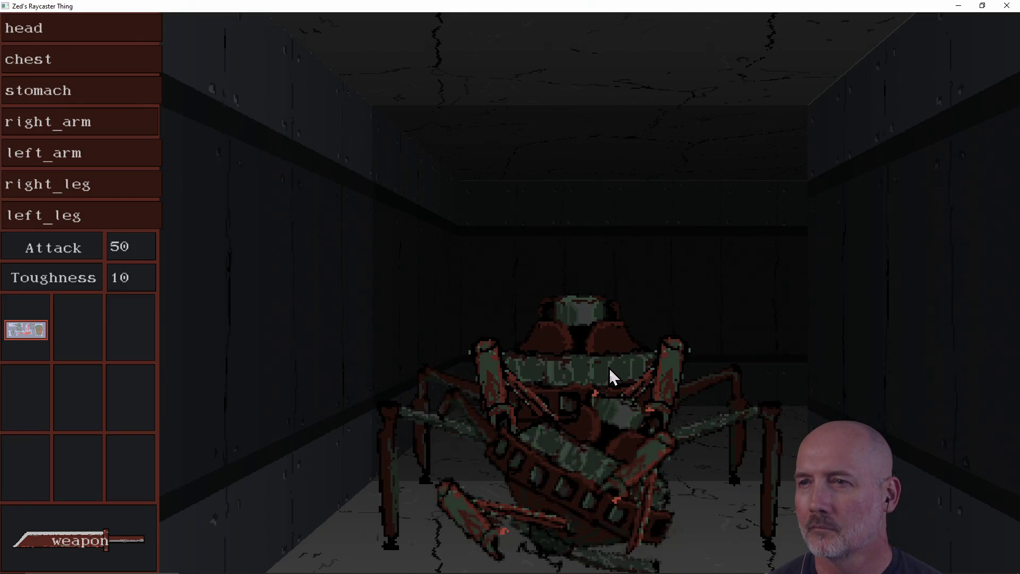
pyautogui.click(609, 367)
pyautogui.click(608, 369)
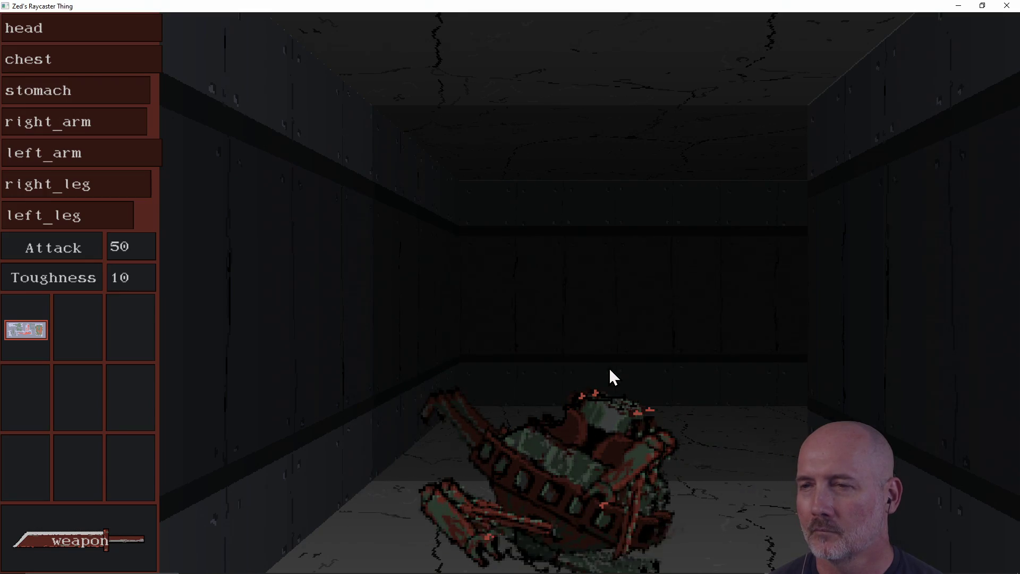
# Move through the corridor to the level exit, continue into level 2, die, and restart.
pyautogui.press('w')
pyautogui.press('a')
pyautogui.press('w')
pyautogui.press('w')
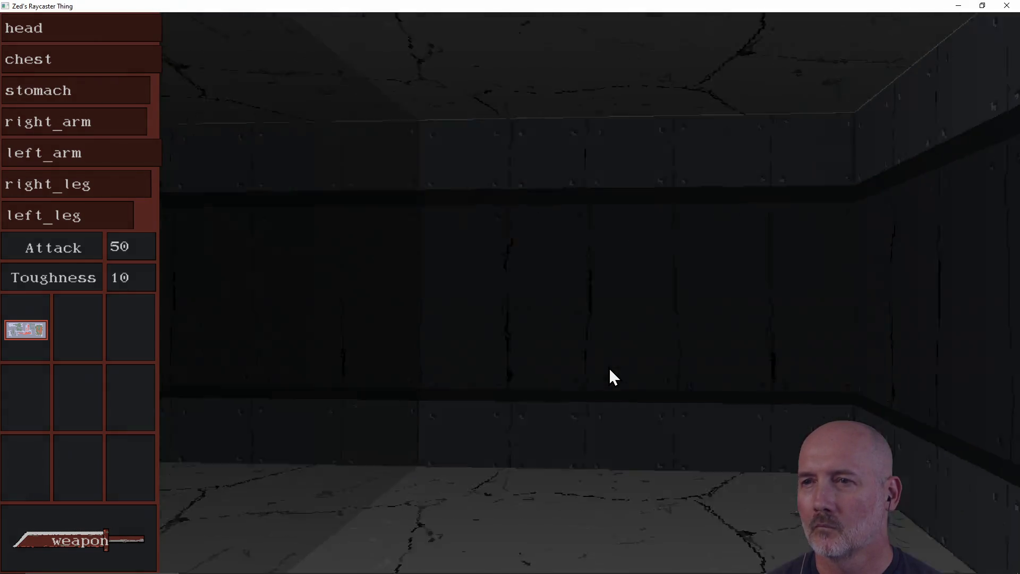
pyautogui.press('a')
pyautogui.press('a')
pyautogui.click(609, 369)
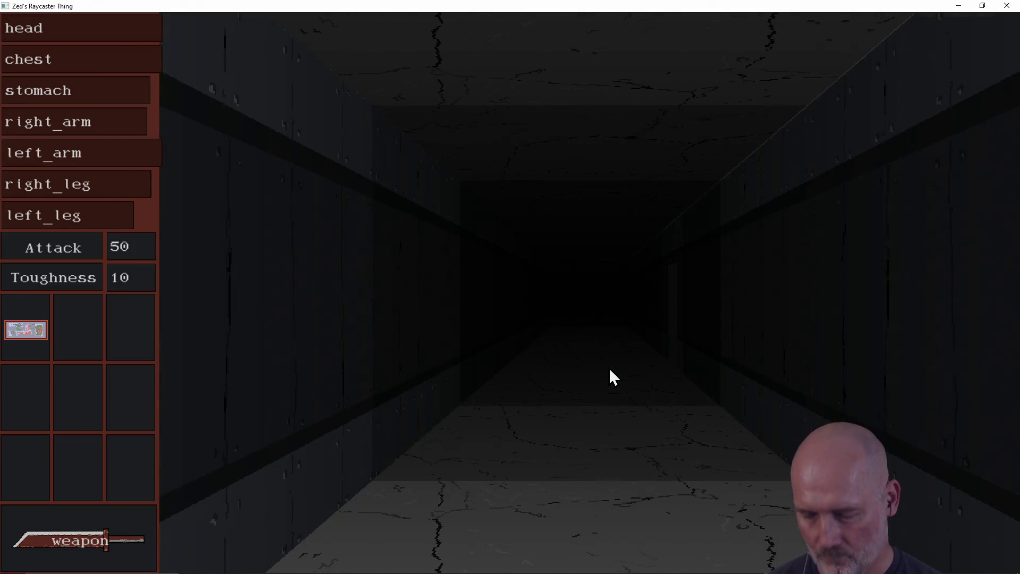
pyautogui.press('w')
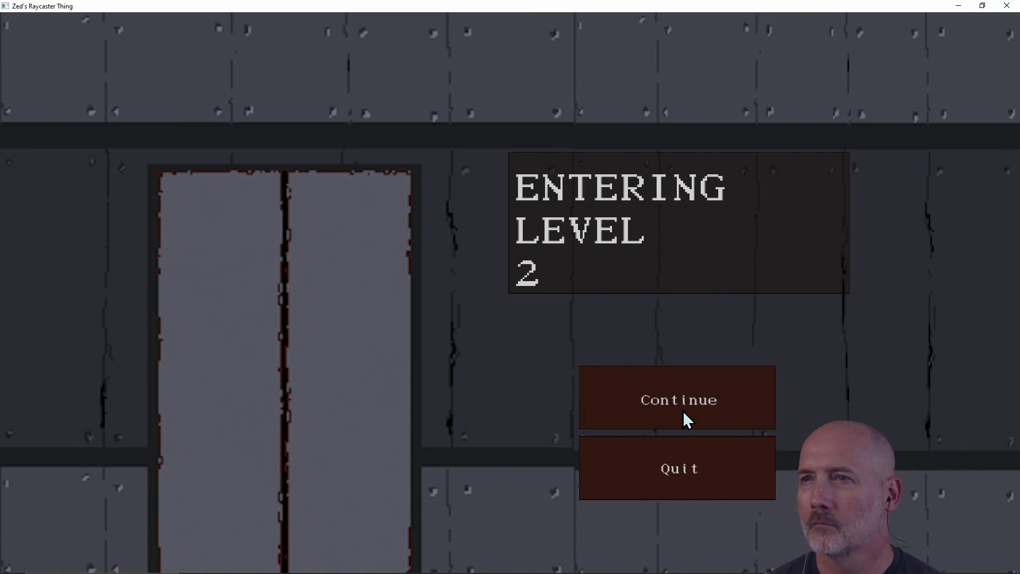
pyautogui.click(683, 411)
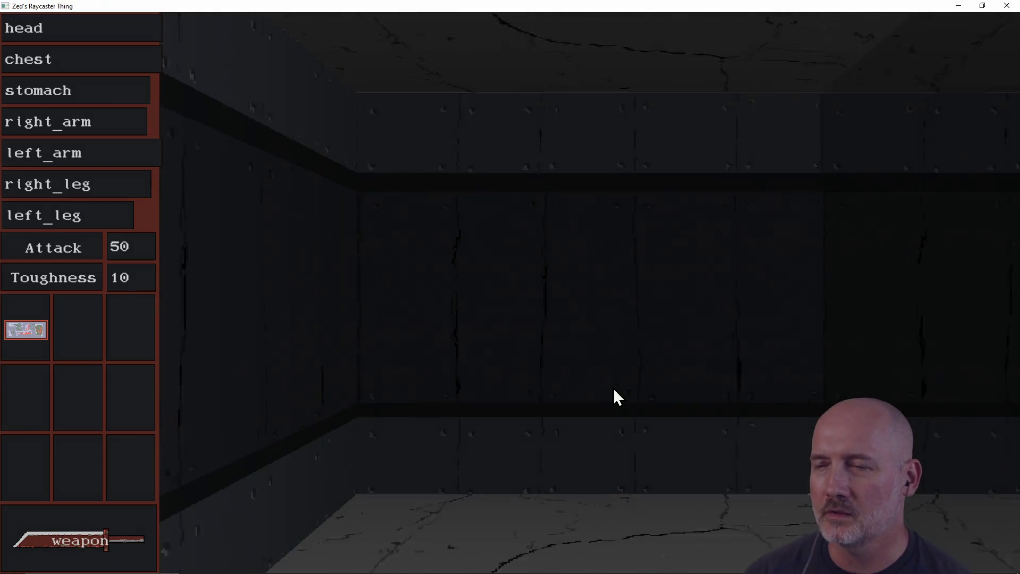
pyautogui.press('d')
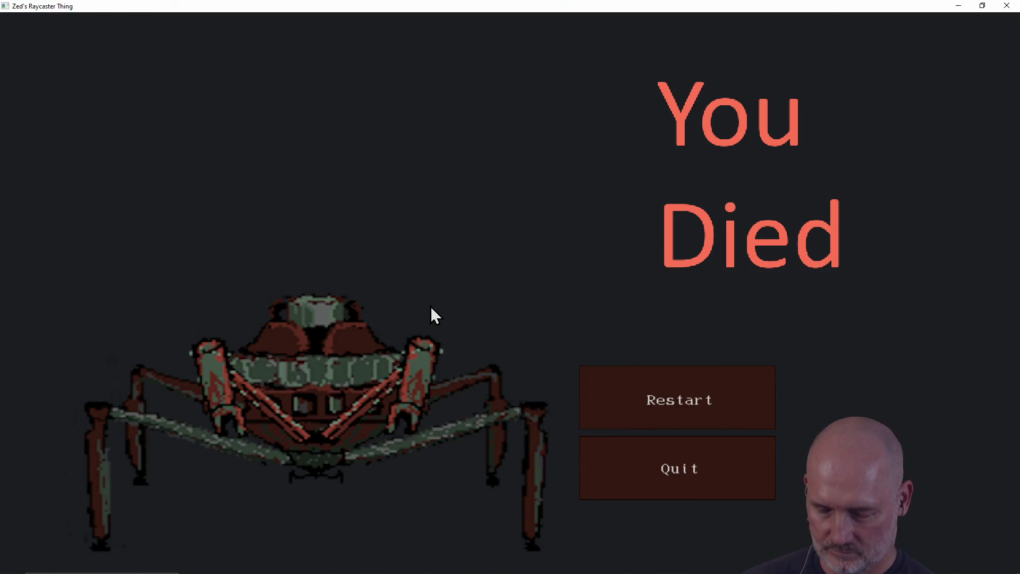
pyautogui.click(643, 416)
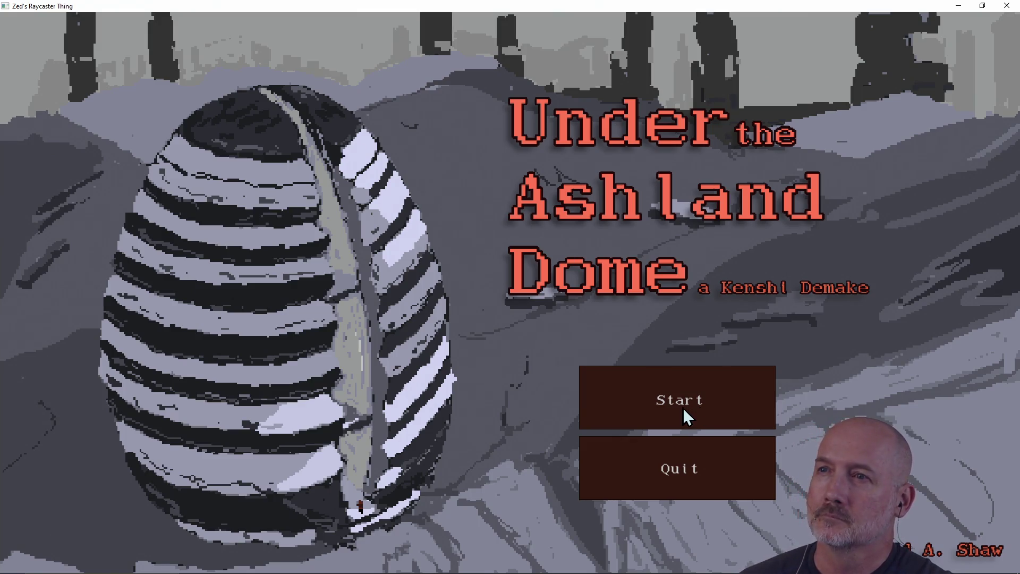
# Start a second run and kill the spider again.
pyautogui.click(683, 408)
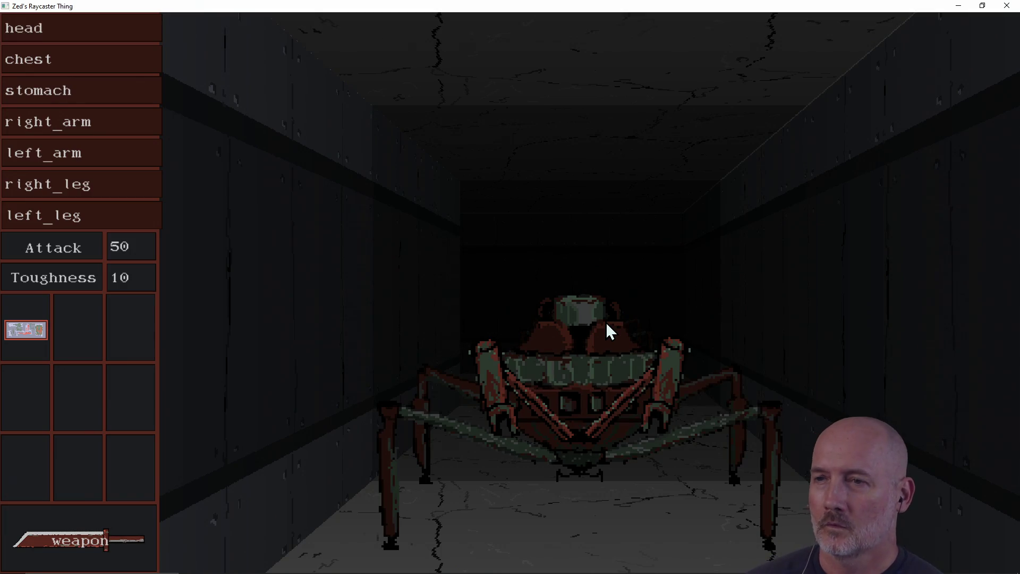
pyautogui.click(606, 321)
pyautogui.click(606, 321)
pyautogui.click(605, 322)
pyautogui.click(606, 322)
pyautogui.click(605, 322)
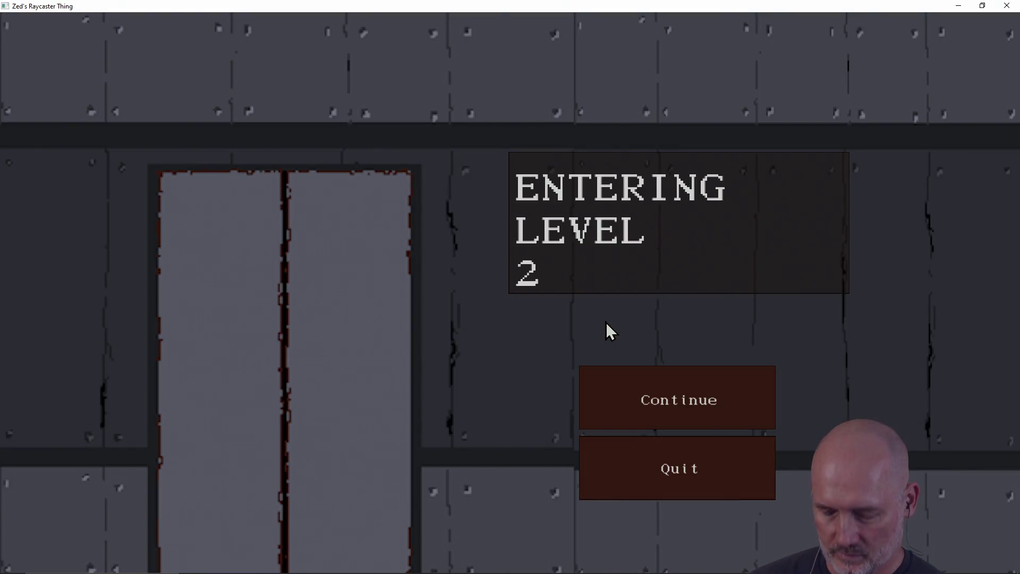
# Continue through the remaining level screens to the You Win ending, then restart to the title.
pyautogui.click(659, 404)
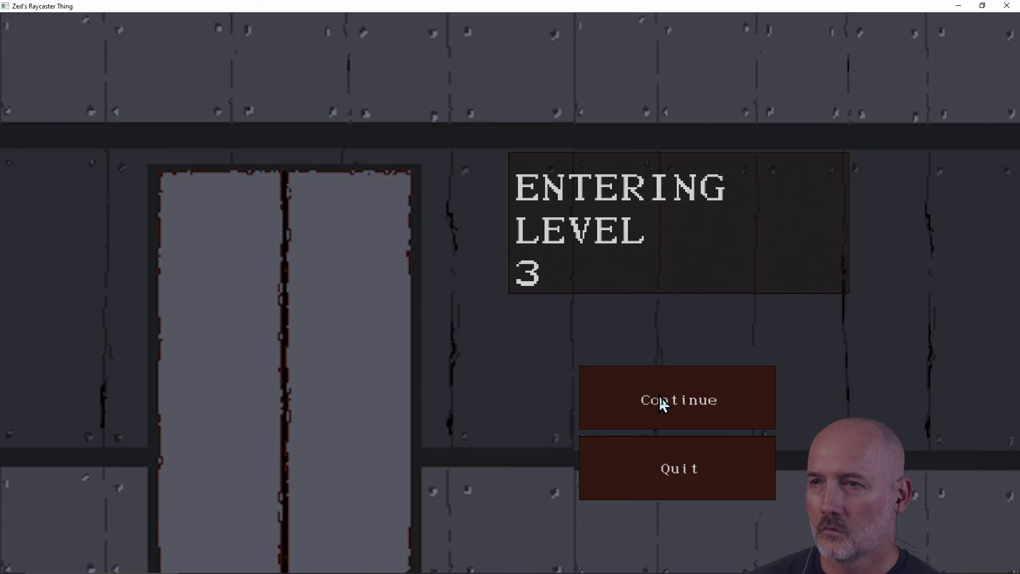
pyautogui.click(660, 403)
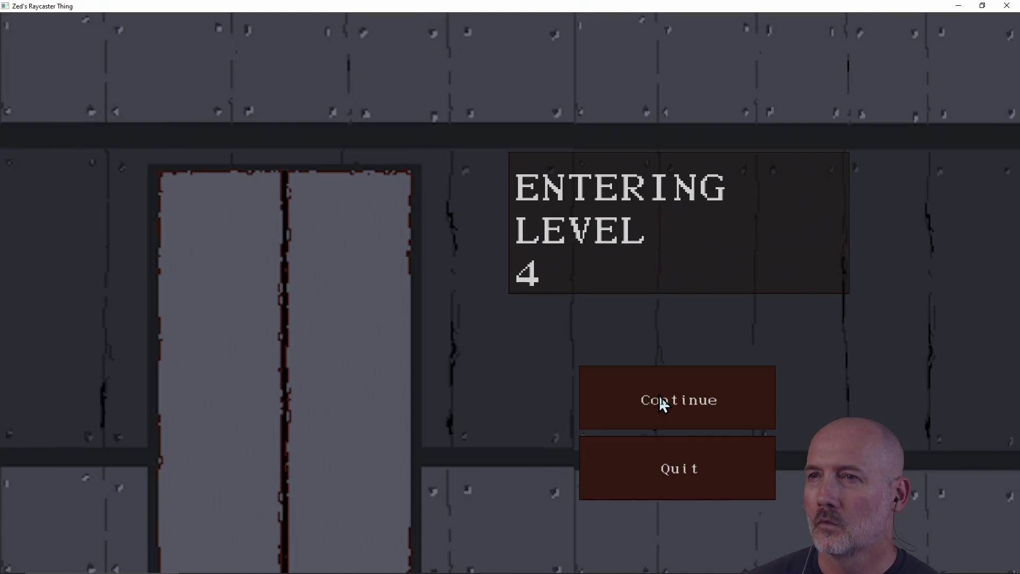
pyautogui.click(660, 405)
pyautogui.click(659, 405)
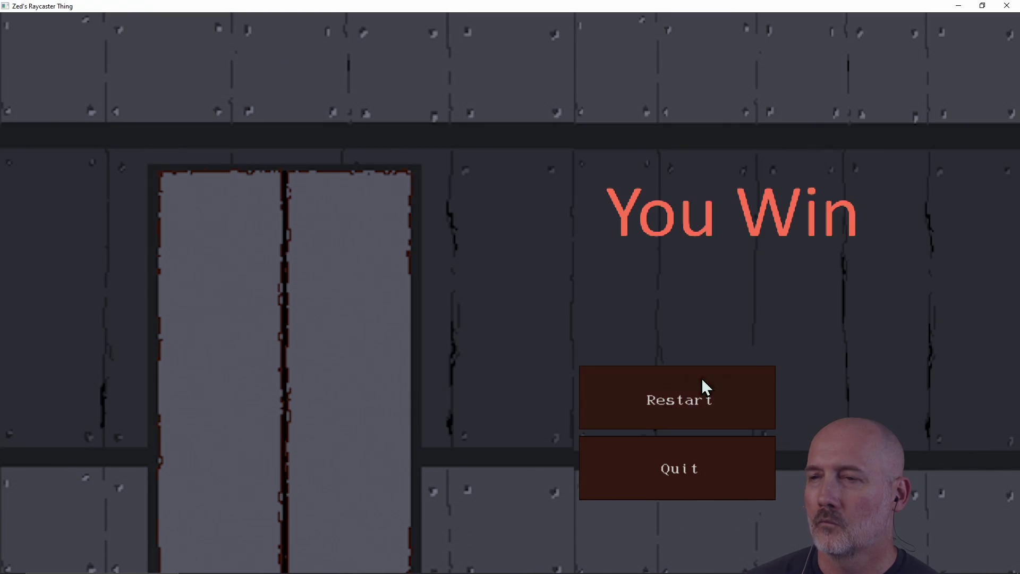
pyautogui.click(694, 401)
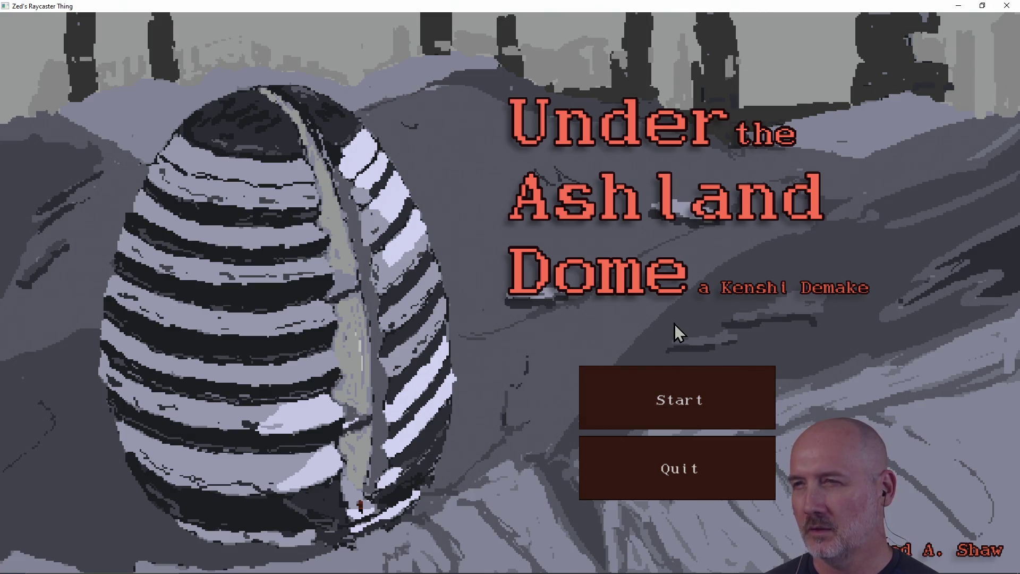
# Start one more run, close the game window, and bring Affinity Designer forward.
pyautogui.click(674, 403)
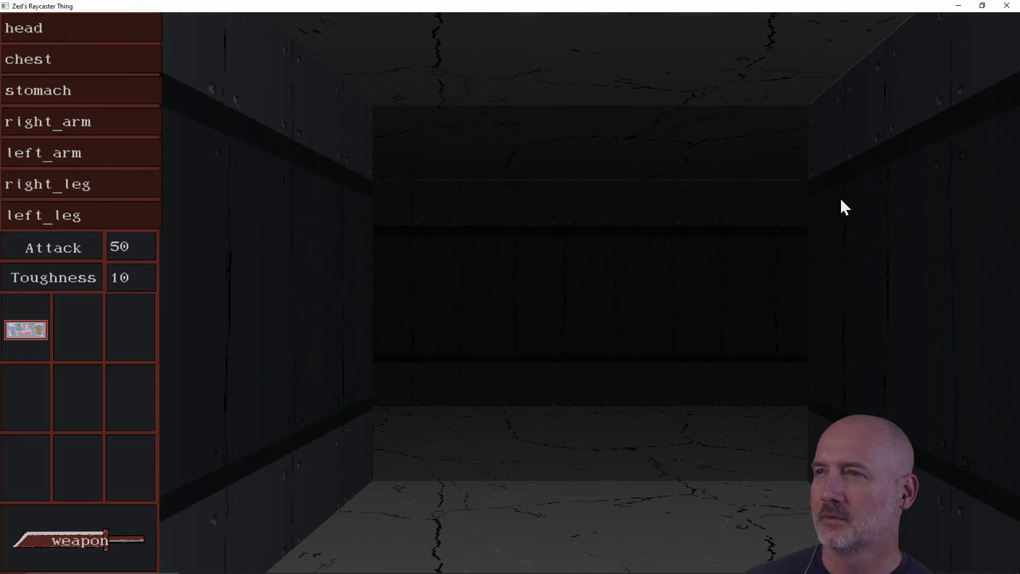
pyautogui.click(1007, 6)
pyautogui.click(630, 357)
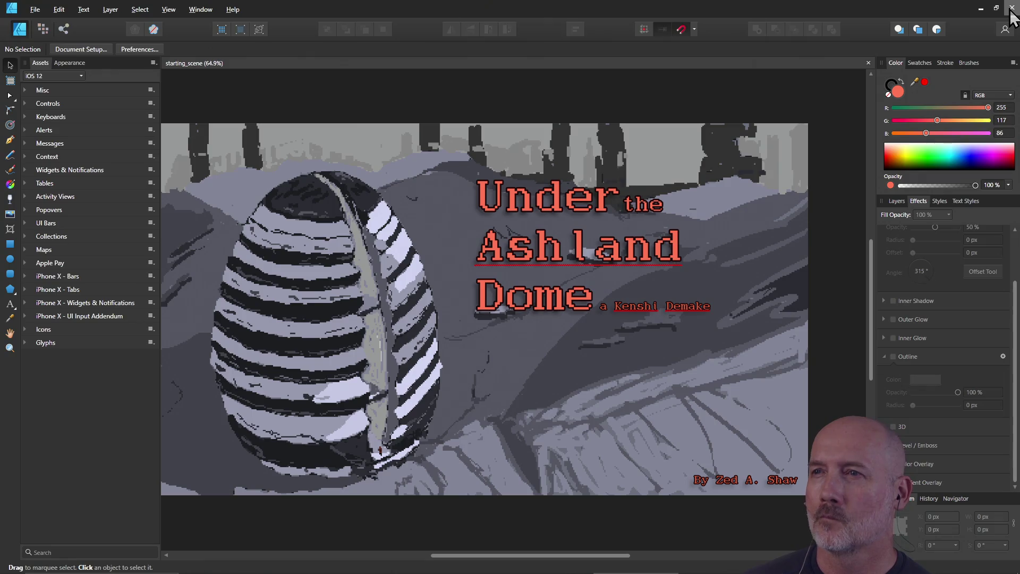
# Close Affinity Designer, show Paint.NET, then run git status in PowerShell.
pyautogui.click(1009, 9)
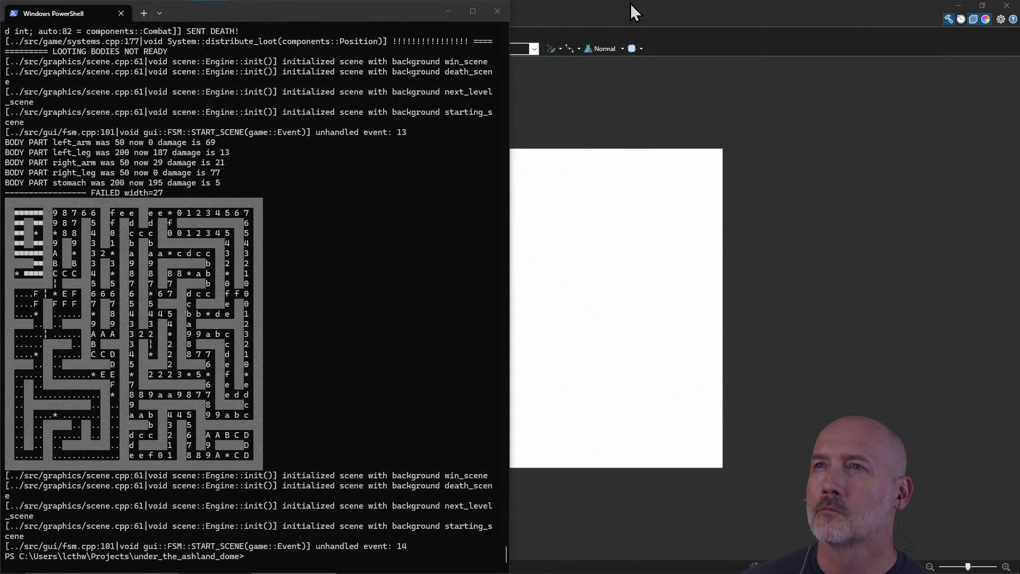
pyautogui.click(630, 11)
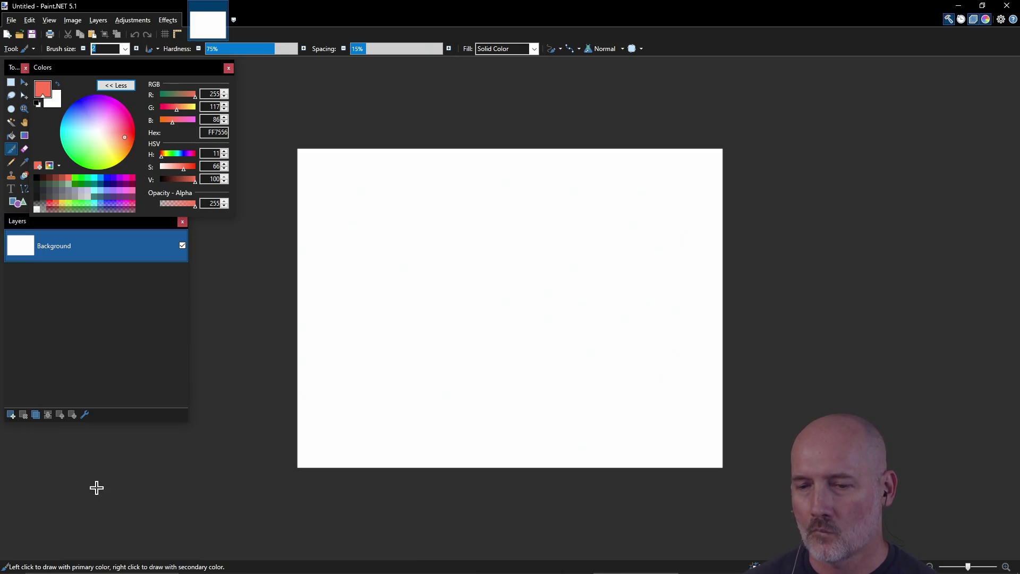
pyautogui.hotkey('alt', 'Tab')
pyautogui.hotkey('alt', 'Tab')
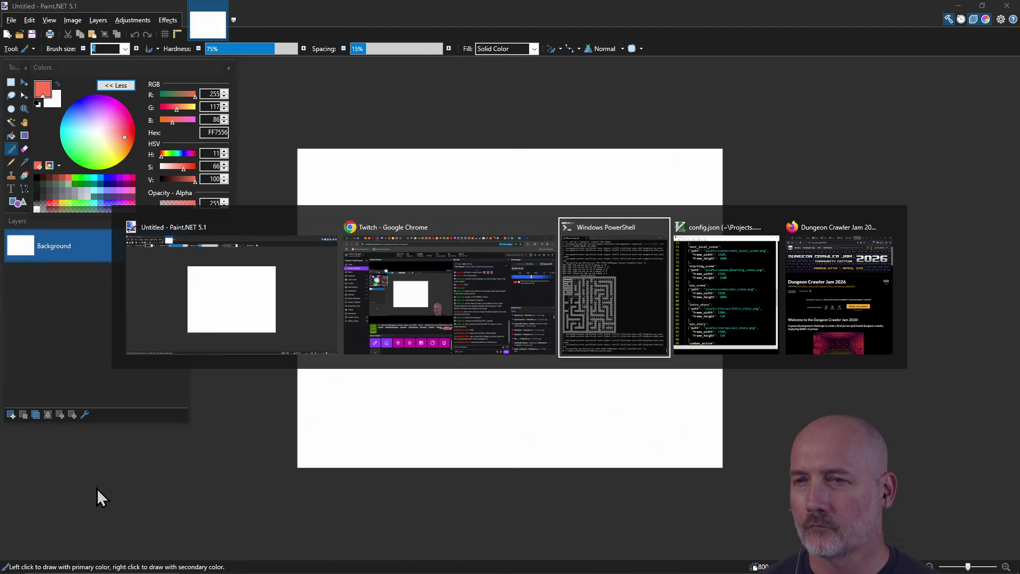
pyautogui.press('Return')
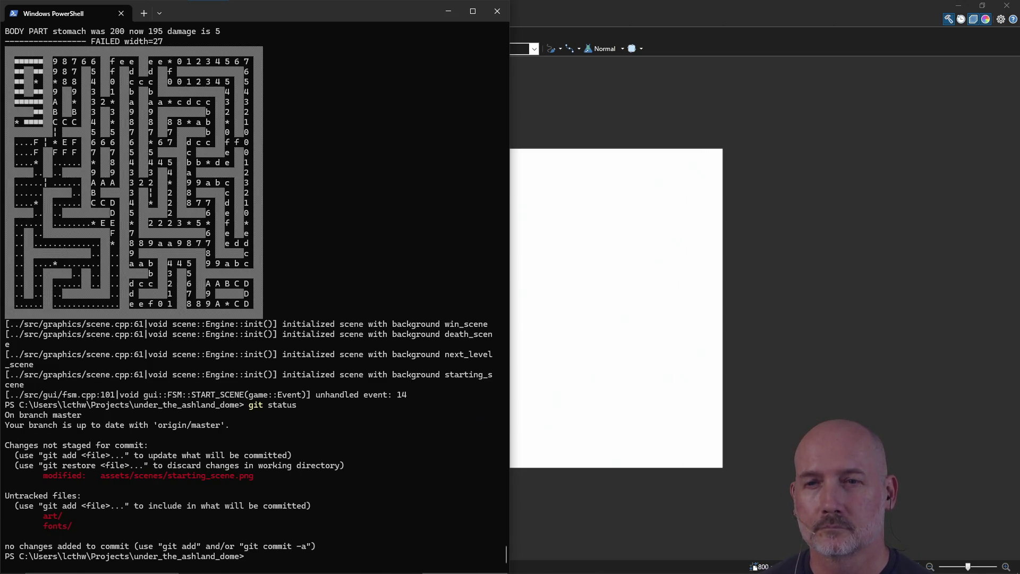
pyautogui.write('git')
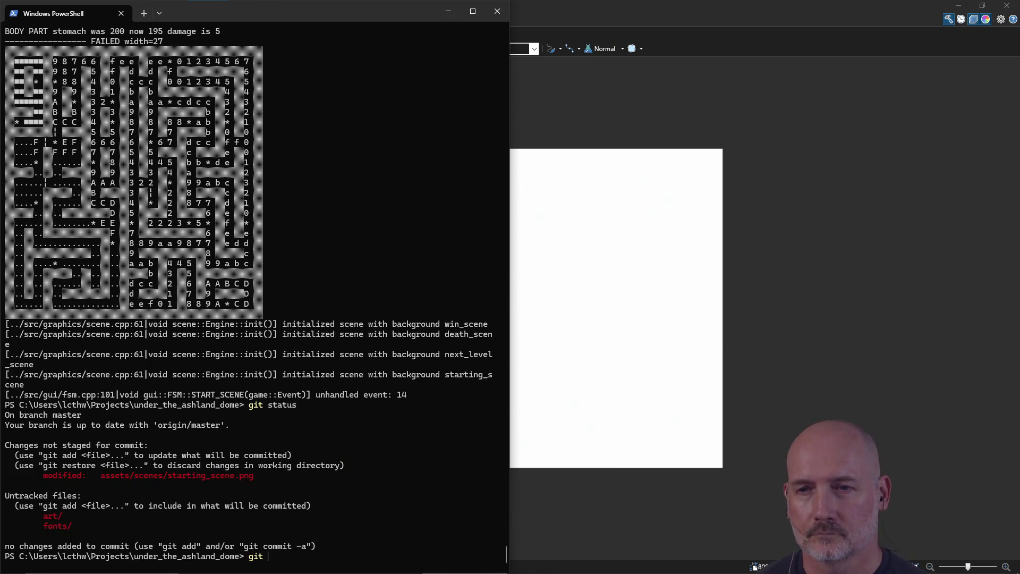
# Rebuild and relaunch the game from PowerShell, then close its window.
pyautogui.press('BackSpace')
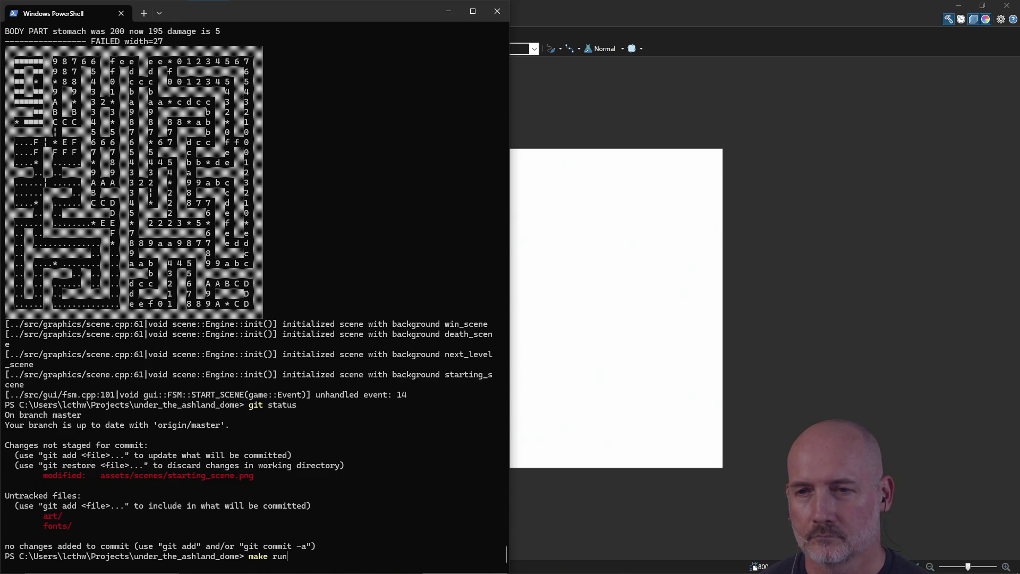
pyautogui.press('Return')
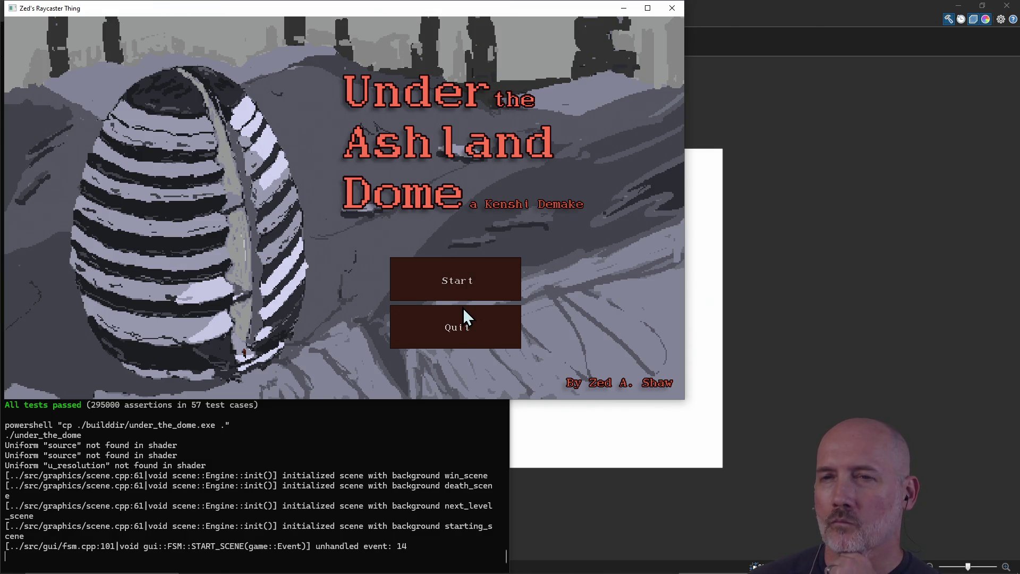
pyautogui.click(673, 10)
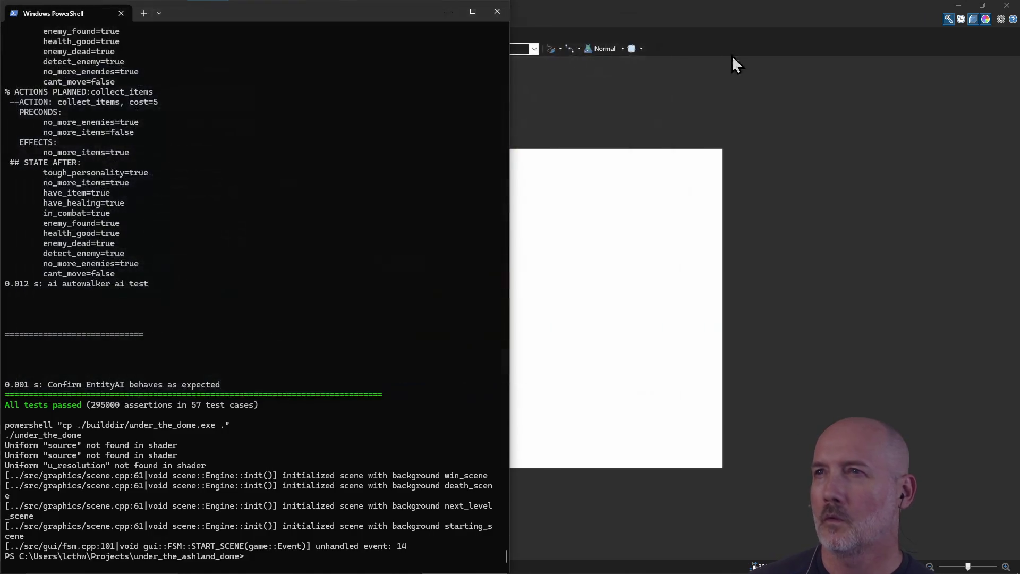
# Switch to GVim and open scene_ui.cpp via the CtrlP fuzzy finder after a detour through scene.cpp.
pyautogui.hotkey('alt', 'Tab')
pyautogui.click(647, 188)
pyautogui.write(':e ~\\Projects\\scene')
pyautogui.press('Tab')
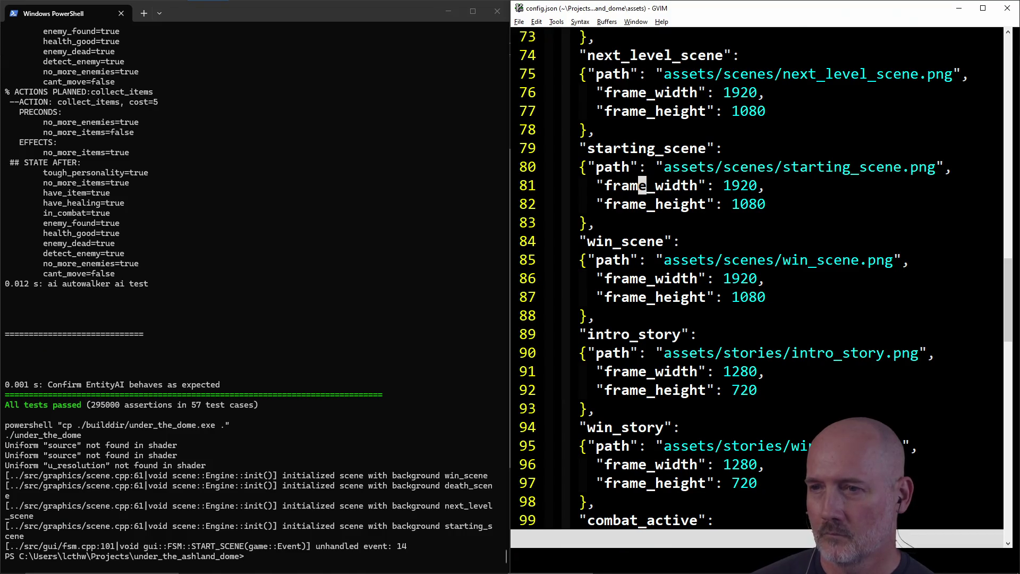
pyautogui.press('Escape')
pyautogui.hotkey('ctrl', 'p')
pyautogui.write('scen')
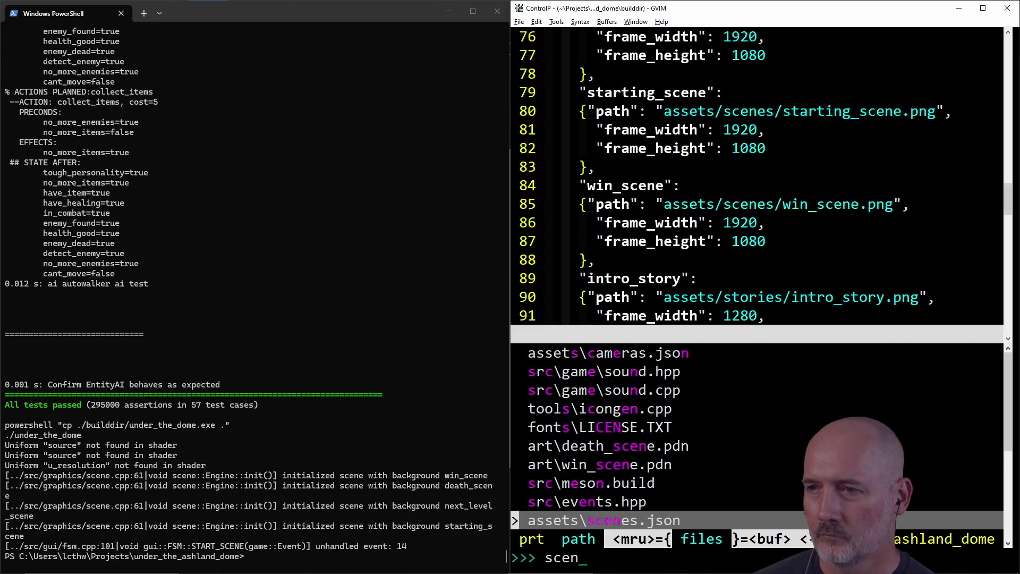
pyautogui.write('e')
pyautogui.press('Up')
pyautogui.press('Return')
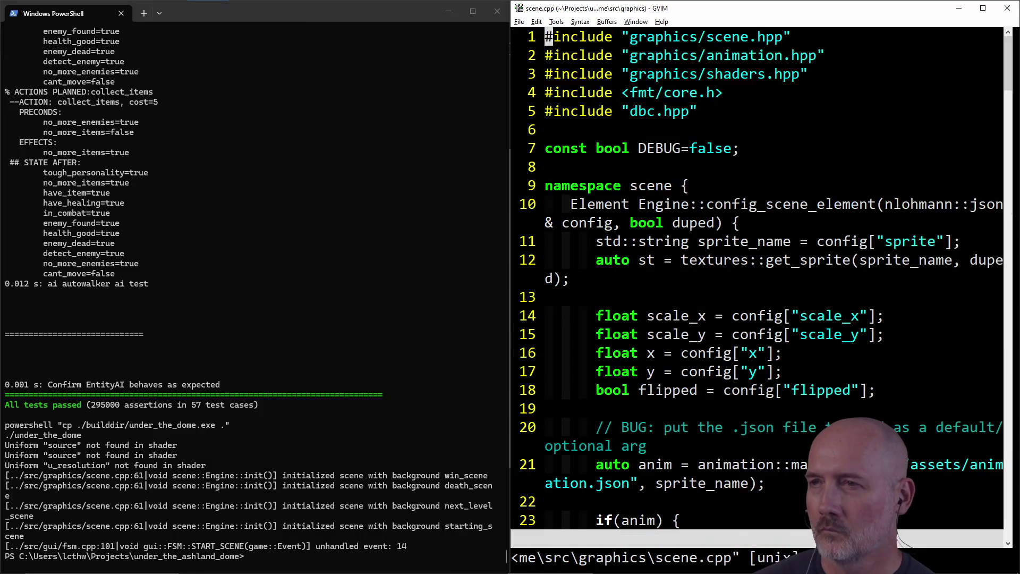
pyautogui.write('/boutton')
pyautogui.press('Escape')
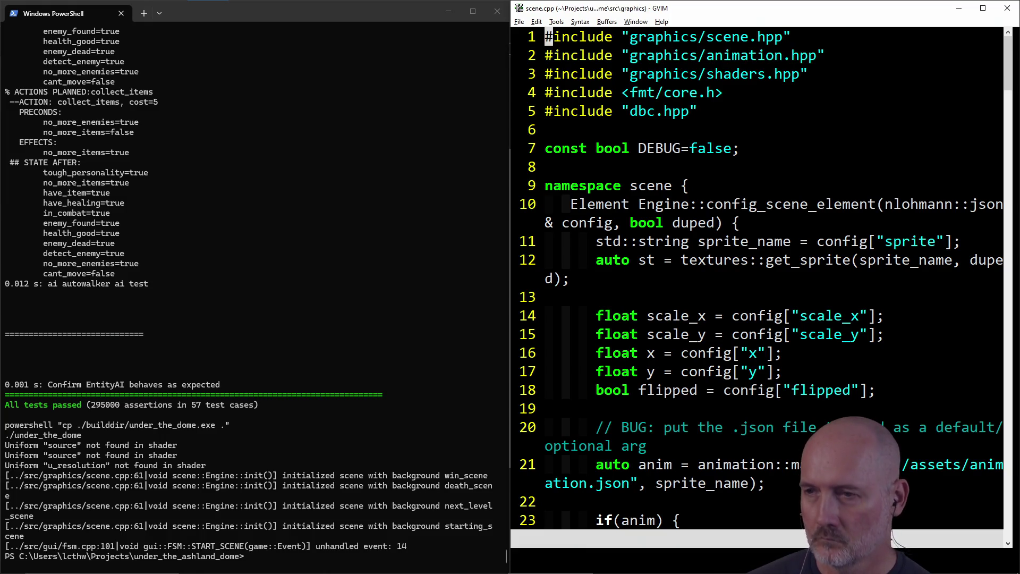
pyautogui.hotkey('ctrl', 'p')
pyautogui.write('sce')
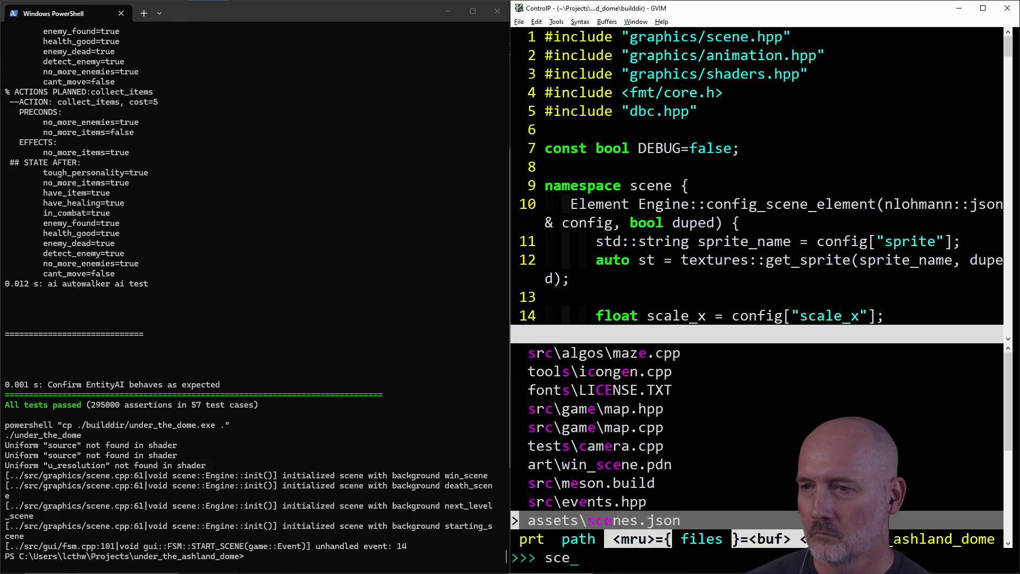
pyautogui.write('ne_ui')
pyautogui.press('Return')
pyautogui.write('/button')
# Search for button and change the line-38 rectangle colour from DARK_MID to DARK_DARK, saving the file.
pyautogui.press('Return')
pyautogui.press('n')
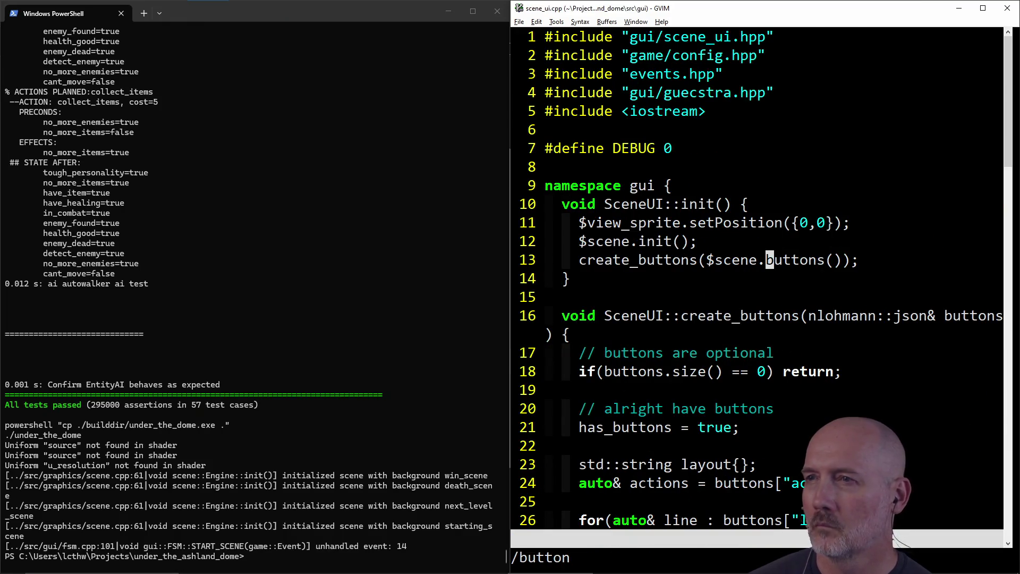
pyautogui.click(643, 246)
pyautogui.scroll(-3, 707, 241)
pyautogui.scroll(-3, 707, 244)
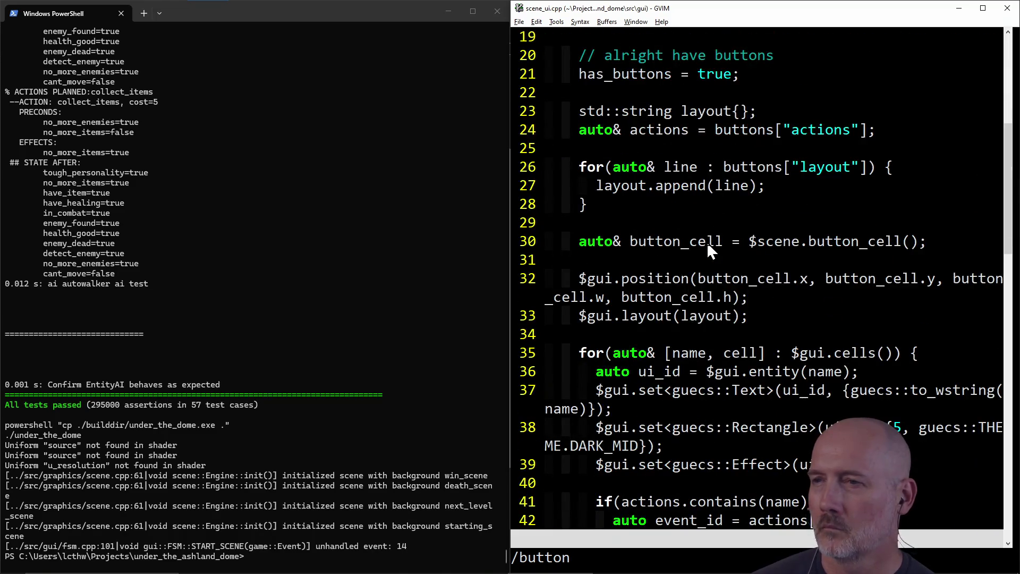
pyautogui.scroll(-6, 707, 249)
pyautogui.scroll(-6, 707, 249)
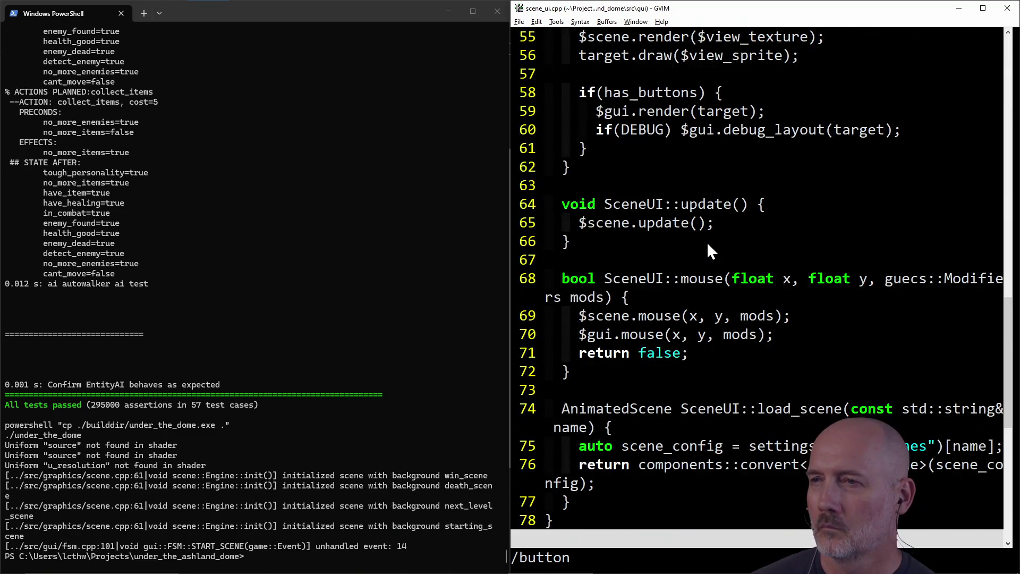
pyautogui.scroll(-6, 707, 250)
pyautogui.scroll(11, 707, 251)
pyautogui.scroll(1, 707, 250)
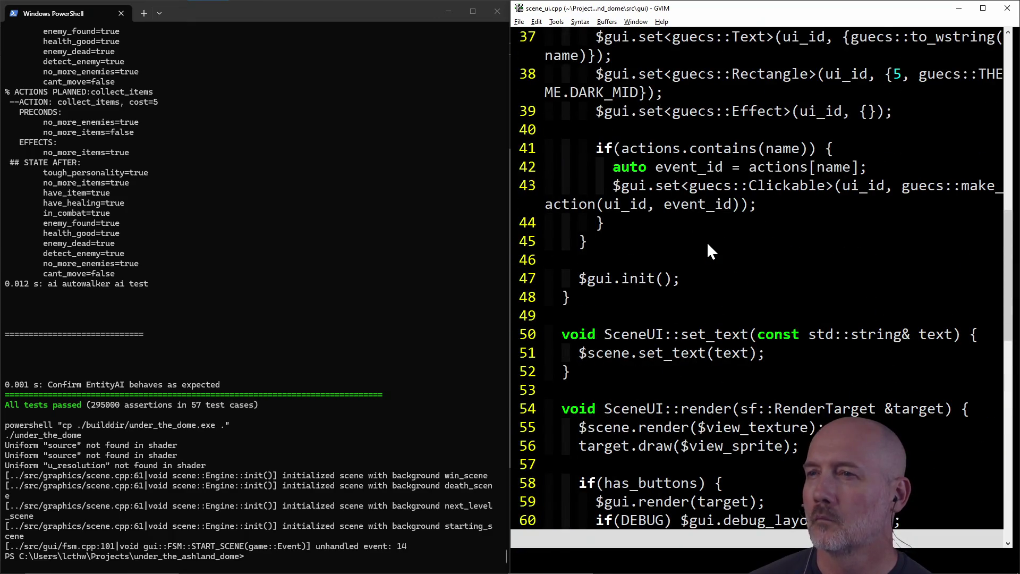
pyautogui.scroll(2, 707, 247)
pyautogui.scroll(2, 707, 247)
pyautogui.scroll(2, 707, 247)
pyautogui.scroll(1, 707, 247)
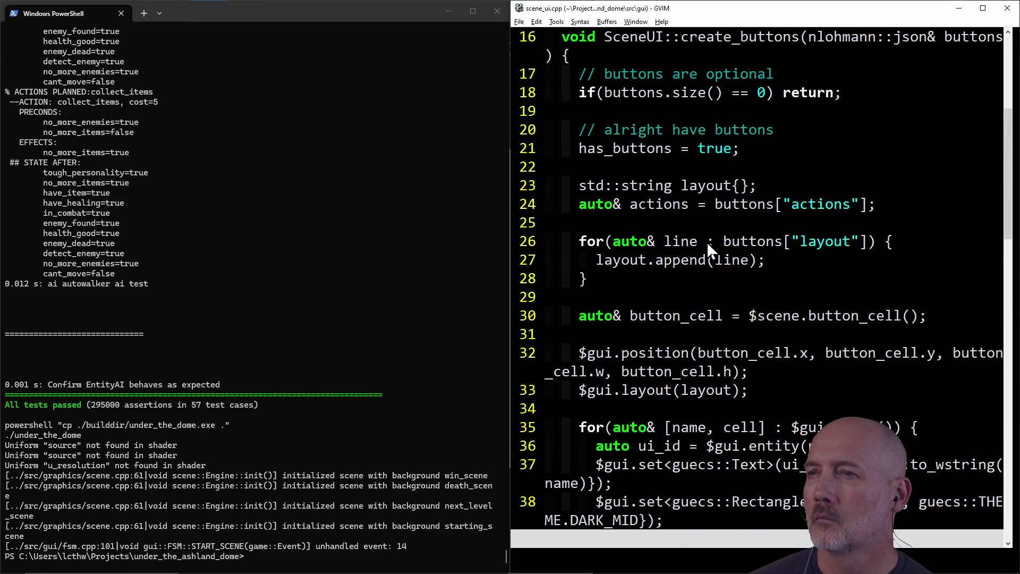
pyautogui.scroll(-2, 707, 242)
pyautogui.scroll(-3, 705, 256)
pyautogui.click(842, 259)
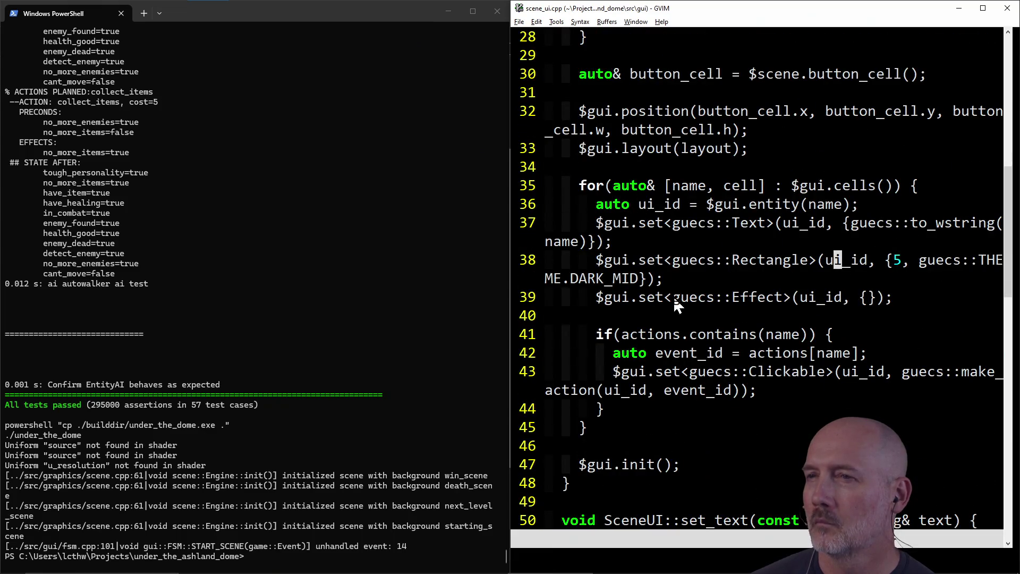
pyautogui.click(573, 279)
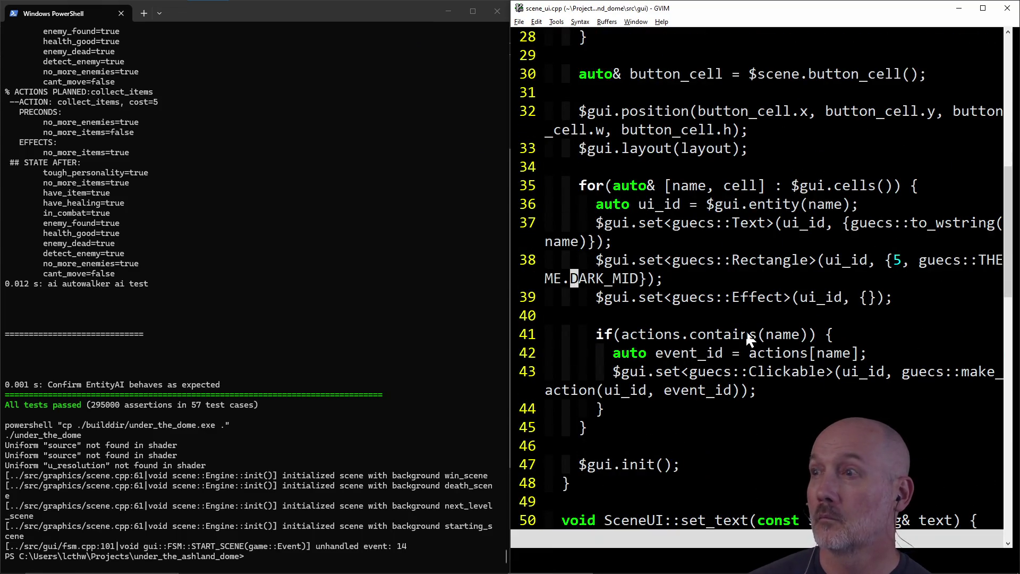
pyautogui.write('cwDARK_DARK')
pyautogui.press('Escape')
pyautogui.write(':w')
pyautogui.press('Return')
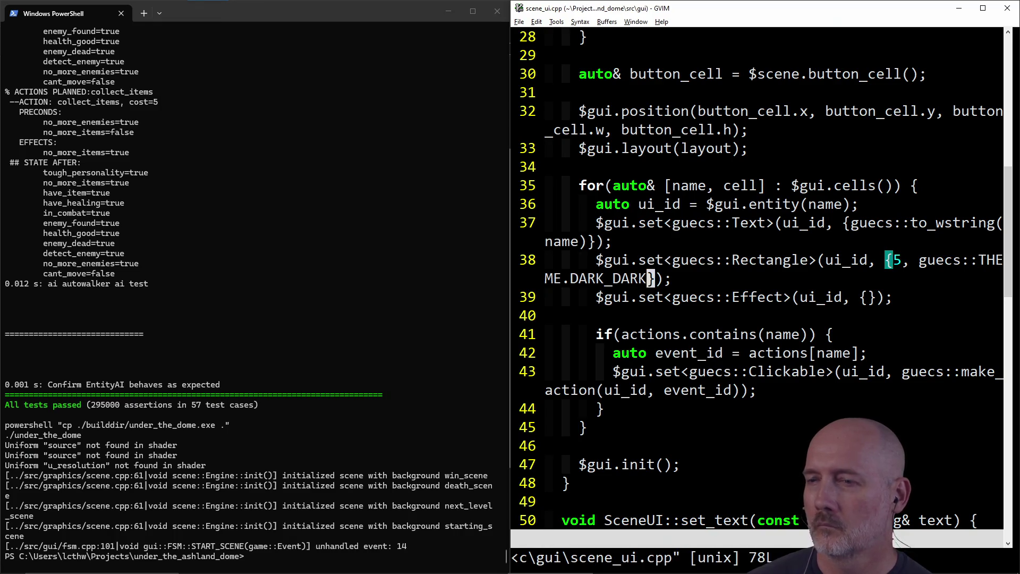
# Visit the terminal briefly, then return to the editor and target DARK_DARK for another trial.
pyautogui.click(357, 417)
pyautogui.write('make run')
pyautogui.press('Escape')
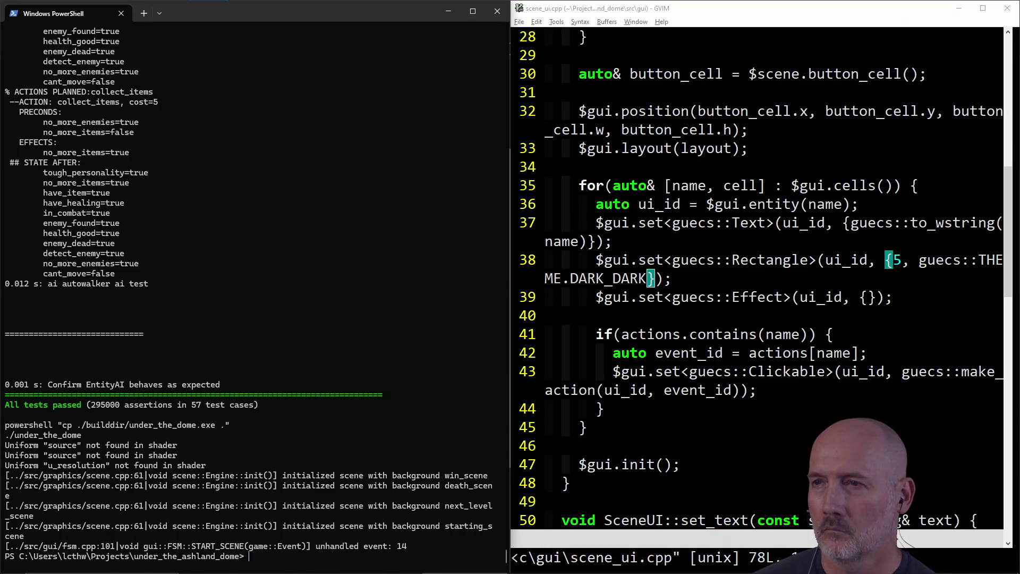
pyautogui.click(575, 280)
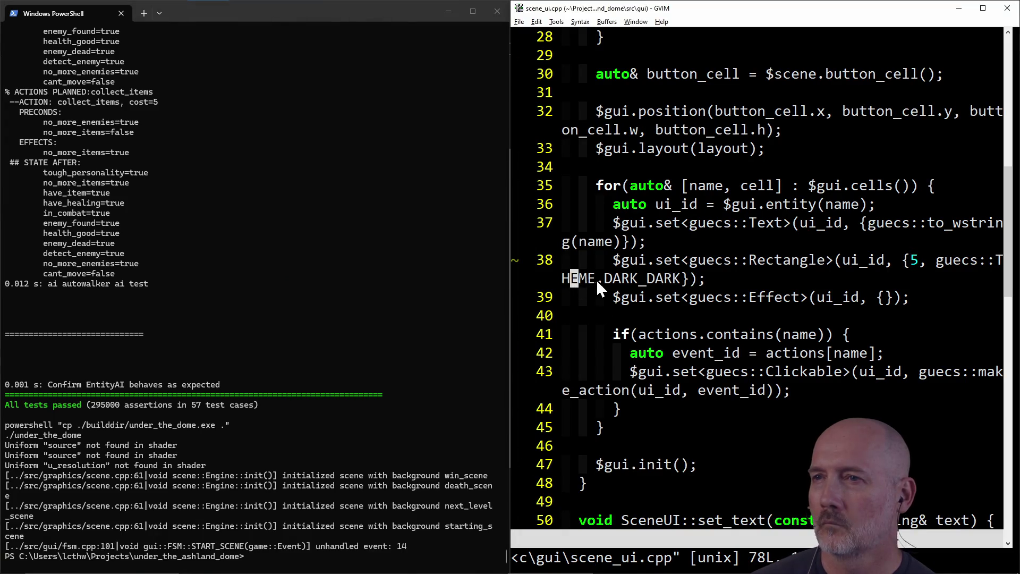
pyautogui.click(613, 278)
pyautogui.write('cwLIGHT_LIGHT')
# Try LIGHT_LIGHT as the button colour, undo back to DARK_DARK, and save scene_ui.cpp.
pyautogui.press('Escape')
pyautogui.write(':w')
pyautogui.press('Return')
pyautogui.press('i')
pyautogui.press('Escape')
pyautogui.write('u:w')
pyautogui.press('Return')
# Run make run to view the dark Start and Quit buttons, then close the game and return to the editor.
pyautogui.click(331, 406)
pyautogui.write('make ru')
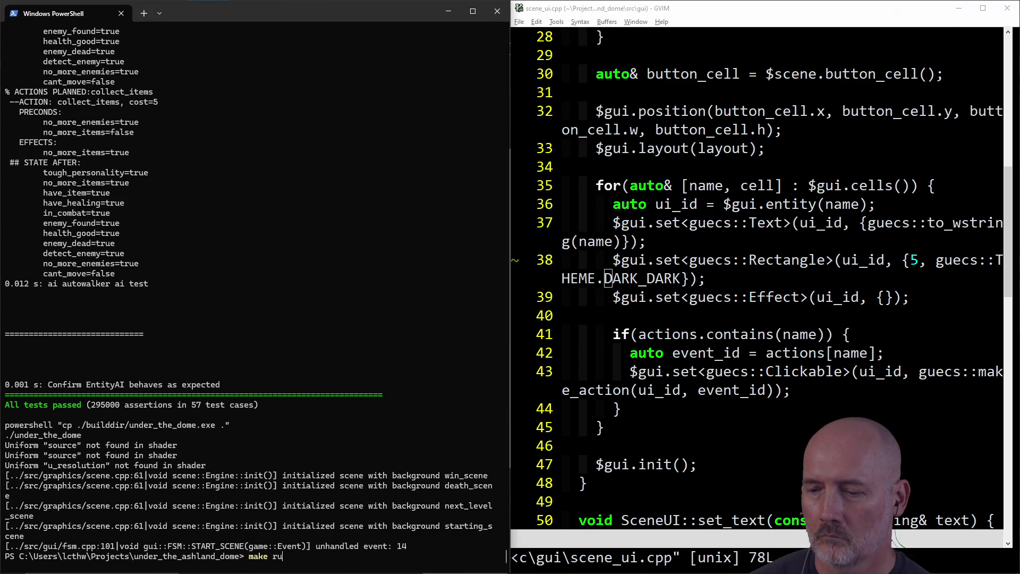
pyautogui.write('n')
pyautogui.press('Return')
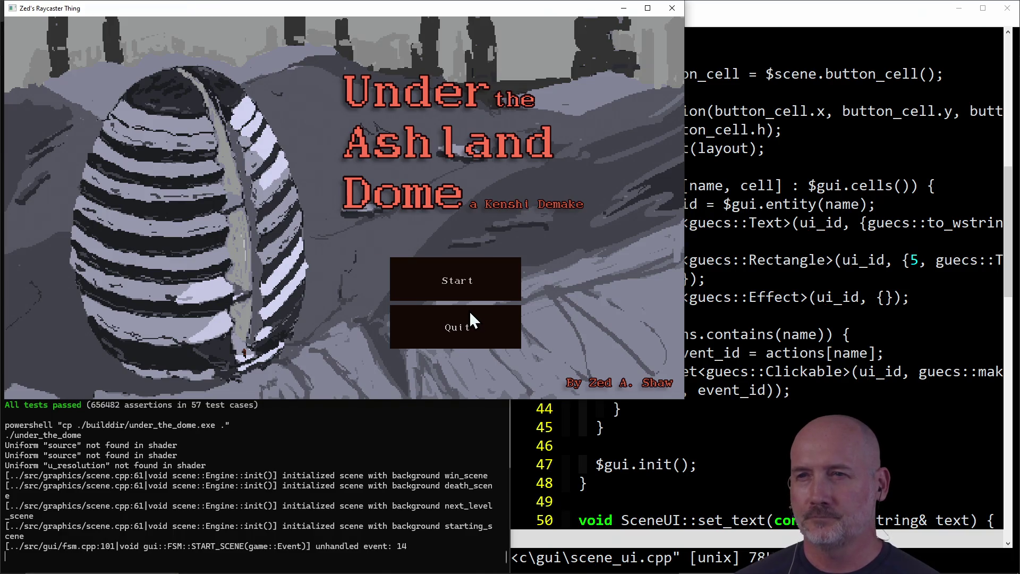
pyautogui.click(672, 18)
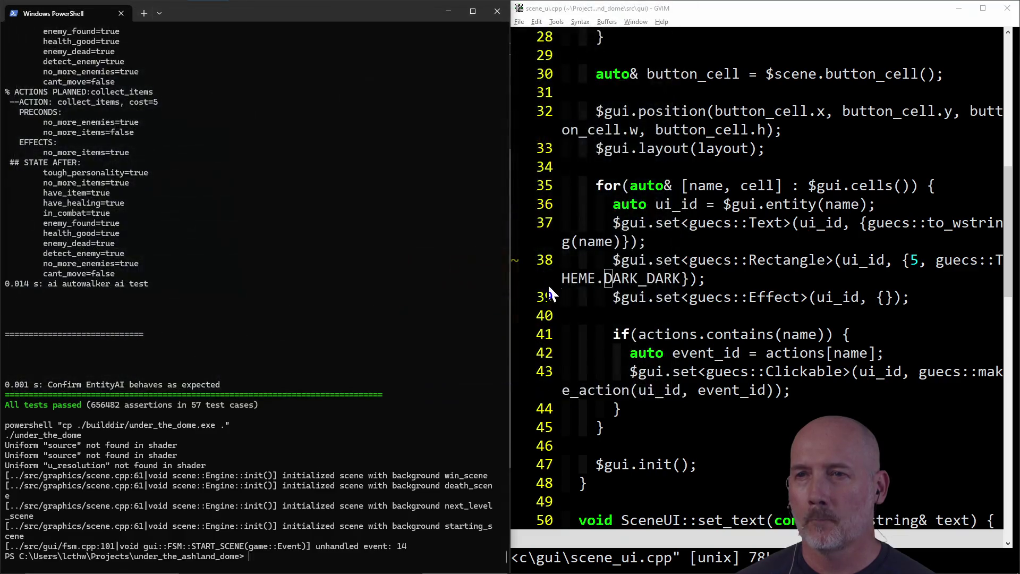
pyautogui.click(671, 313)
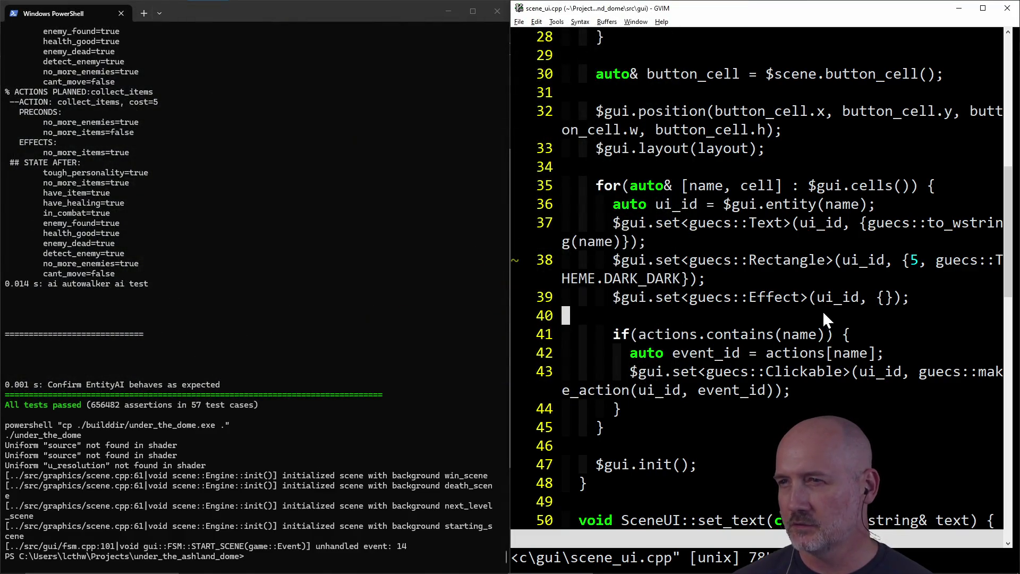
# Add a text size of 40 to the button label settings on line 37 and save all files.
pyautogui.click(846, 299)
pyautogui.click(862, 224)
pyautogui.click(623, 241)
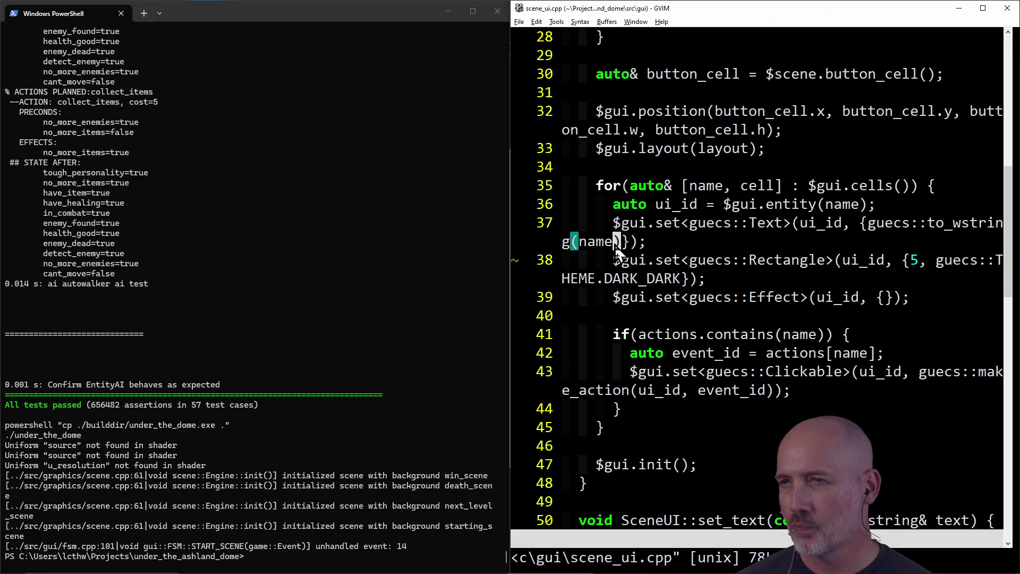
pyautogui.write('i')
pyautogui.write(', 40')
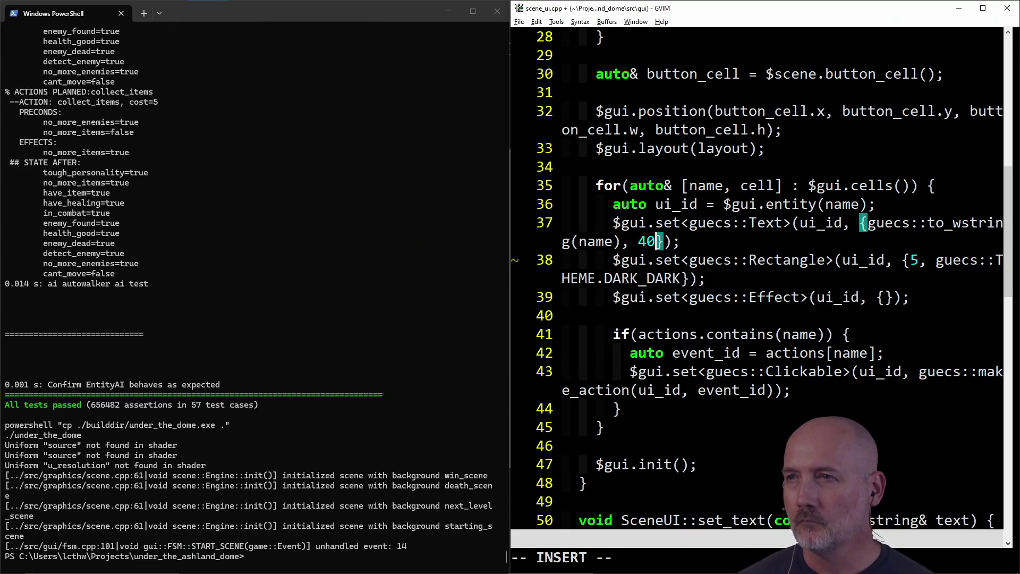
pyautogui.press('Escape')
pyautogui.write(':wa')
pyautogui.press('Return')
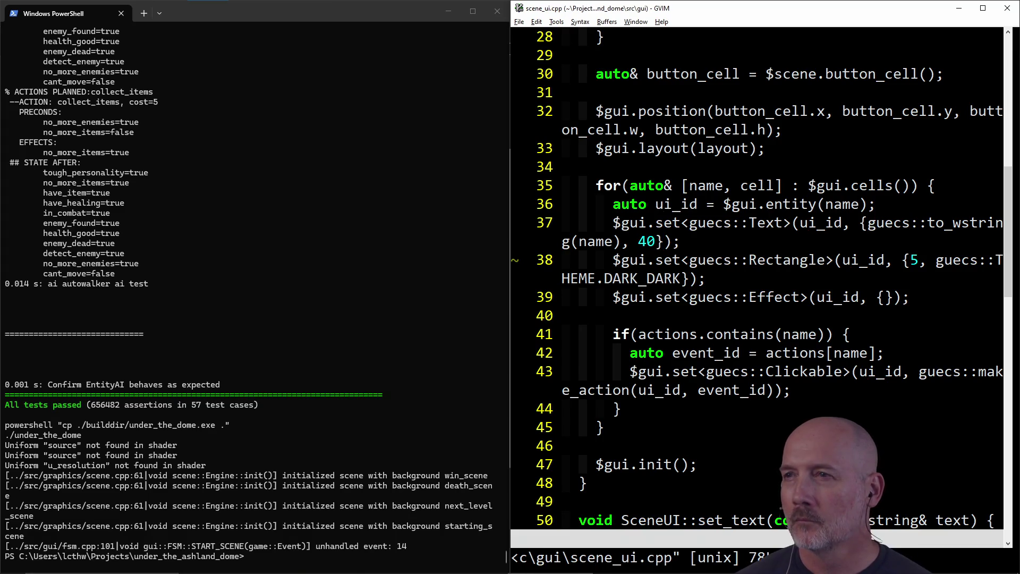
# Change the button rectangle colour to DARK_LIGHT, save, and launch make run.
pyautogui.press('j')
pyautogui.press('h')
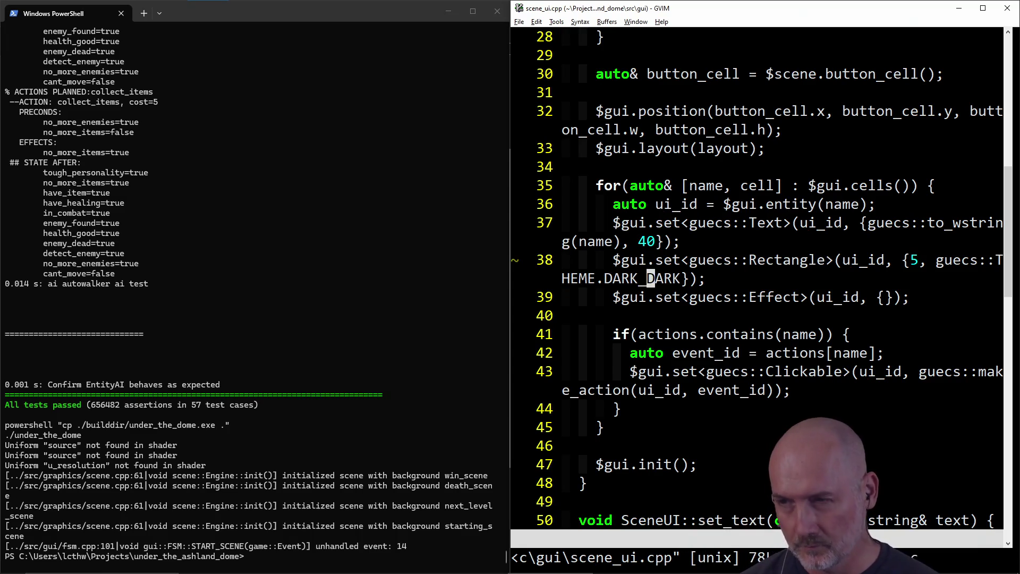
pyautogui.write('cwLIGHT')
pyautogui.press('Escape')
pyautogui.press('h')
pyautogui.press('h')
pyautogui.press('h')
pyautogui.press('h')
pyautogui.press('h')
pyautogui.press('h')
pyautogui.press('h')
pyautogui.press('h')
pyautogui.press('h')
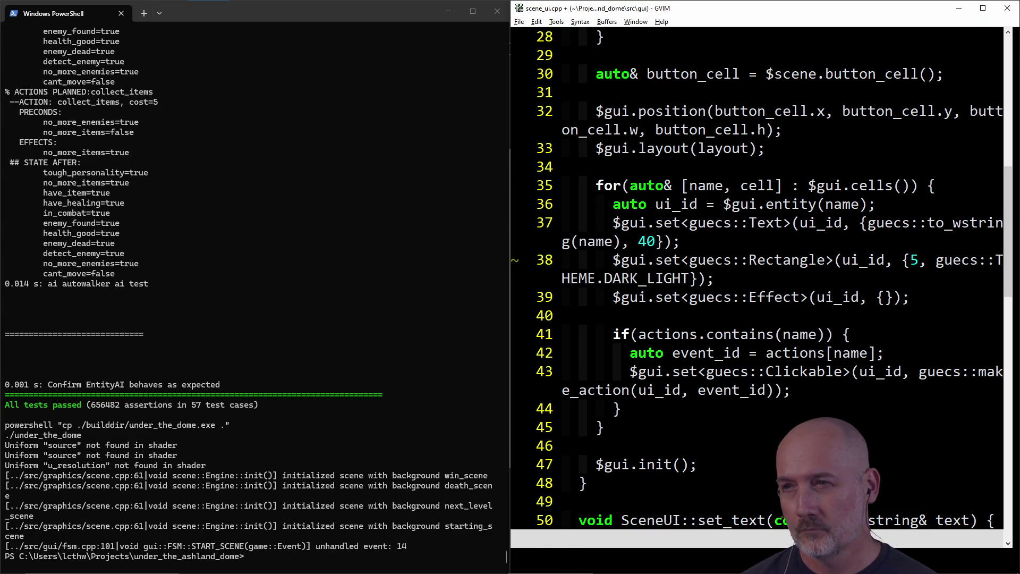
pyautogui.write(':wa')
pyautogui.press('Return')
pyautogui.click(263, 340)
pyautogui.write('make run')
pyautogui.press('Return')
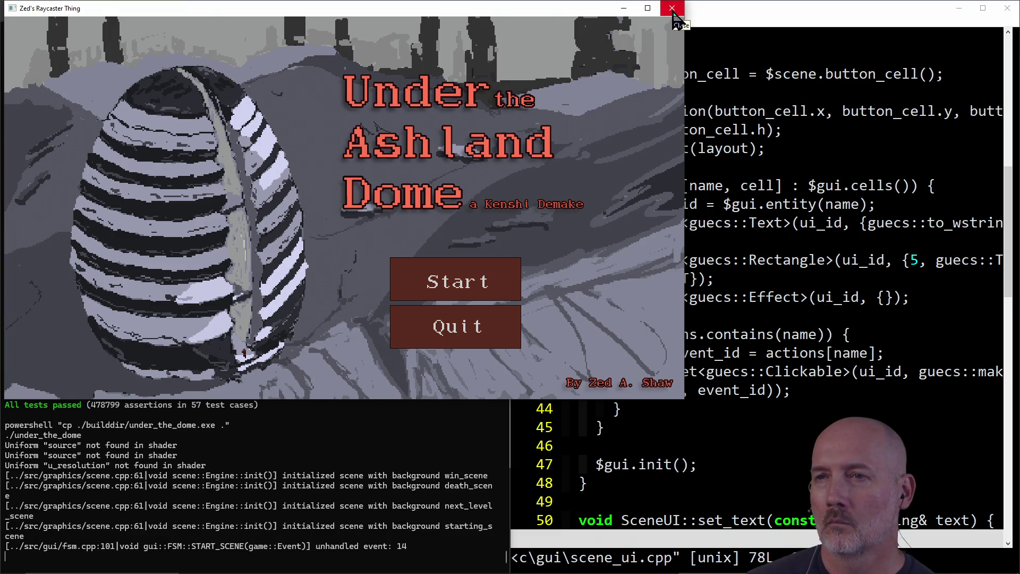
# Close the game after viewing the larger labels, return to the editor, and target the line-38 colour.
pyautogui.click(671, 9)
pyautogui.click(743, 375)
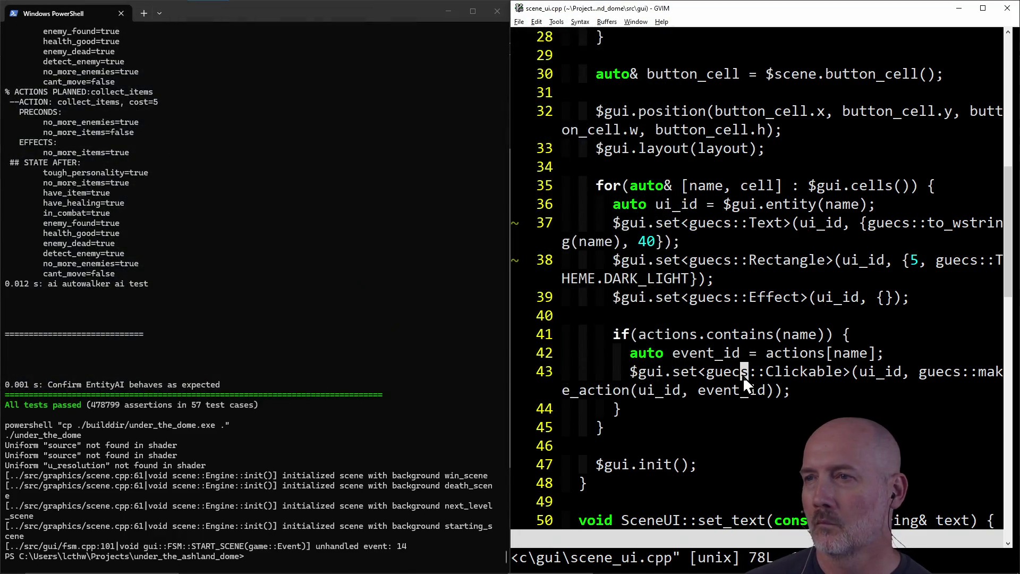
pyautogui.click(647, 280)
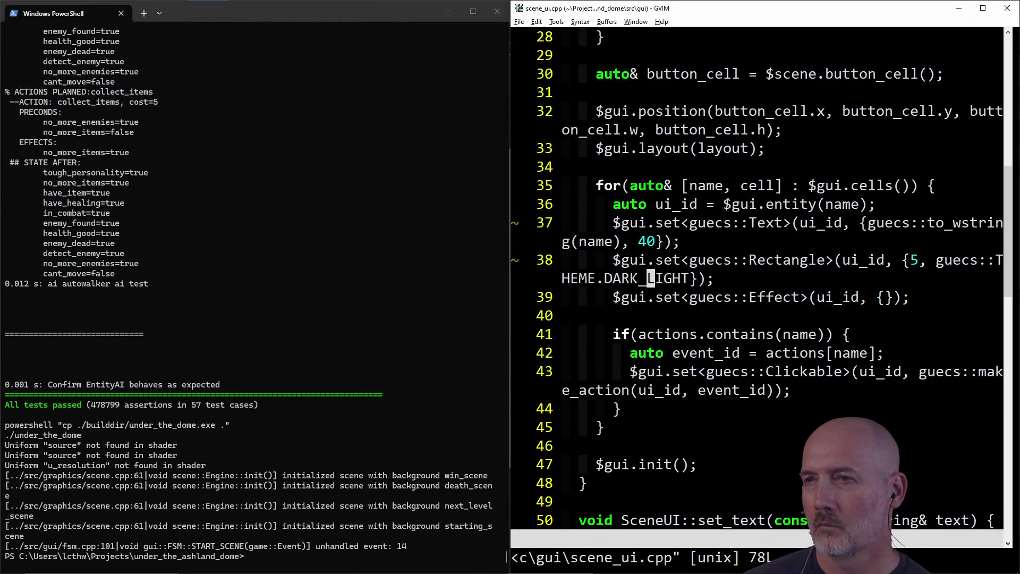
# Set the button colour to LIGHT_MID, save, build and view the salmon buttons, then close the game.
pyautogui.press('c')
pyautogui.press('w')
pyautogui.press('BackSpace')
pyautogui.press('BackSpace')
pyautogui.press('BackSpace')
pyautogui.press('BackSpace')
pyautogui.press('BackSpace')
pyautogui.write('LIGHT_MID')
pyautogui.press('Escape')
pyautogui.write(':w')
pyautogui.press('Return')
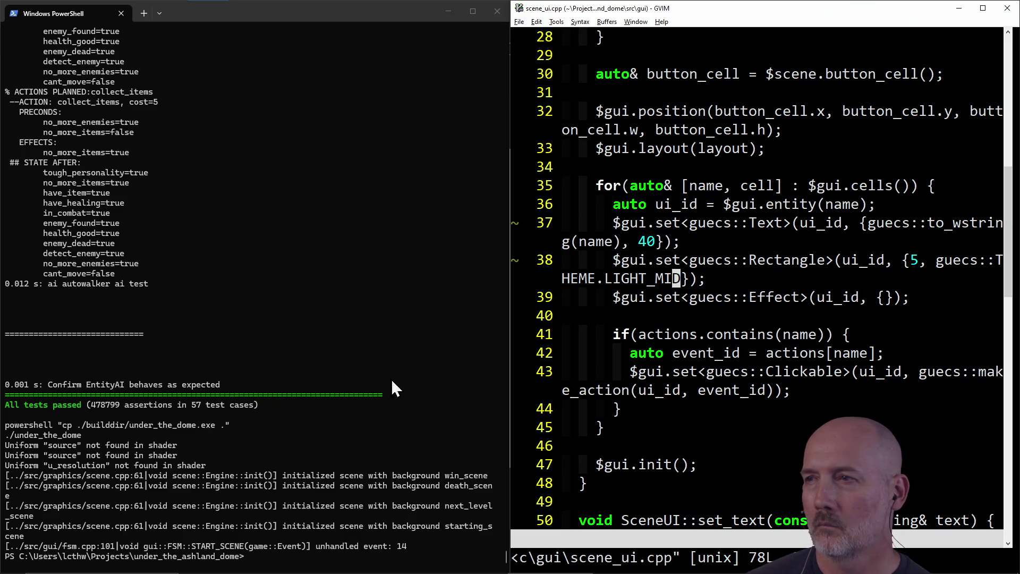
pyautogui.click(391, 388)
pyautogui.write('make run')
pyautogui.press('Return')
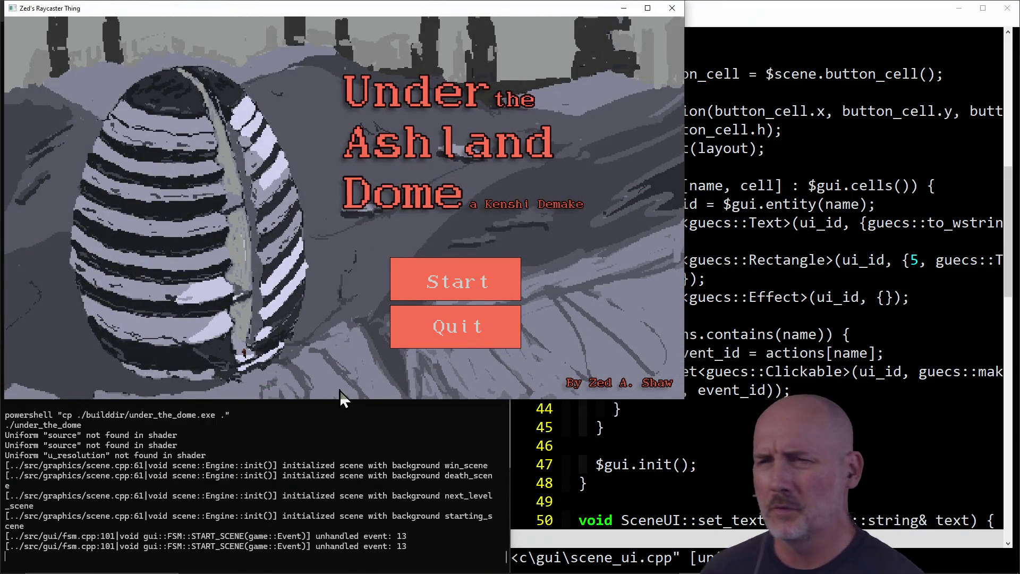
pyautogui.click(672, 7)
# Change the colour's MID to DARK, making it LIGHT_DARK.
pyautogui.click(659, 279)
pyautogui.write('cwDARK')
pyautogui.press('Escape')
pyautogui.write(':wa')
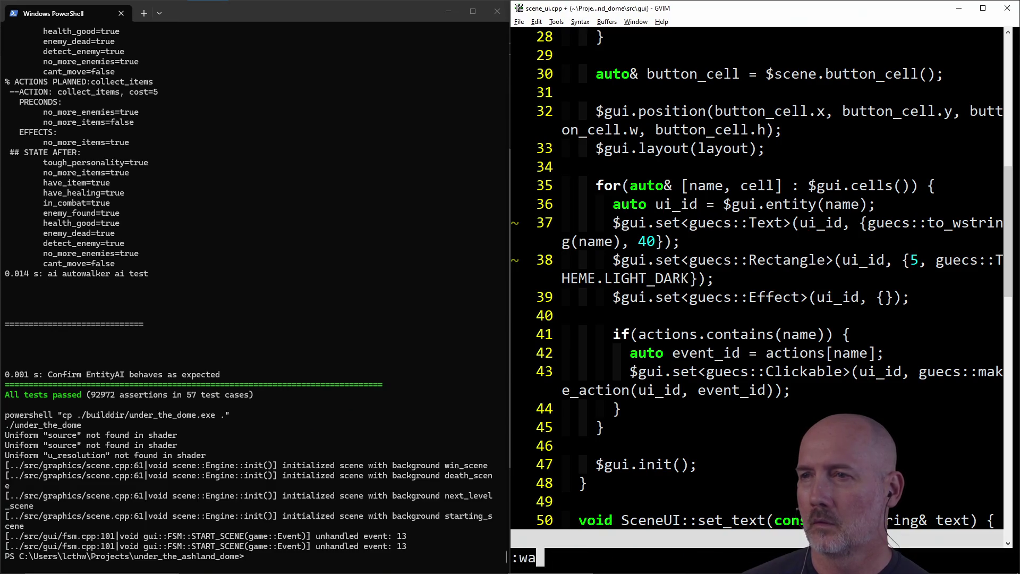
# Save, rebuild and run the game to see the LIGHT_DARK brick-red title buttons, then close it.
pyautogui.press('Return')
pyautogui.click(342, 372)
pyautogui.press('Up')
pyautogui.press('Return')
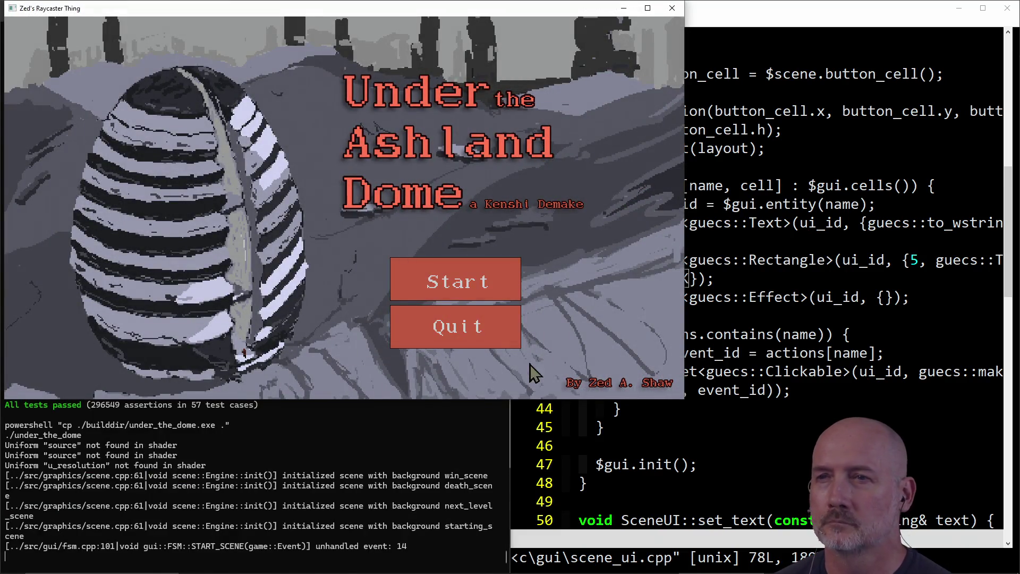
pyautogui.click(672, 8)
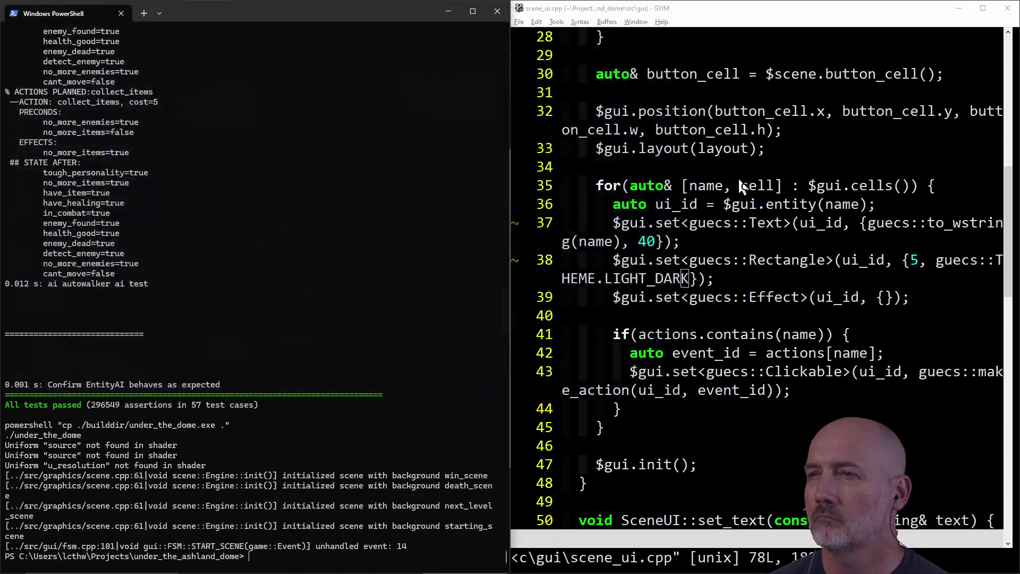
# Replace LIGHT_DARK with DARK_LIGHT on line 38 of scene_ui.cpp and save.
pyautogui.click(724, 287)
pyautogui.click(651, 280)
pyautogui.click(618, 282)
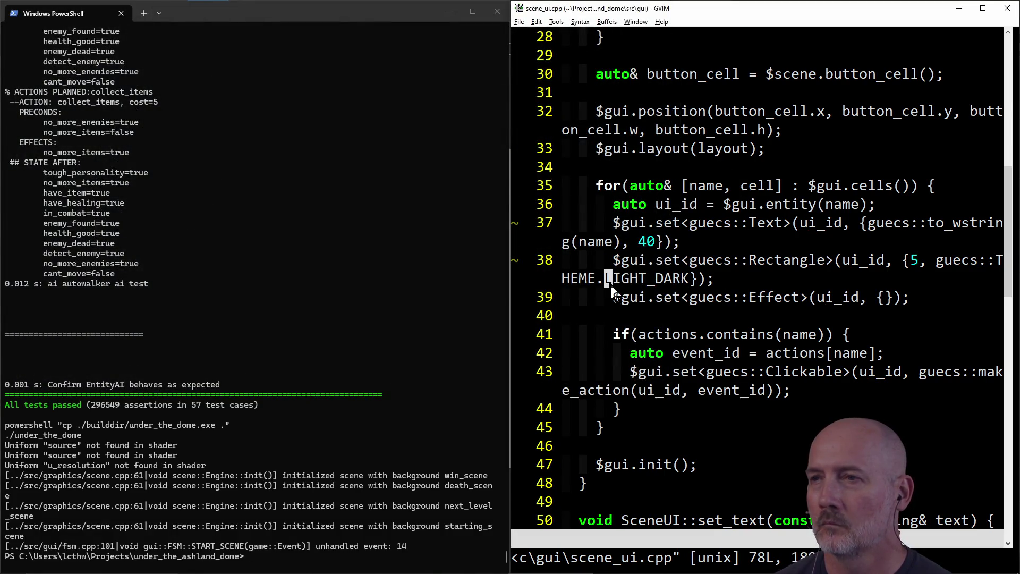
pyautogui.press('c')
pyautogui.press('w')
pyautogui.press('Escape')
pyautogui.write('uu')
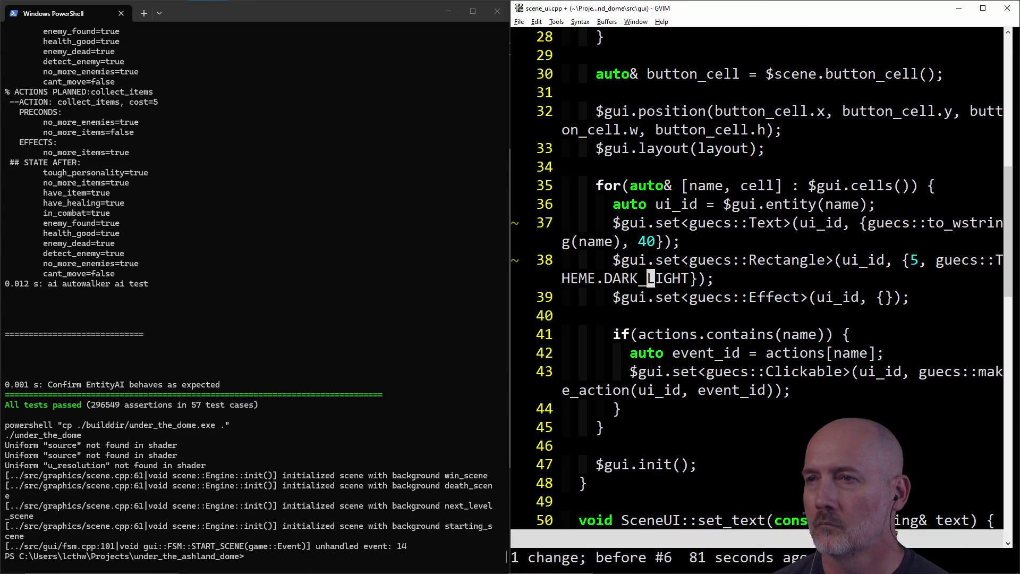
pyautogui.write(':w')
pyautogui.press('Return')
# Rebuild and run the game to see the dark reddish-brown title buttons, then return to the editor.
pyautogui.hotkey('alt', 'Tab')
pyautogui.write('make run')
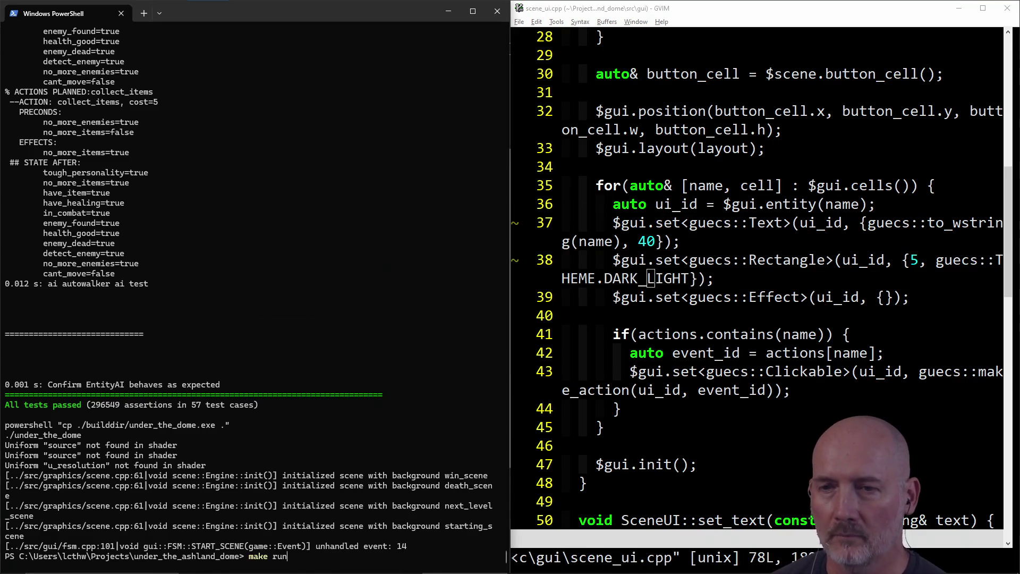
pyautogui.press('Return')
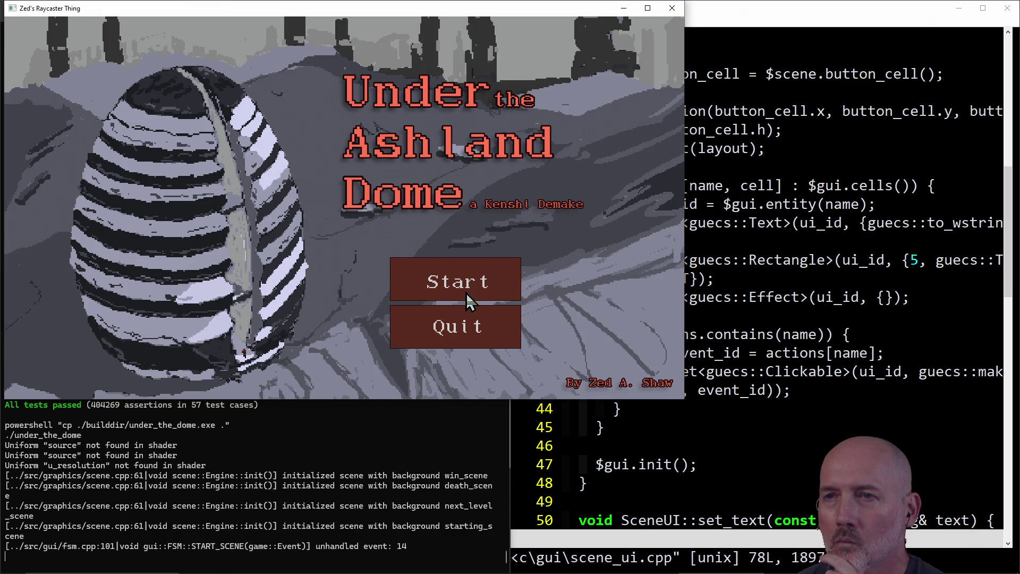
pyautogui.hotkey('alt', 'Tab')
# Close the game and change line 38's colour to DARK_DARK, saving the file.
pyautogui.click(465, 89)
pyautogui.click(673, 8)
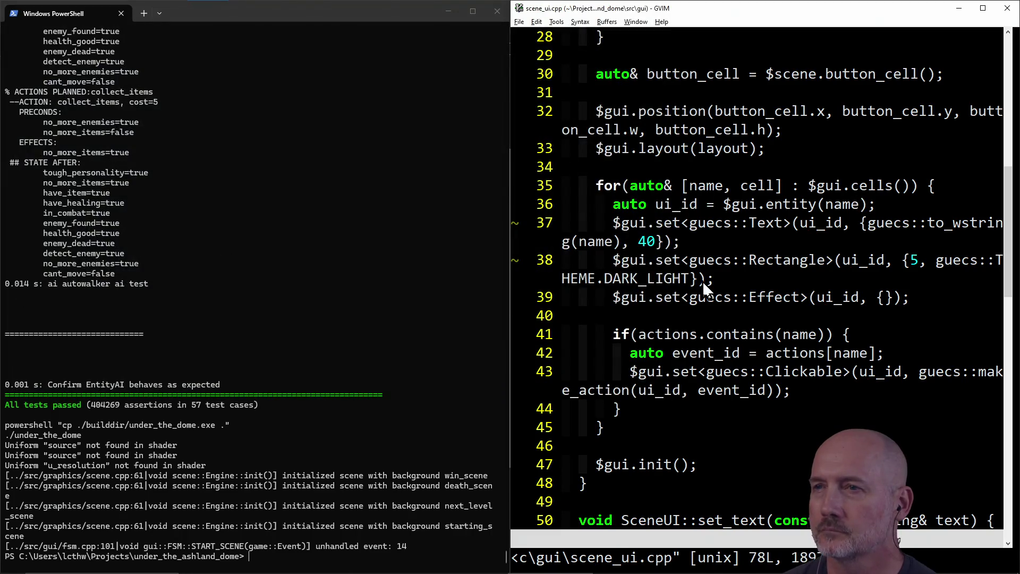
pyautogui.click(607, 281)
pyautogui.write('ct)DARK_DARK')
pyautogui.press('Escape')
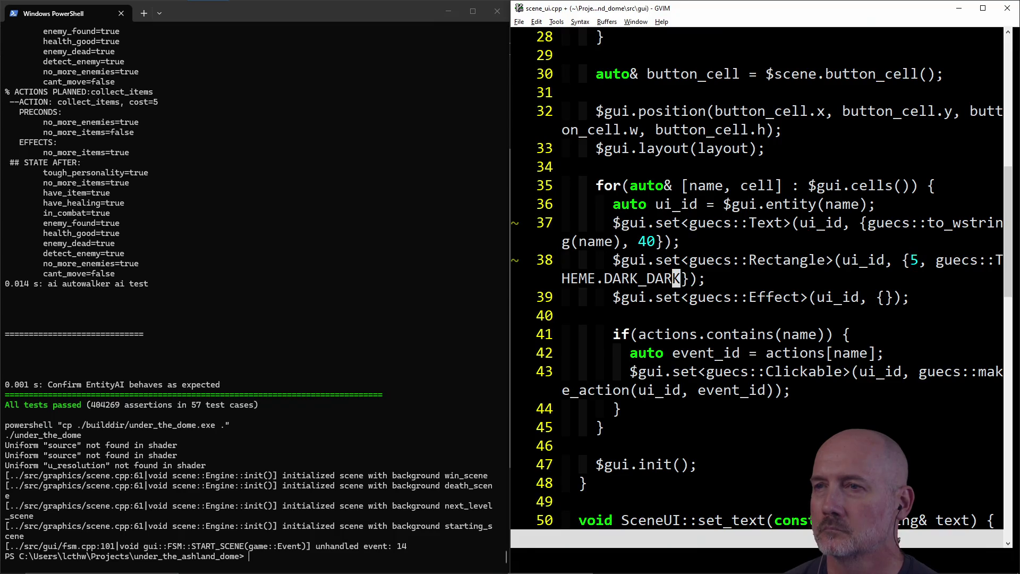
pyautogui.write(':w')
pyautogui.press('Return')
# Start looking for the palette file with the CtrlP fuzzy finder.
pyautogui.click(280, 368)
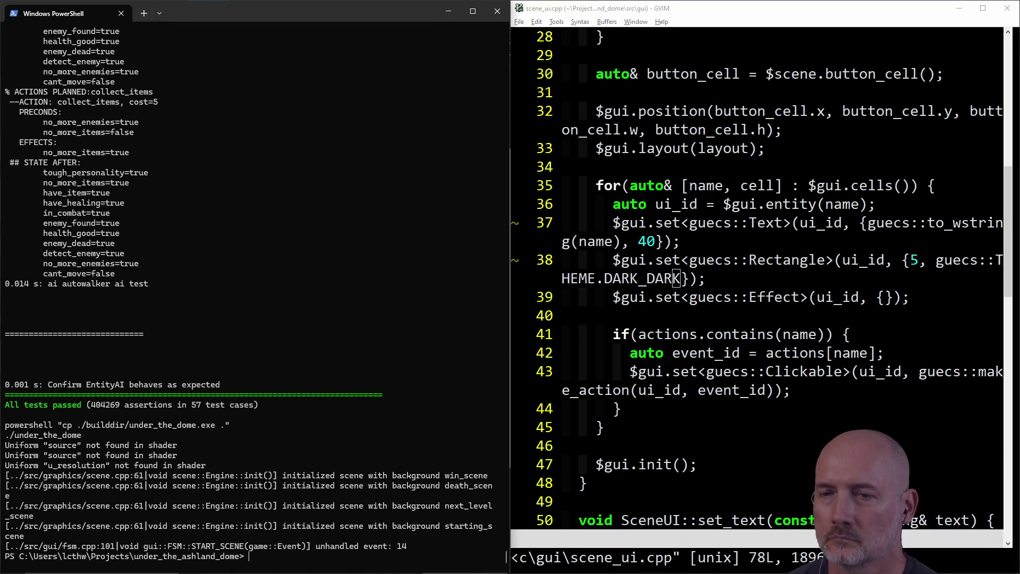
pyautogui.click(606, 275)
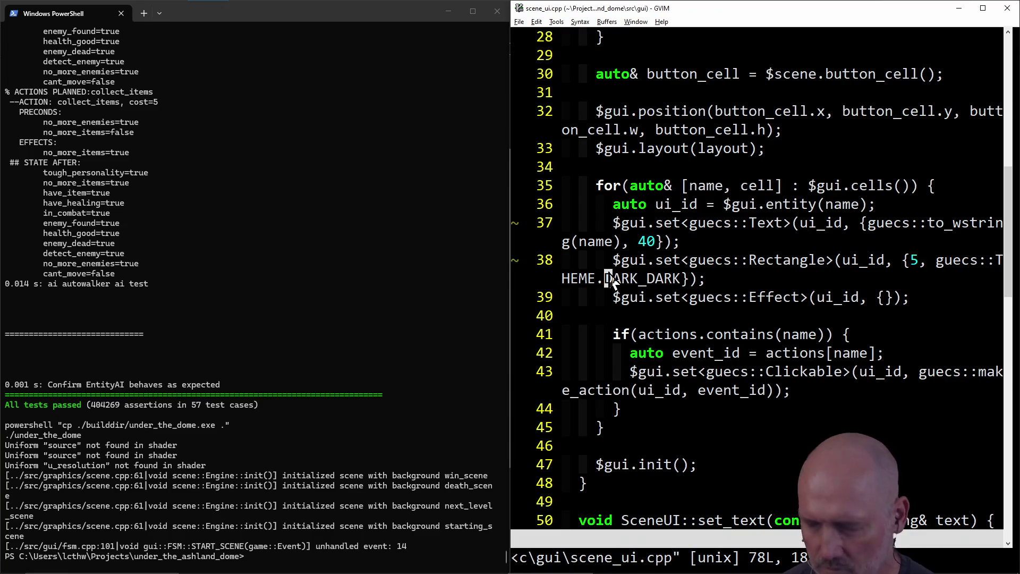
pyautogui.write(':e ../conf')
pyautogui.press('BackSpace')
pyautogui.press('BackSpace')
pyautogui.press('BackSpace')
pyautogui.press('BackSpace')
pyautogui.press('BackSpace')
pyautogui.press('BackSpace')
pyautogui.press('BackSpace')
pyautogui.press('Escape')
pyautogui.hotkey('ctrl', 'p')
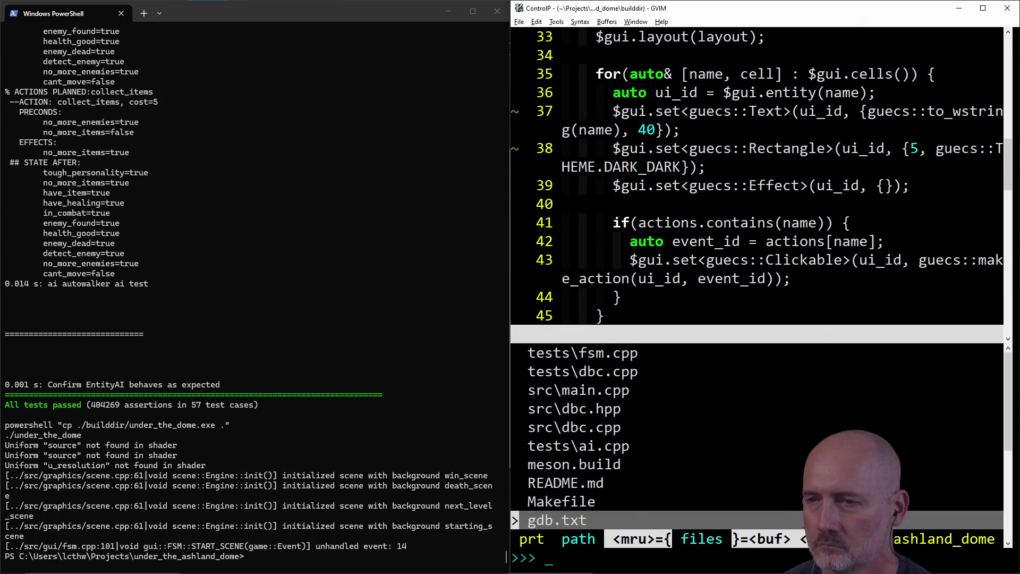
pyautogui.write('palett')
# Open palette.json and inspect the gui/theme colour values such as text_color.
pyautogui.press('Up')
pyautogui.press('Return')
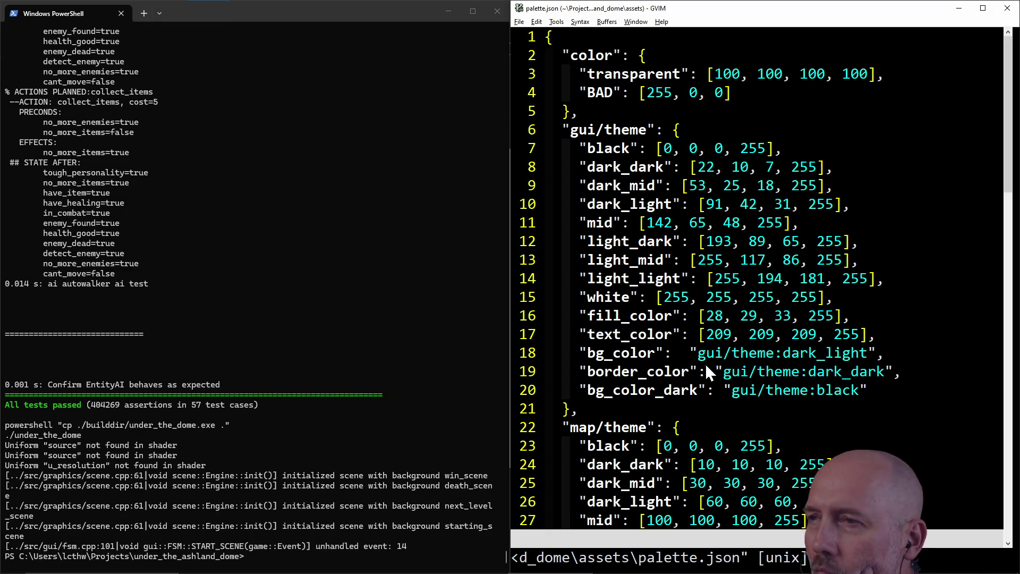
pyautogui.click(705, 339)
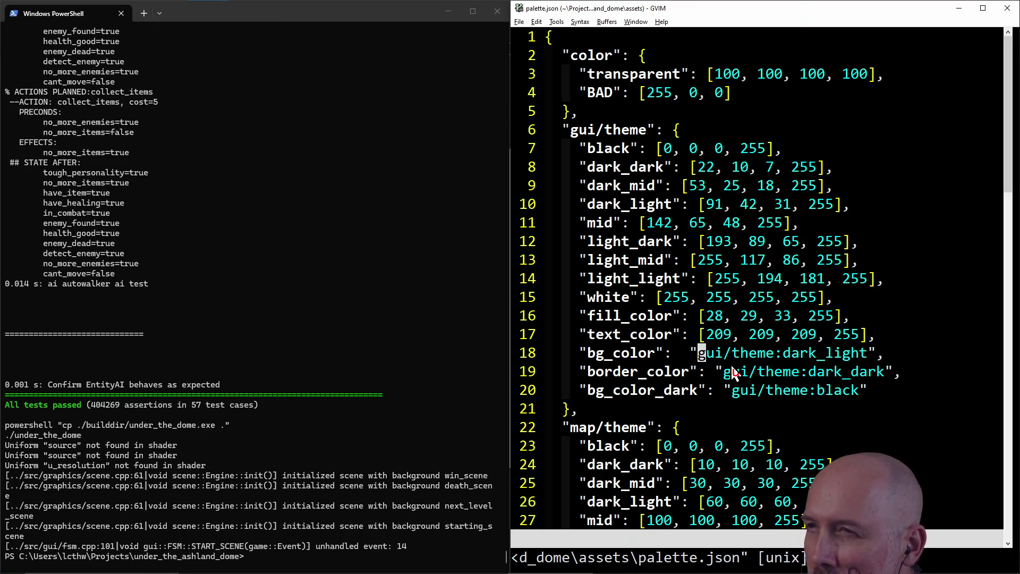
pyautogui.scroll(-3, 772, 318)
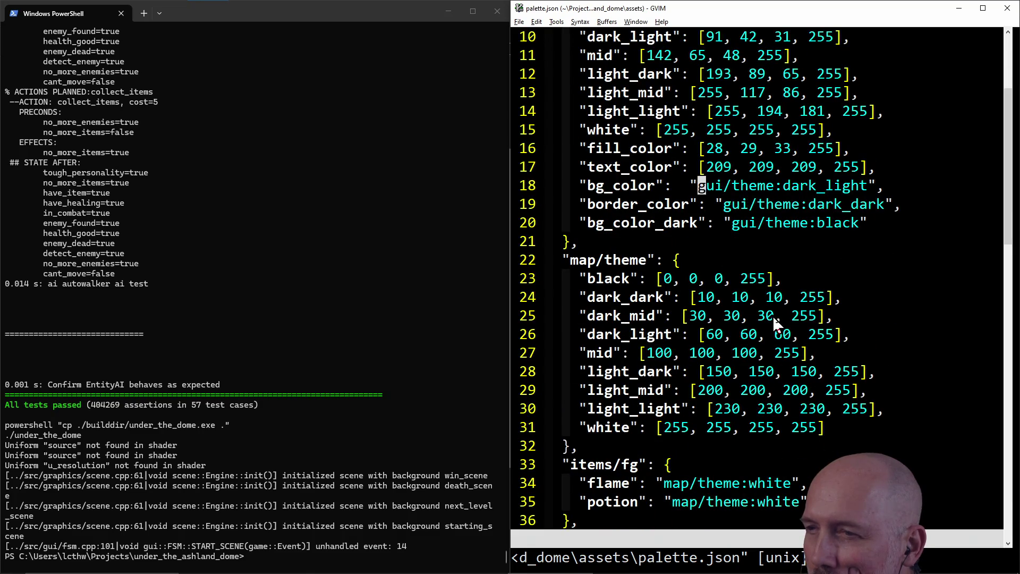
pyautogui.scroll(-1, 772, 316)
pyautogui.scroll(-3, 772, 316)
pyautogui.scroll(-3, 772, 315)
pyautogui.scroll(10, 772, 316)
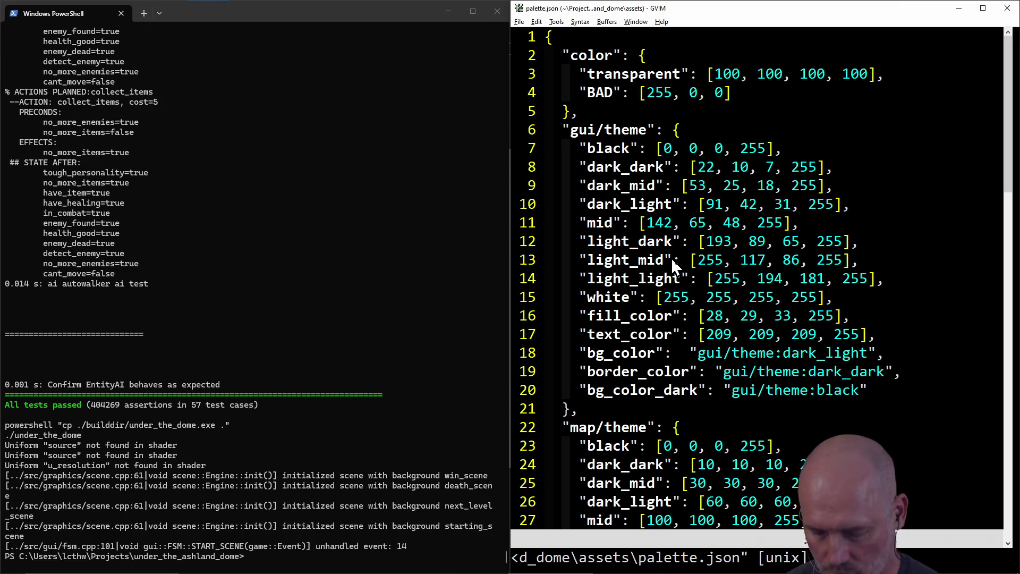
pyautogui.write(':')
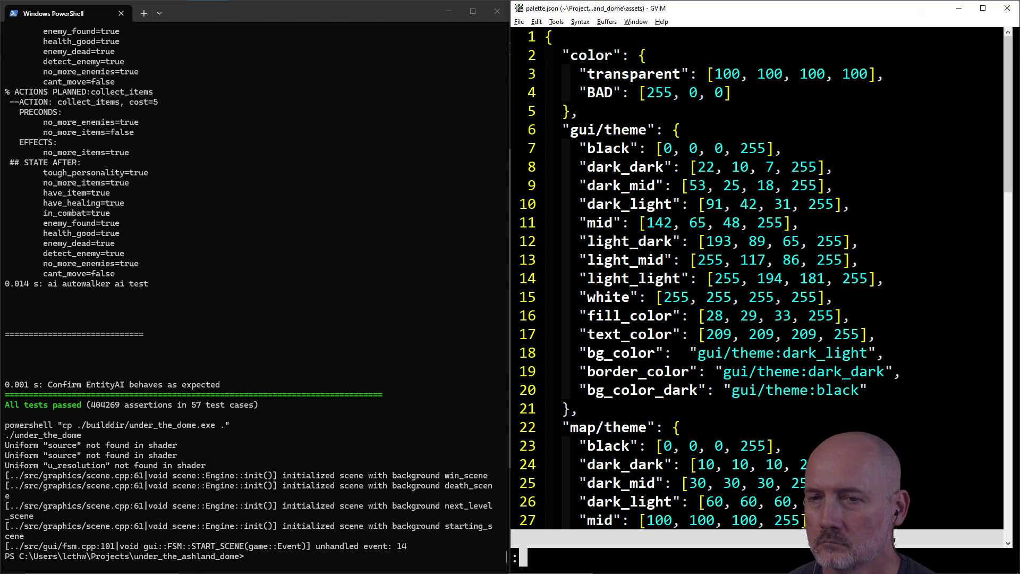
pyautogui.press('Escape')
# Switch back to scene_ui.cpp via the buffer list and return to line 38.
pyautogui.hotkey('ctrl', 'p')
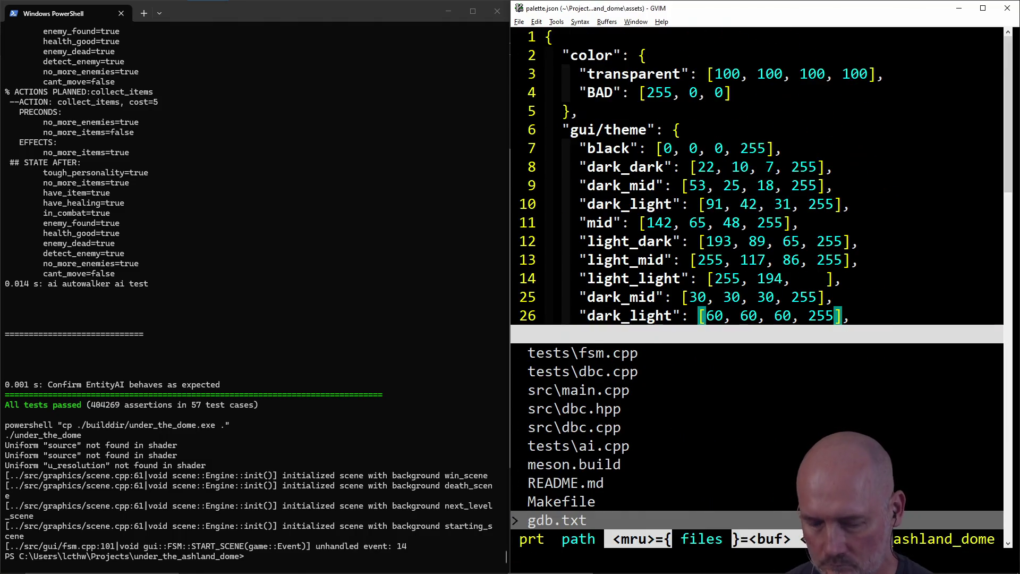
pyautogui.press('Escape')
pyautogui.hotkey('ctrl', 'b')
pyautogui.hotkey('ctrl', 'k')
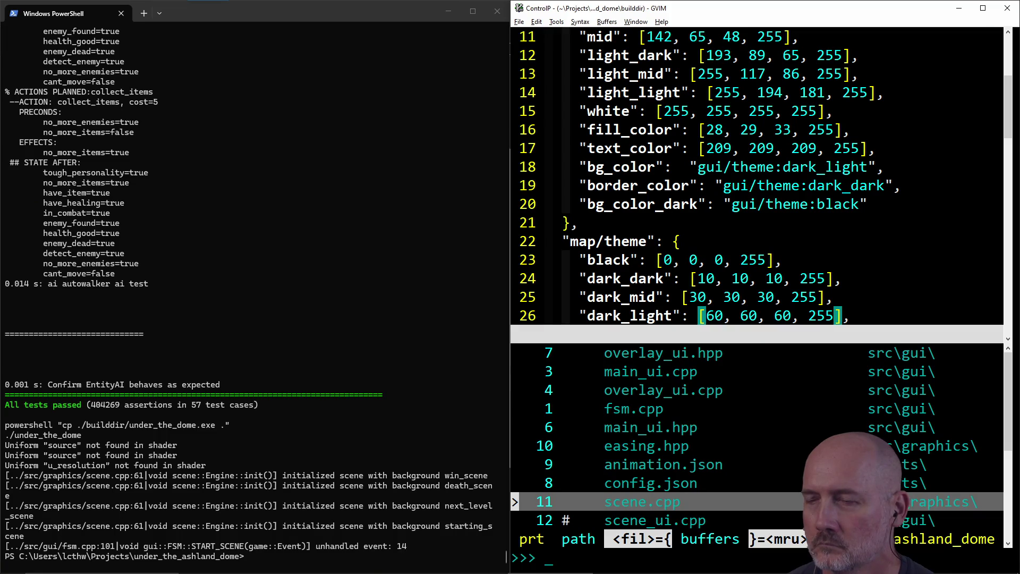
pyautogui.hotkey('ctrl', 'j')
pyautogui.press('Return')
pyautogui.press('j')
pyautogui.press('j')
pyautogui.press('j')
pyautogui.press('k')
pyautogui.press('k')
pyautogui.press('k')
pyautogui.write('k')
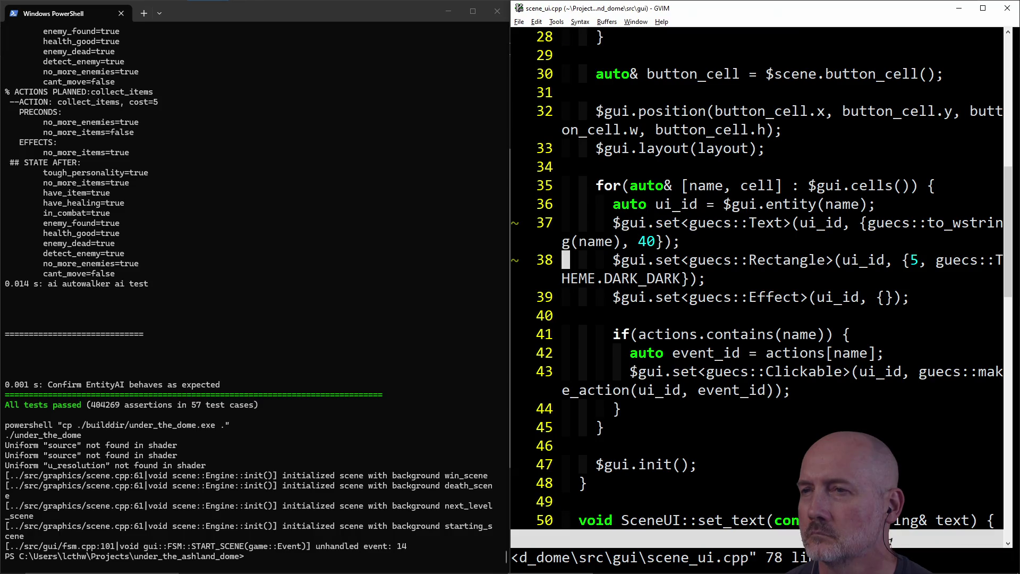
pyautogui.write('/DARK')
# Replace DARK with MID so the button rectangles use THEME.MID, and save.
pyautogui.press('Return')
pyautogui.write('cwMID')
pyautogui.press('Escape')
pyautogui.write(':w')
pyautogui.press('Return')
# Rebuild, run the game, click Start and Continue to reach level 2, then close it.
pyautogui.click(409, 399)
pyautogui.write('make run')
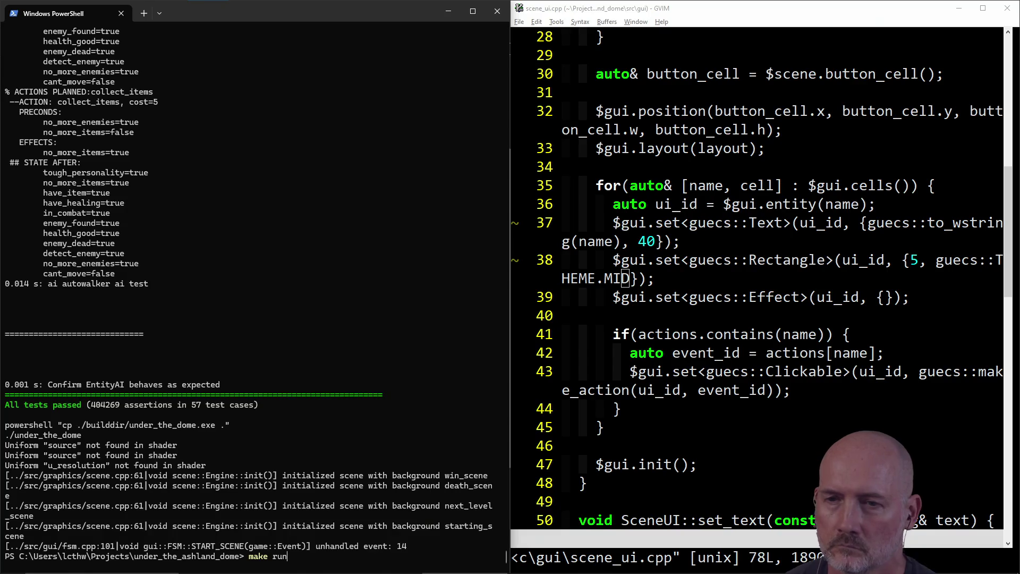
pyautogui.press('Return')
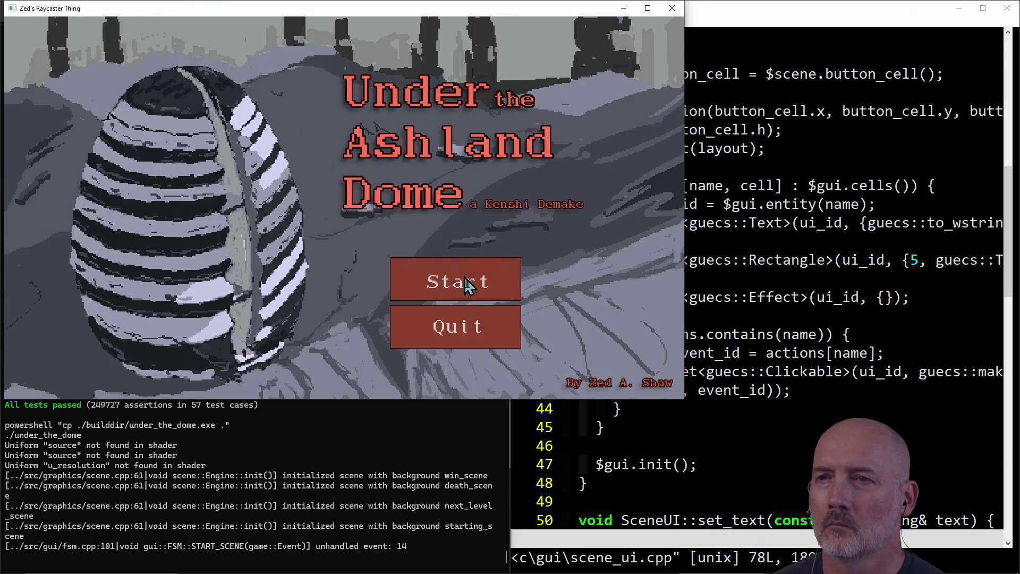
pyautogui.click(466, 279)
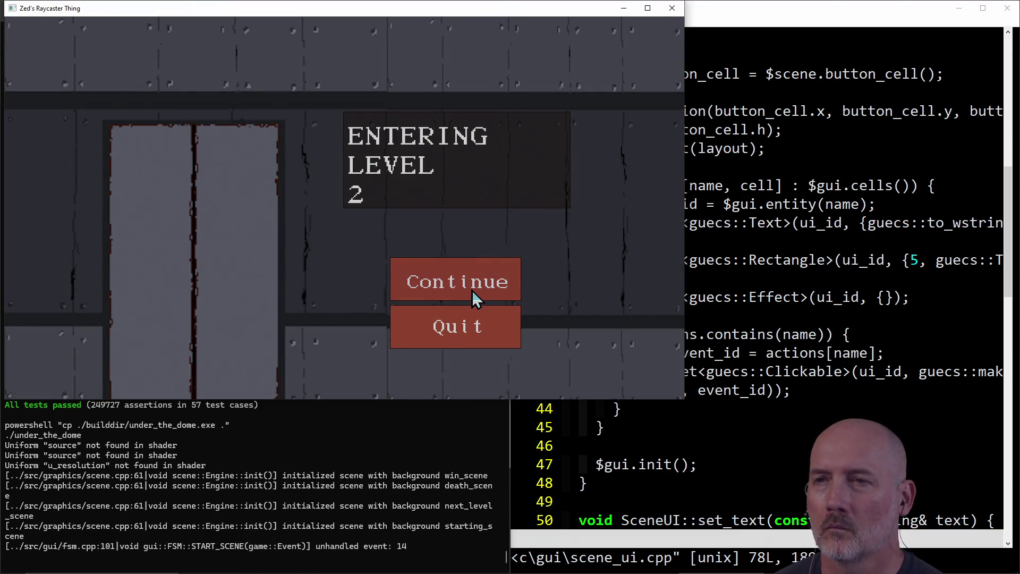
pyautogui.click(455, 291)
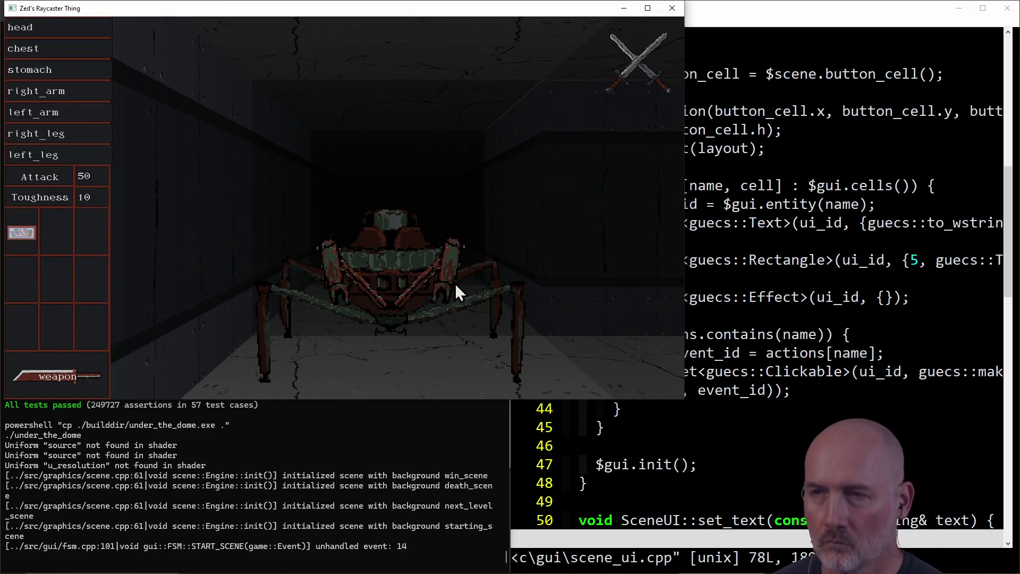
pyautogui.click(474, 335)
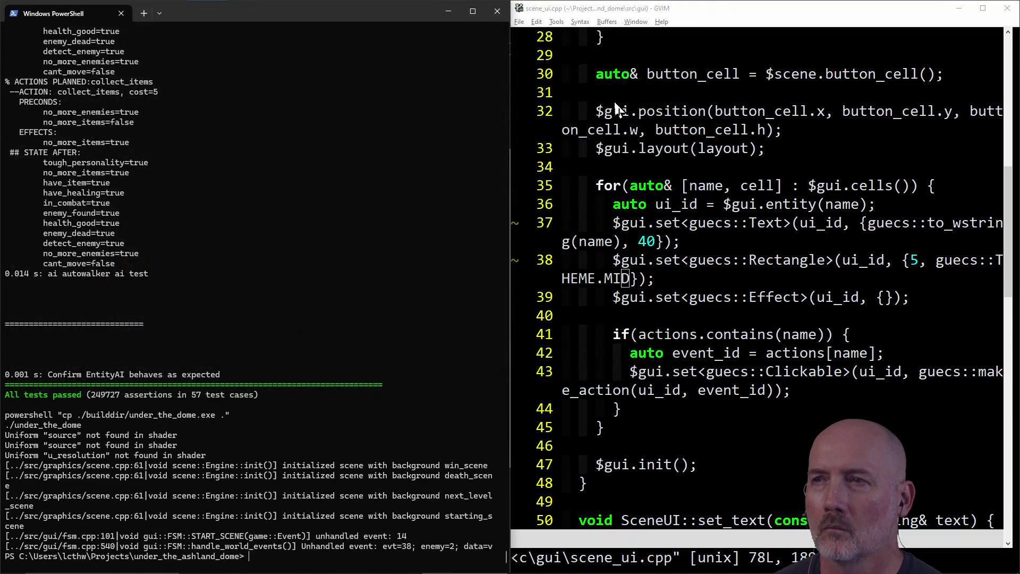
# Change MID on line 38 to DARK_MID and save all open files.
pyautogui.click(822, 299)
pyautogui.click(607, 279)
pyautogui.write('ciw')
pyautogui.write('DARK_')
pyautogui.write('DARK')
pyautogui.press('BackSpace')
pyautogui.press('BackSpace')
pyautogui.press('BackSpace')
pyautogui.press('BackSpace')
pyautogui.write('M')
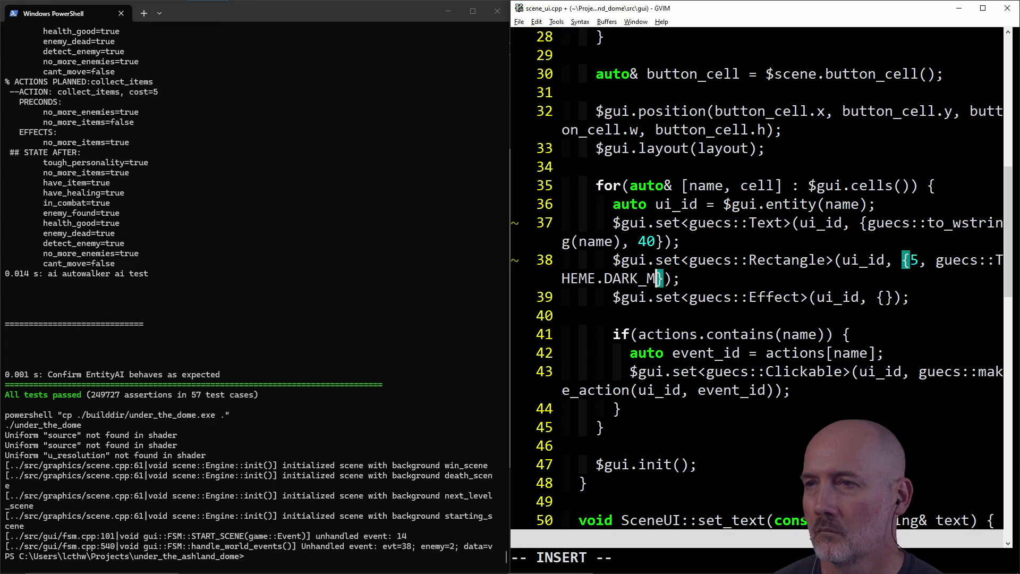
pyautogui.write('ID')
pyautogui.press('Escape')
pyautogui.write(':wa')
pyautogui.press('Return')
# Rebuild and run the game, maximizing its title screen with dark brown buttons.
pyautogui.click(351, 359)
pyautogui.write('make run')
pyautogui.press('Return')
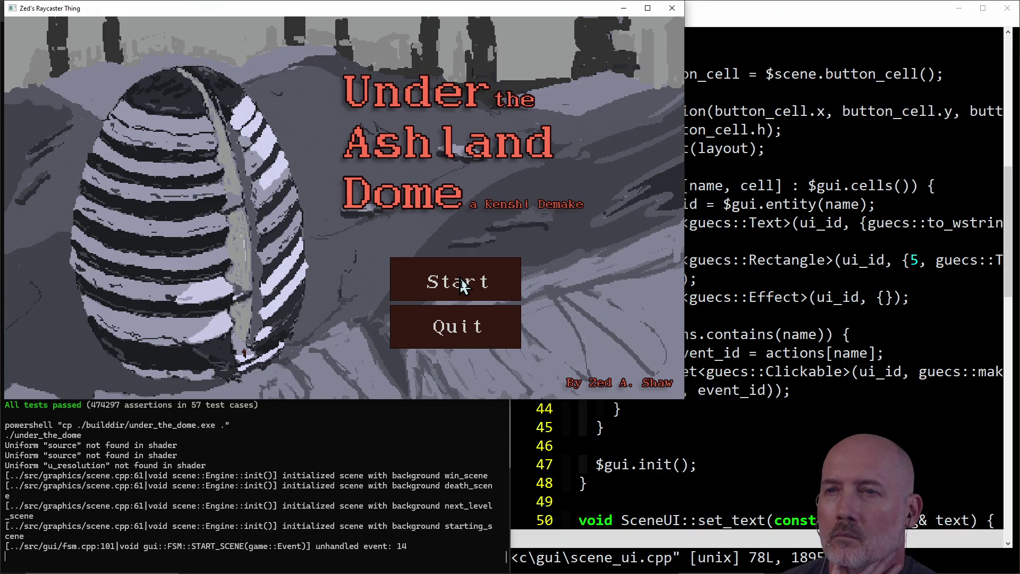
pyautogui.click(647, 8)
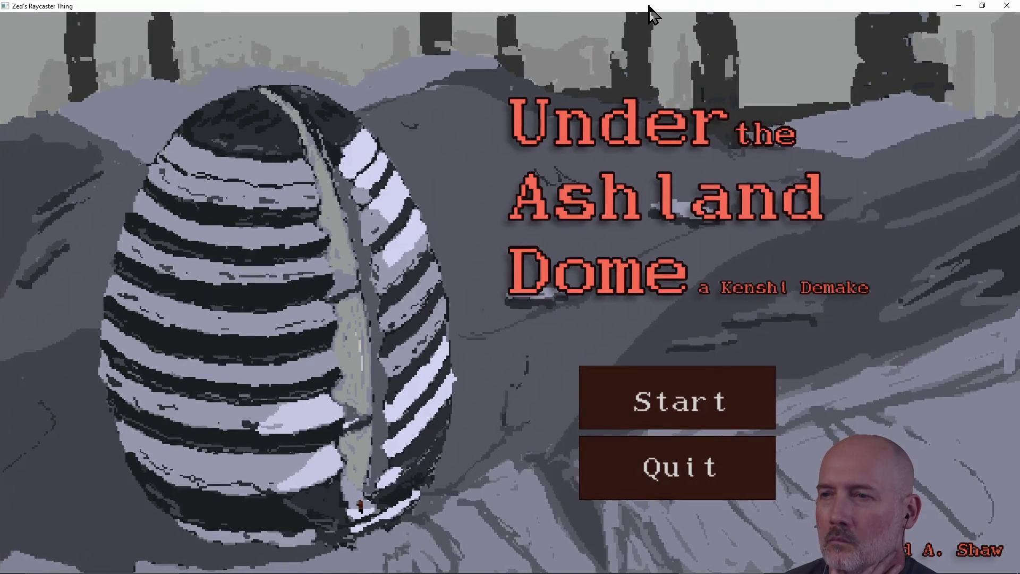
# Start a new game, walk down the corridor and kill the first spider.
pyautogui.click(673, 410)
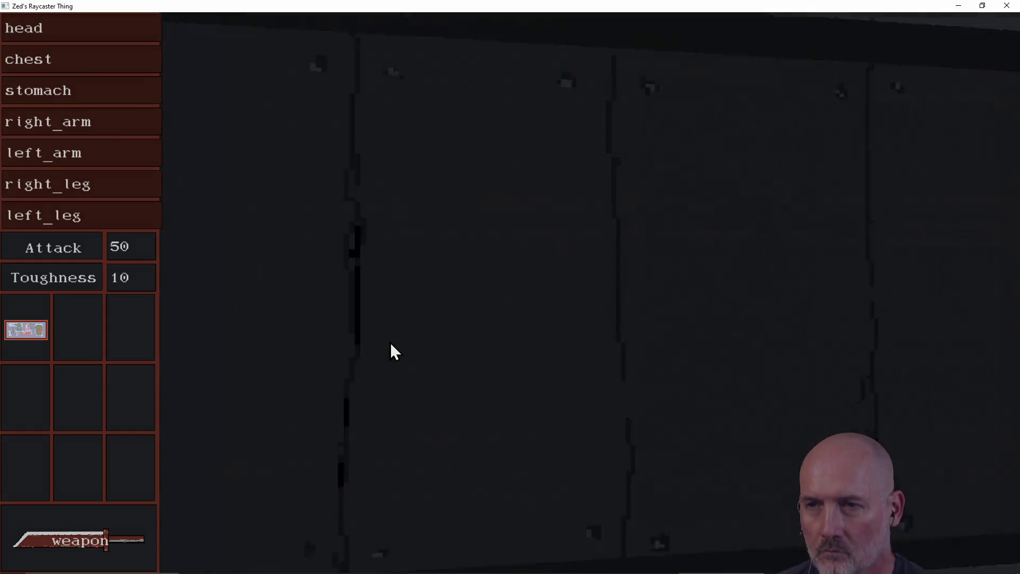
pyautogui.press('Left')
pyautogui.press('Left')
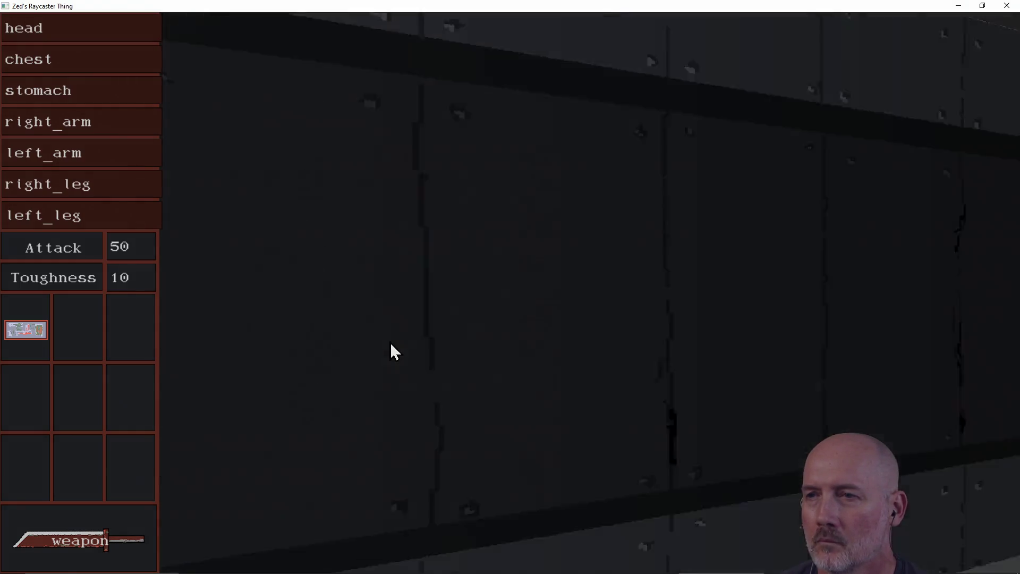
pyautogui.press('Left')
pyautogui.press('Left')
pyautogui.press('Left')
pyautogui.press('Left')
pyautogui.press('Left')
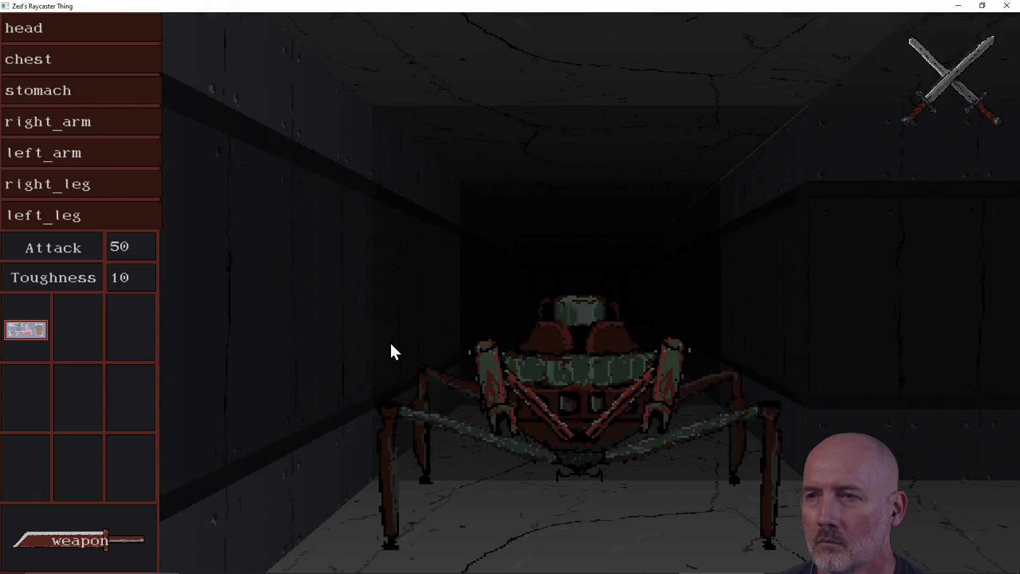
pyautogui.press('space')
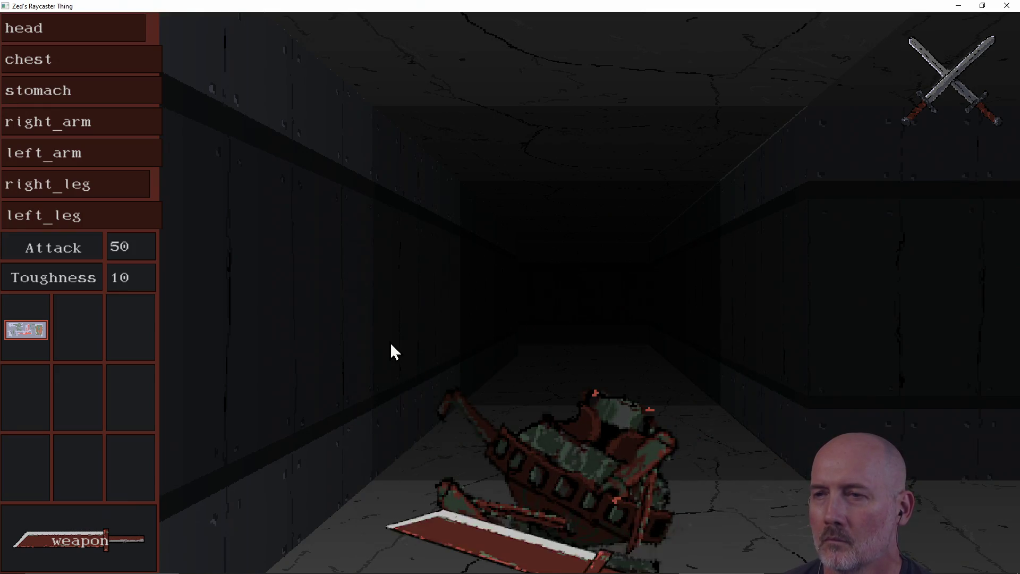
pyautogui.press('Up')
pyautogui.press('Up')
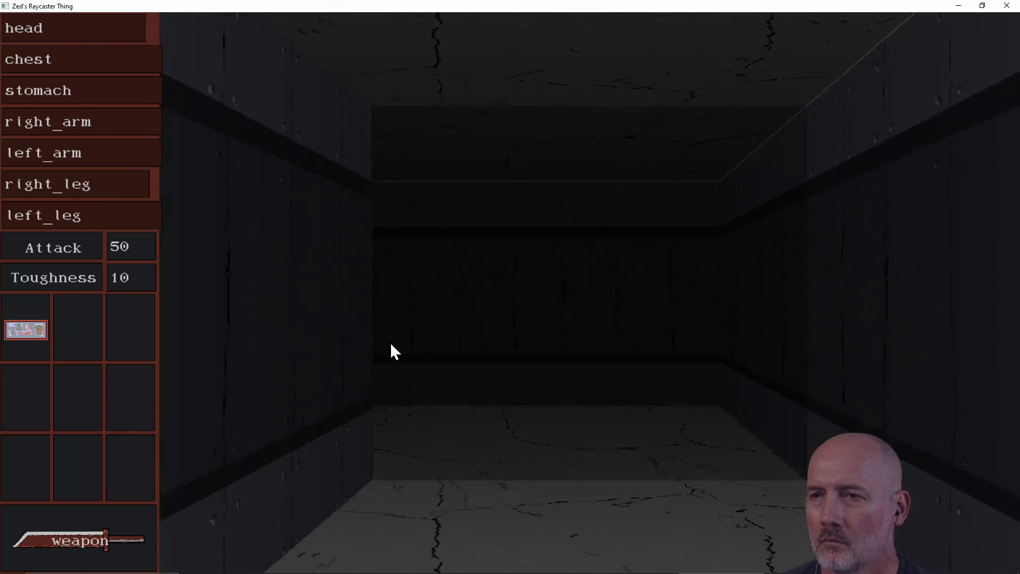
pyautogui.press('Left')
pyautogui.press('space')
pyautogui.press('Up')
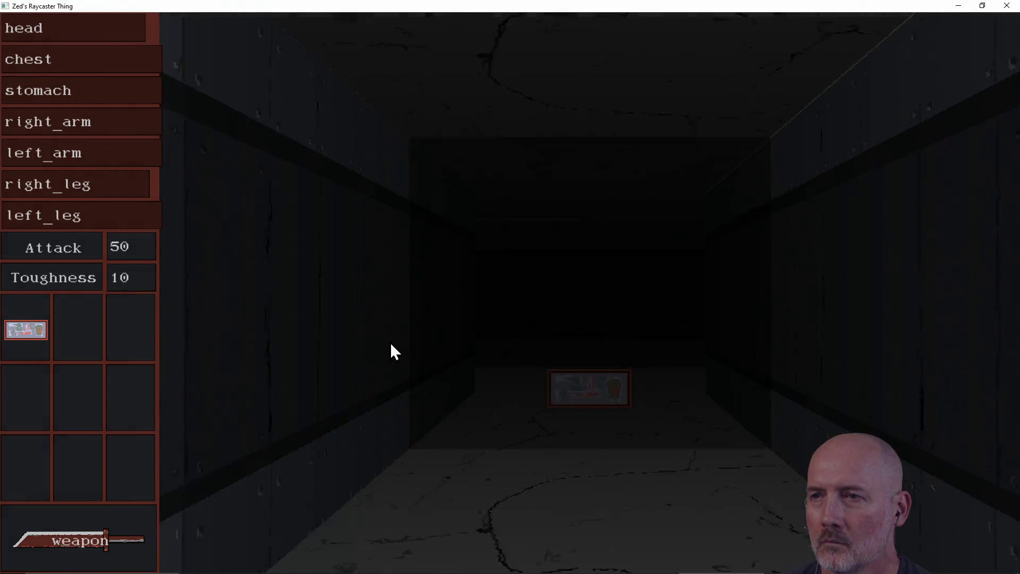
pyautogui.press('Up')
pyautogui.press('Up')
pyautogui.press('space')
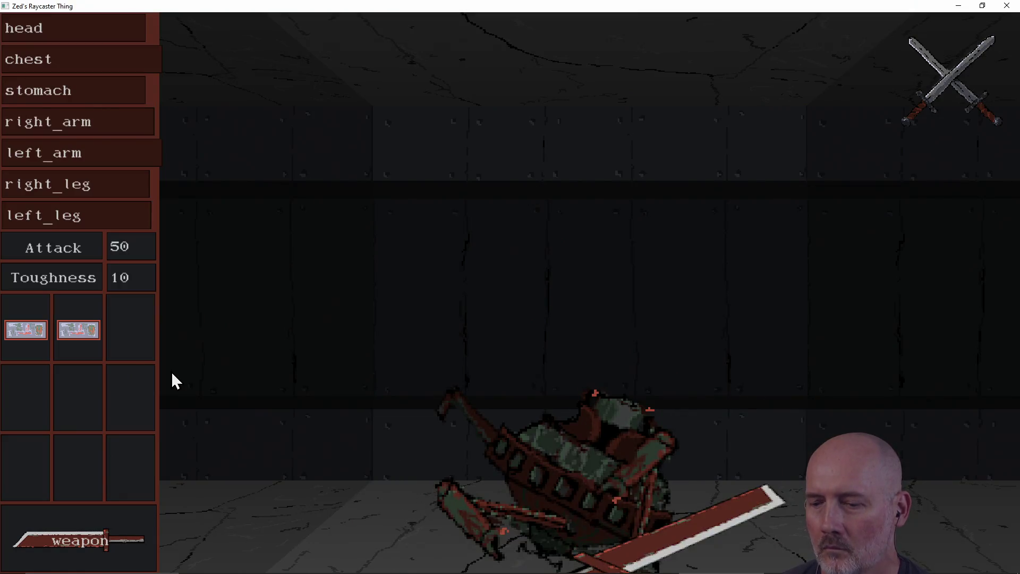
pyautogui.press('Left')
pyautogui.press('Left')
# Advance to the next spider, defeat it, then close the game window.
pyautogui.press('Up')
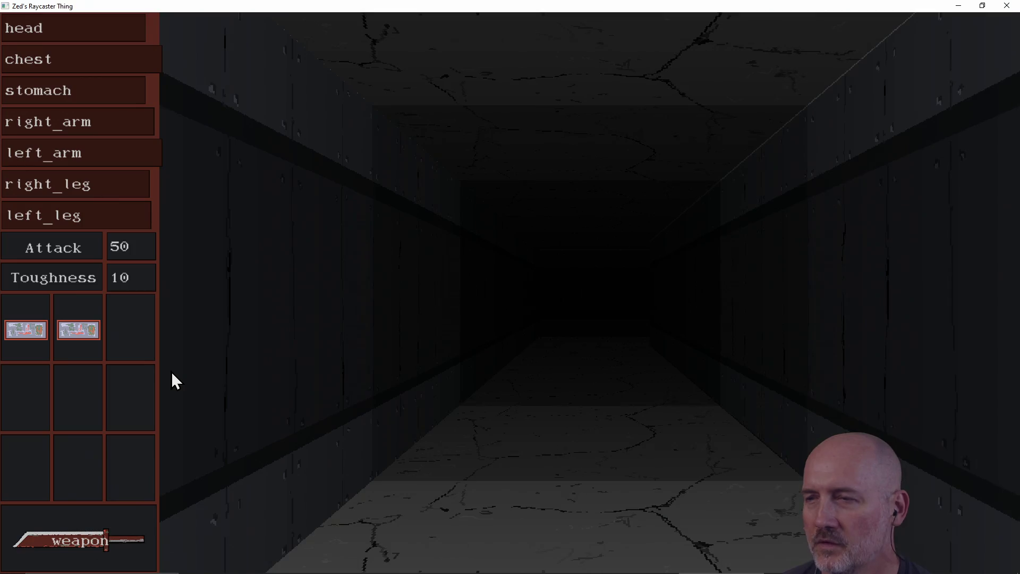
pyautogui.press('Up')
pyautogui.press('Left')
pyautogui.press('Up')
pyautogui.press('Up')
pyautogui.press('space')
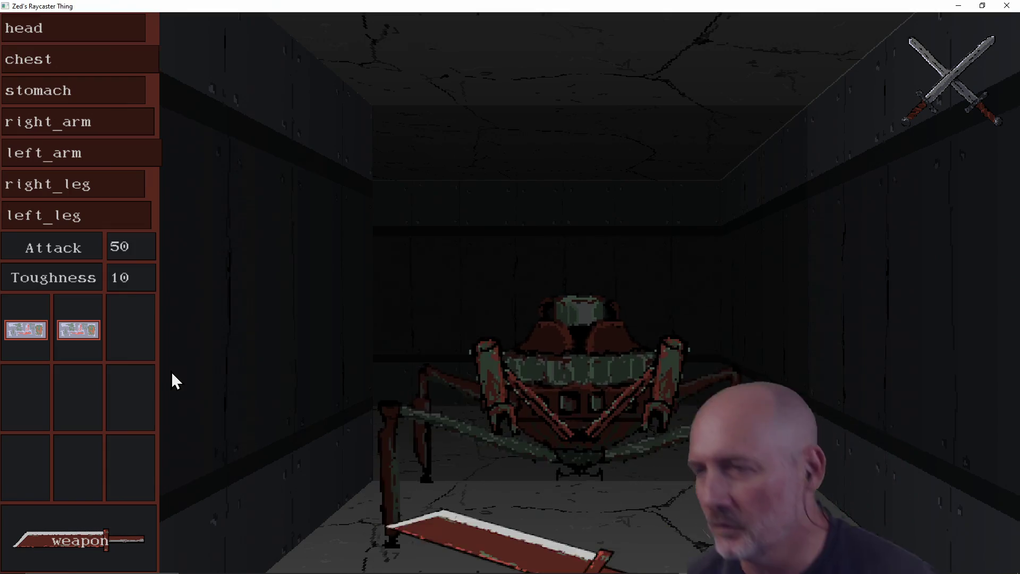
pyautogui.press('space')
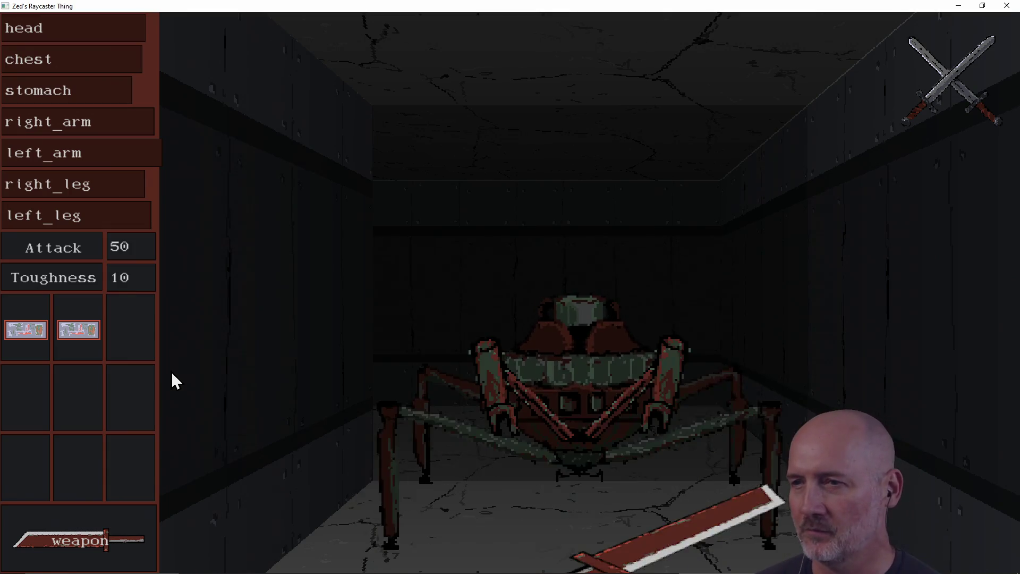
pyautogui.press('w')
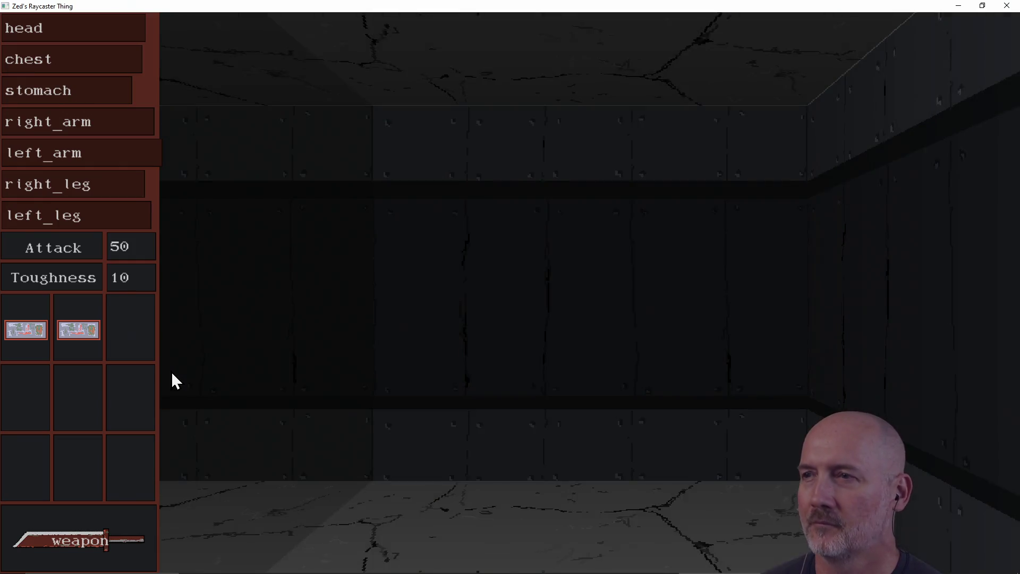
pyautogui.press('s')
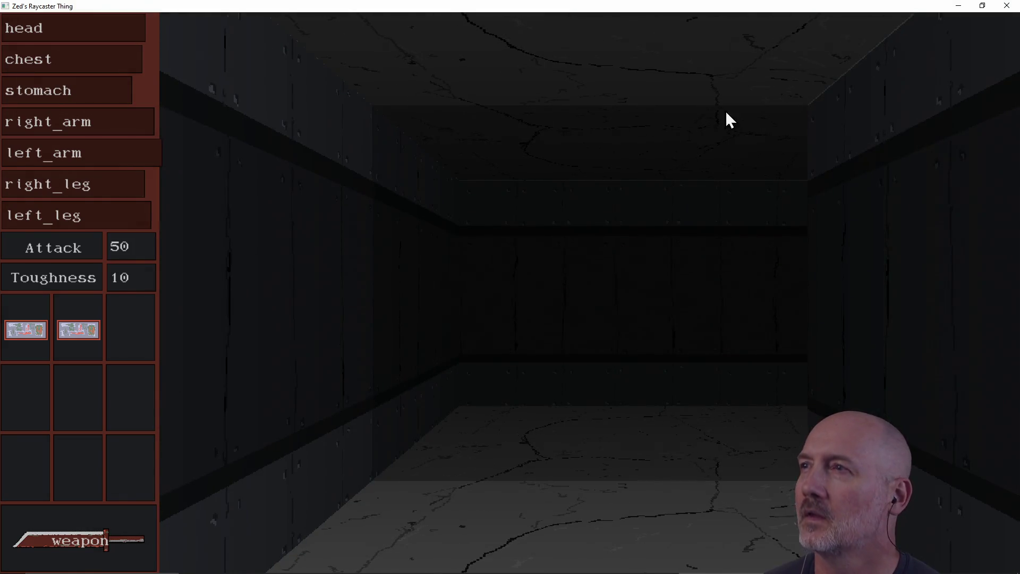
pyautogui.click(1010, 17)
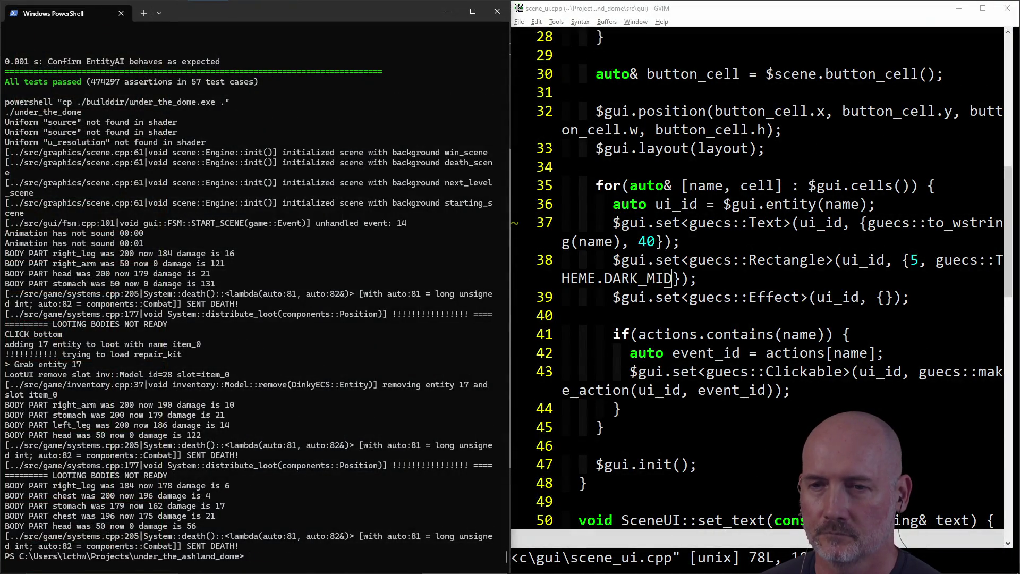
# Rebuild and run the game maximized to check the Start/Quit title screen, close it and return to line 45 in scene_ui.cpp.
pyautogui.press('Up')
pyautogui.press('Return')
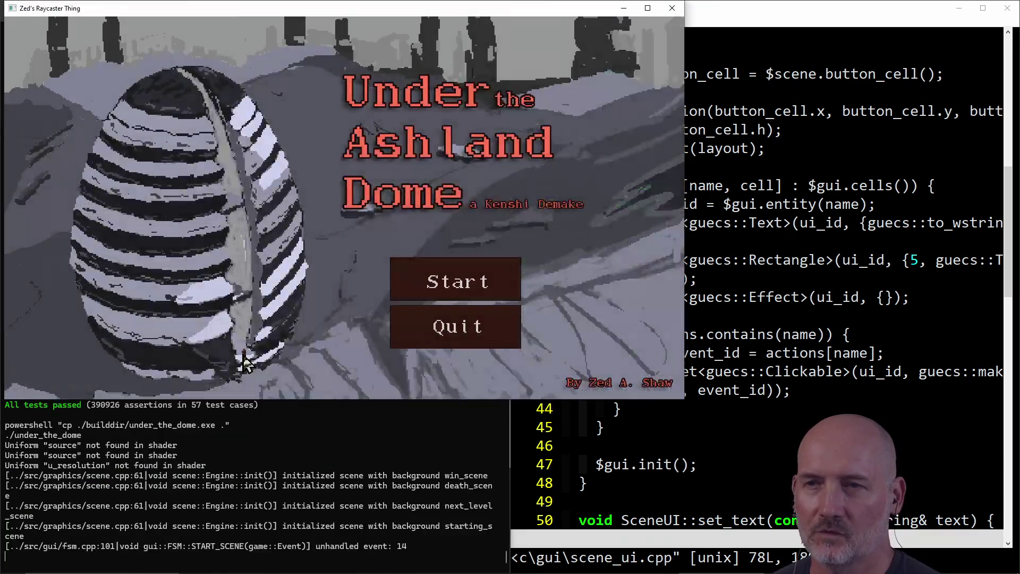
pyautogui.click(647, 8)
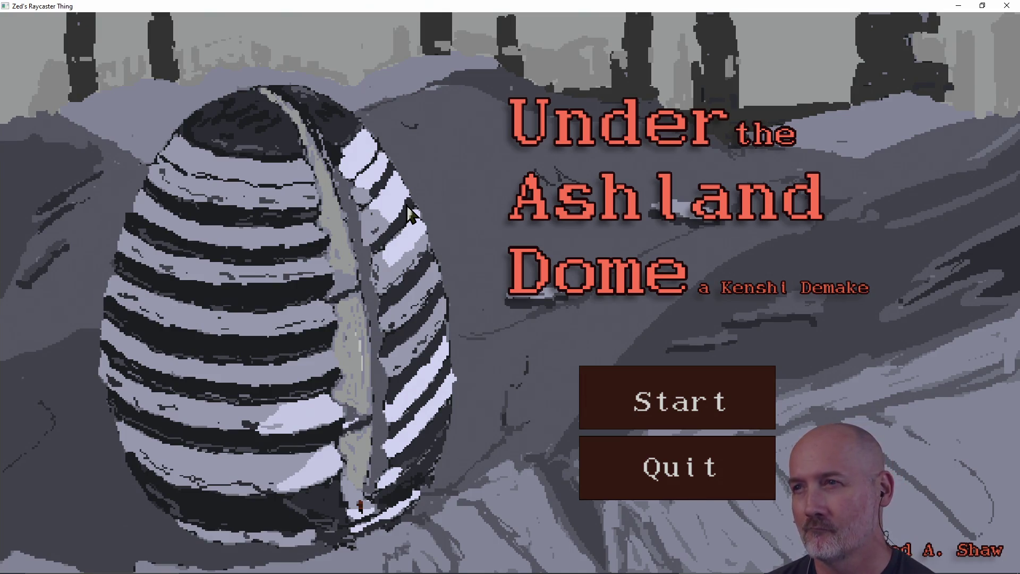
pyautogui.click(1006, 6)
pyautogui.click(655, 421)
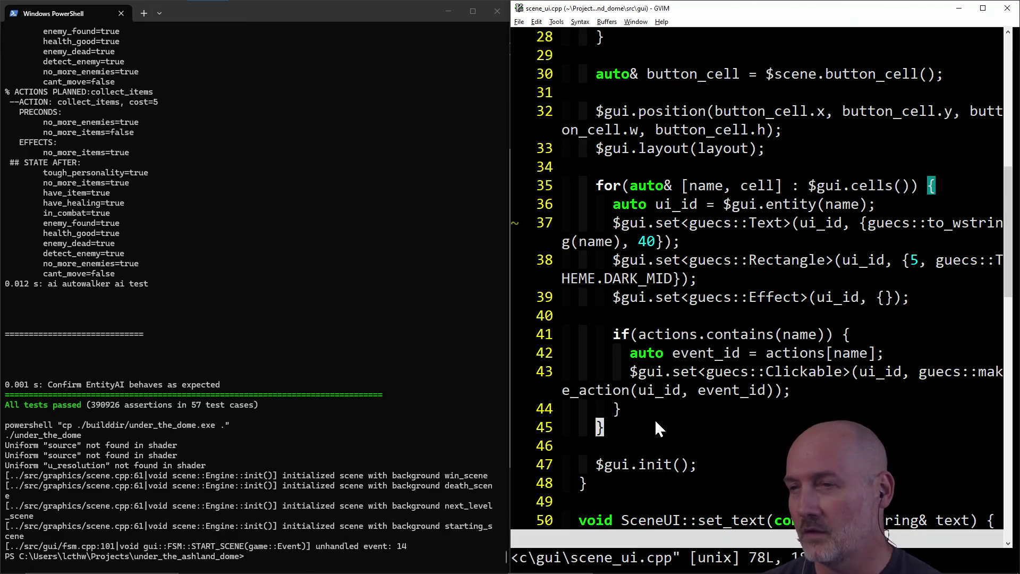
pyautogui.scroll(2, 731, 422)
pyautogui.scroll(-3, 738, 408)
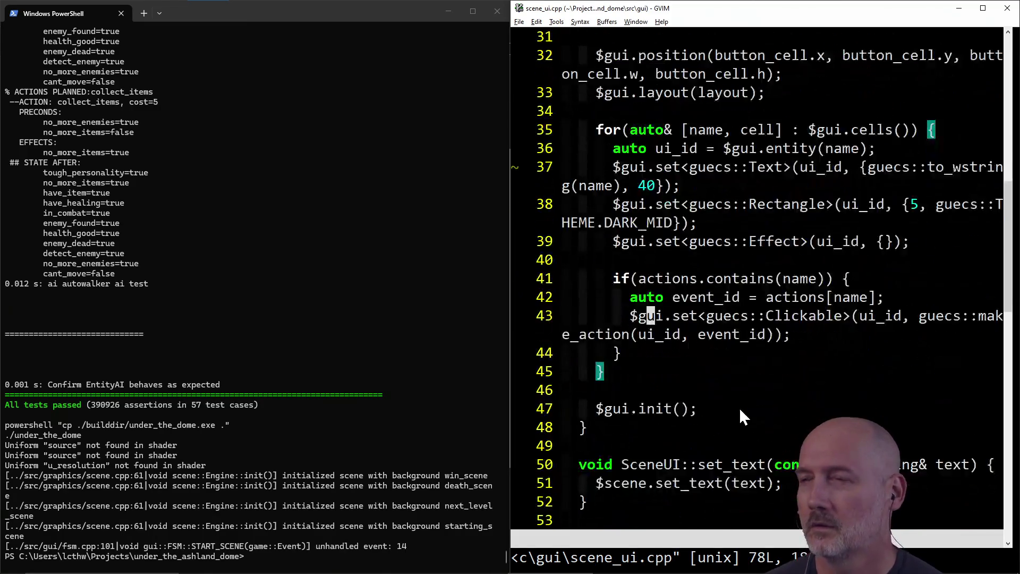
pyautogui.scroll(-1, 677, 417)
pyautogui.scroll(-1, 650, 360)
pyautogui.scroll(1, 652, 362)
pyautogui.scroll(6, 667, 356)
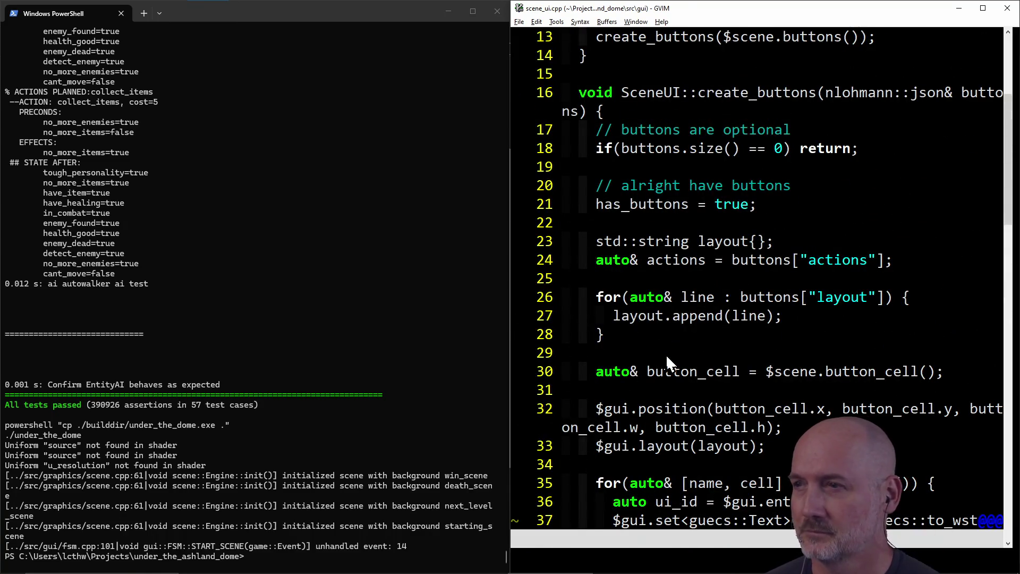
pyautogui.scroll(-2, 666, 354)
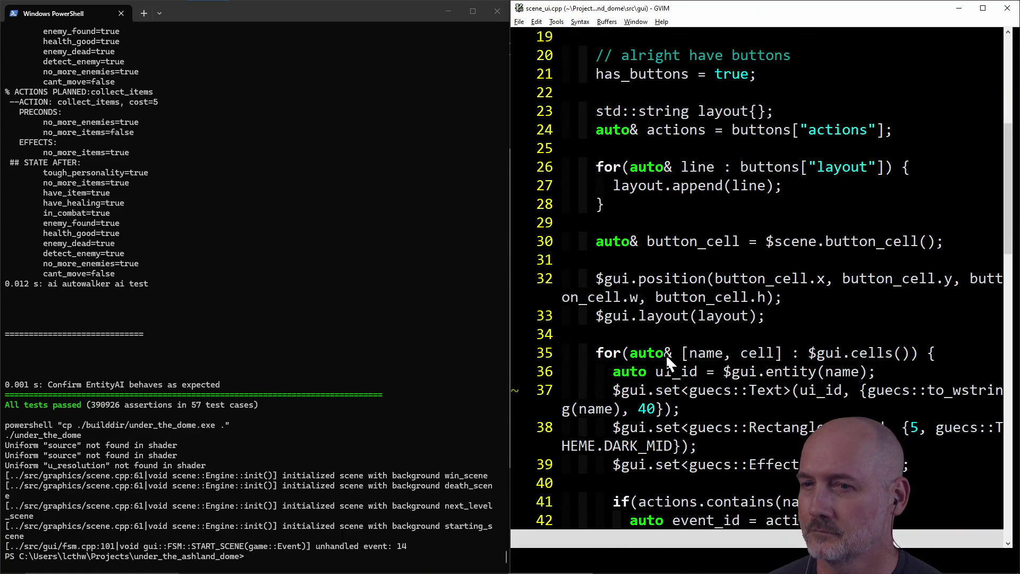
# Run git status, commit with "Starting screen is working." and push to the remote, entering the SSH passphrase.
pyautogui.click(344, 426)
pyautogui.write('git status')
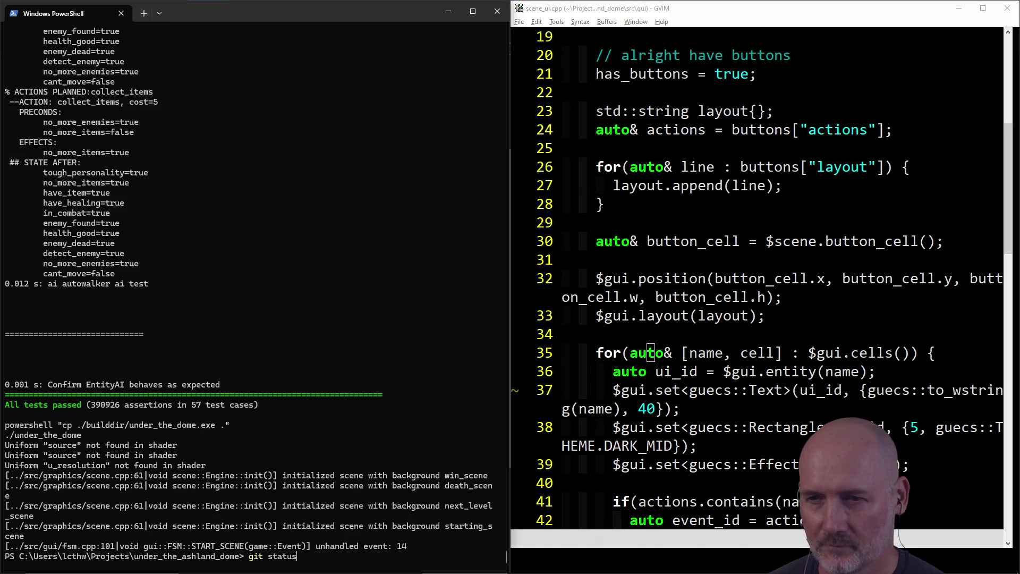
pyautogui.press('Return')
pyautogui.write('gi')
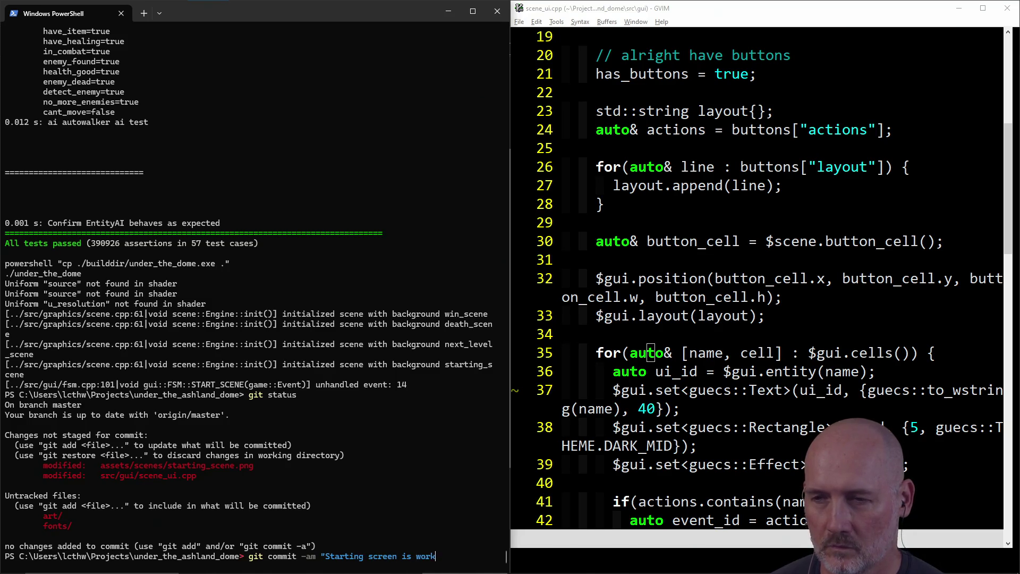
pyautogui.write('"')
pyautogui.press('Return')
pyautogui.write('git push')
pyautogui.press('Return')
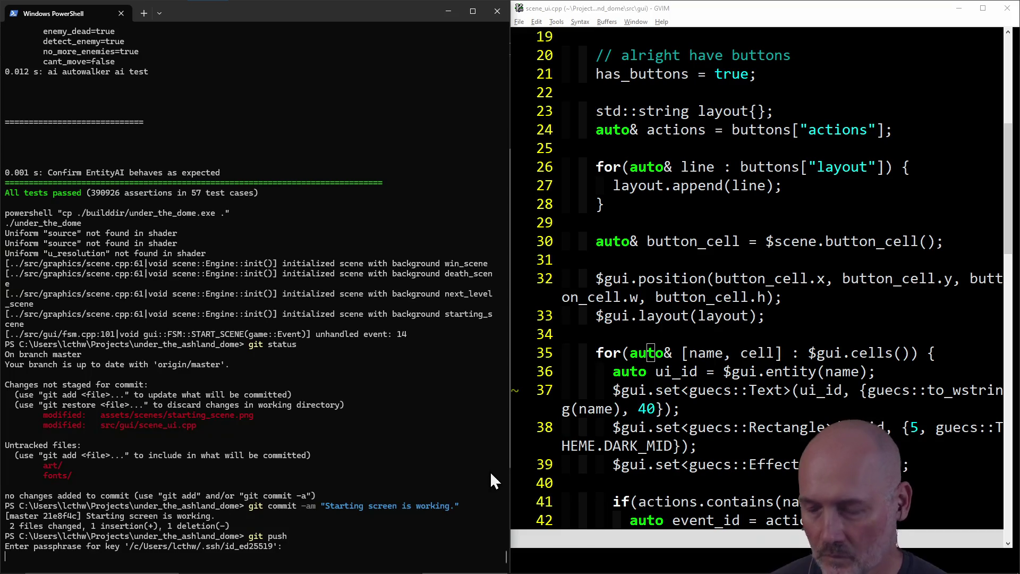
pyautogui.press('Return')
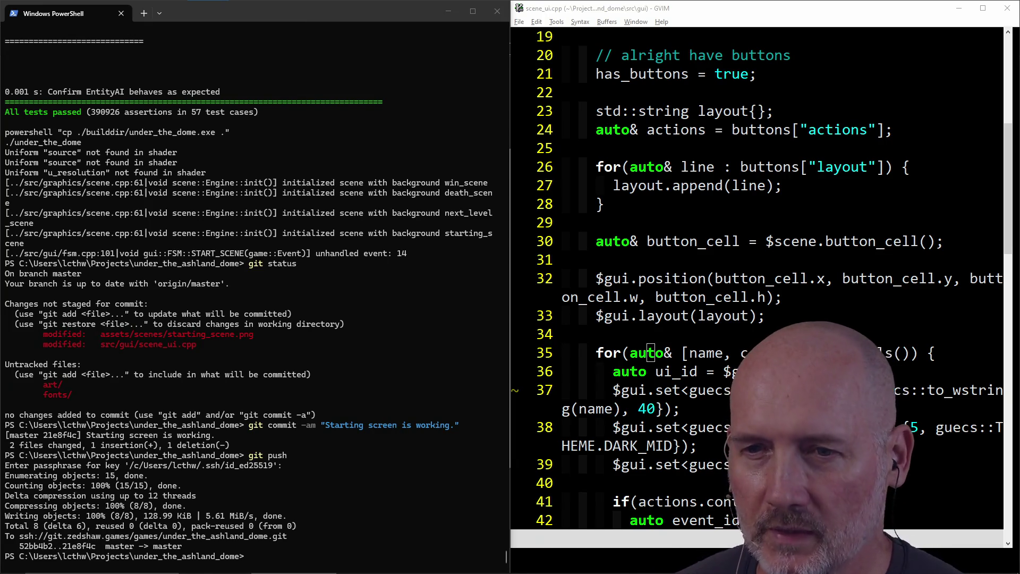
pyautogui.click(320, 392)
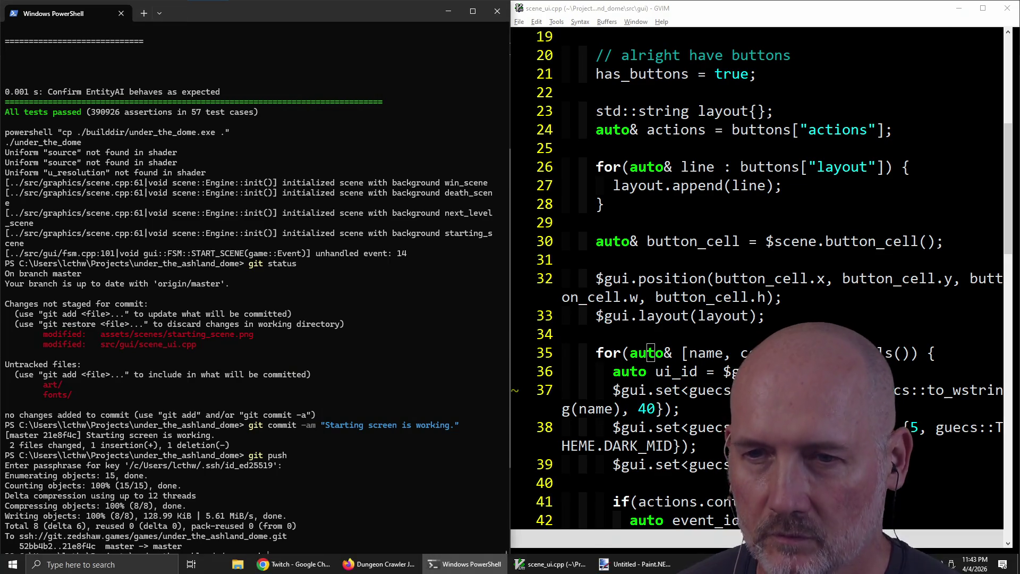
pyautogui.write('make run')
# Run the game from Start until the You Died screen, close it, clear the terminal and bring Paint.NET forward.
pyautogui.press('Return')
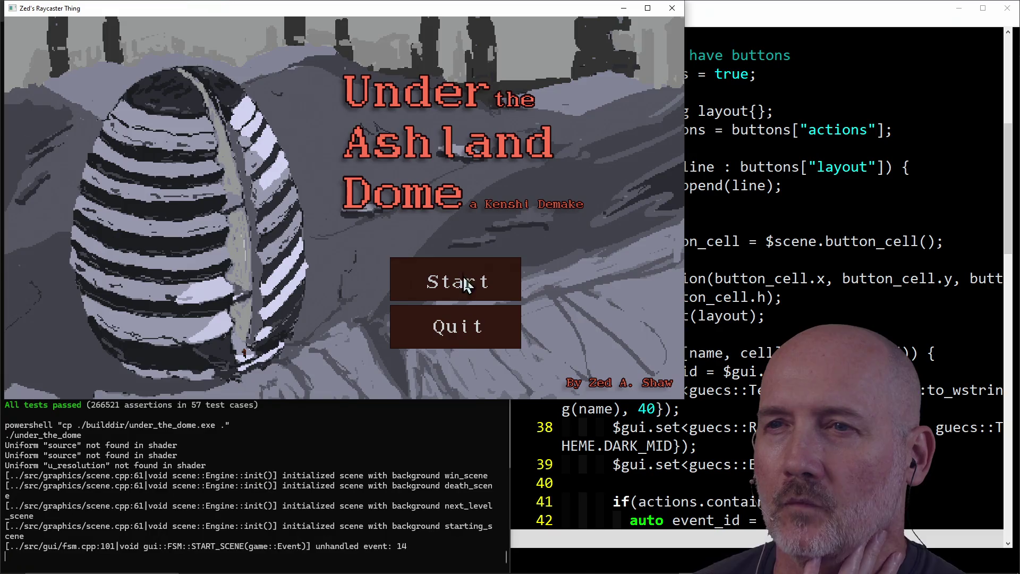
pyautogui.click(465, 285)
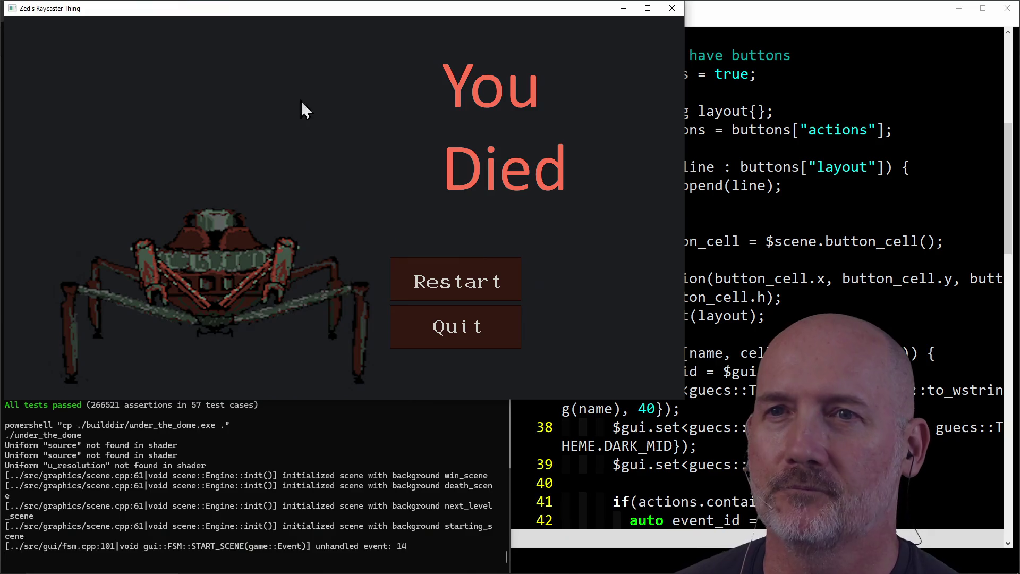
pyautogui.click(672, 8)
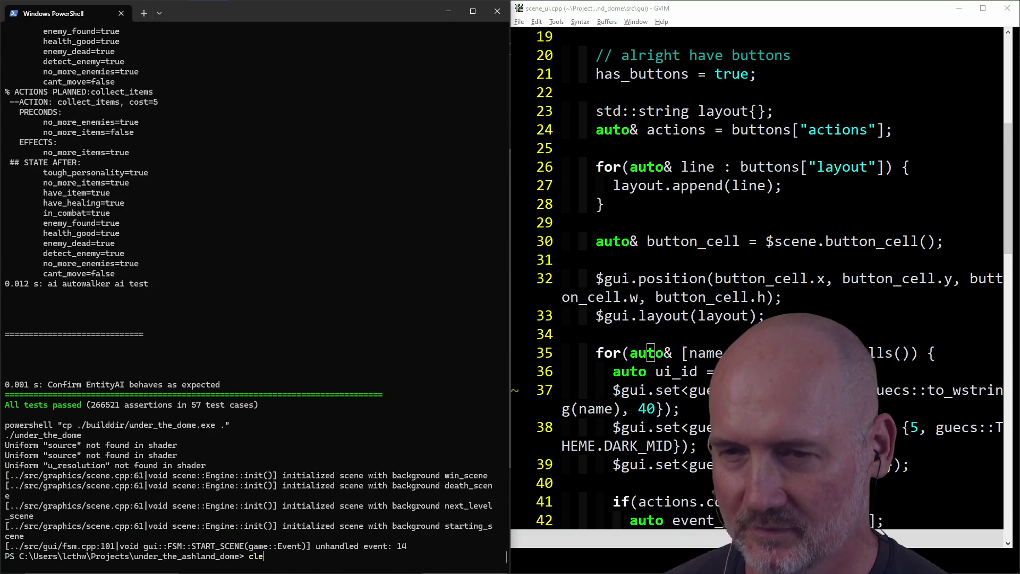
pyautogui.hotkey('ctrl', 'l')
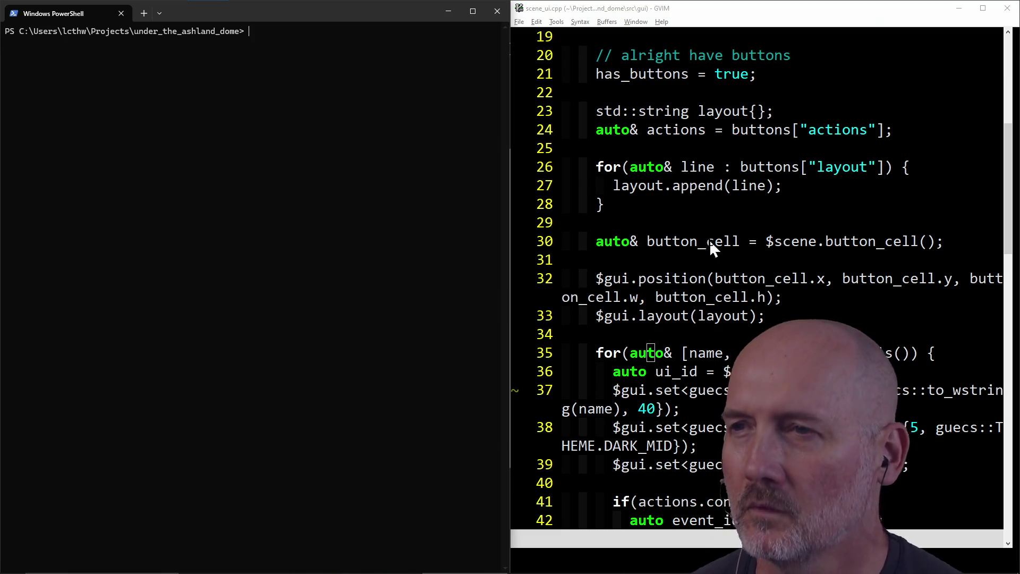
pyautogui.hotkey('alt', 'Tab')
pyautogui.press('Tab')
pyautogui.press('Tab')
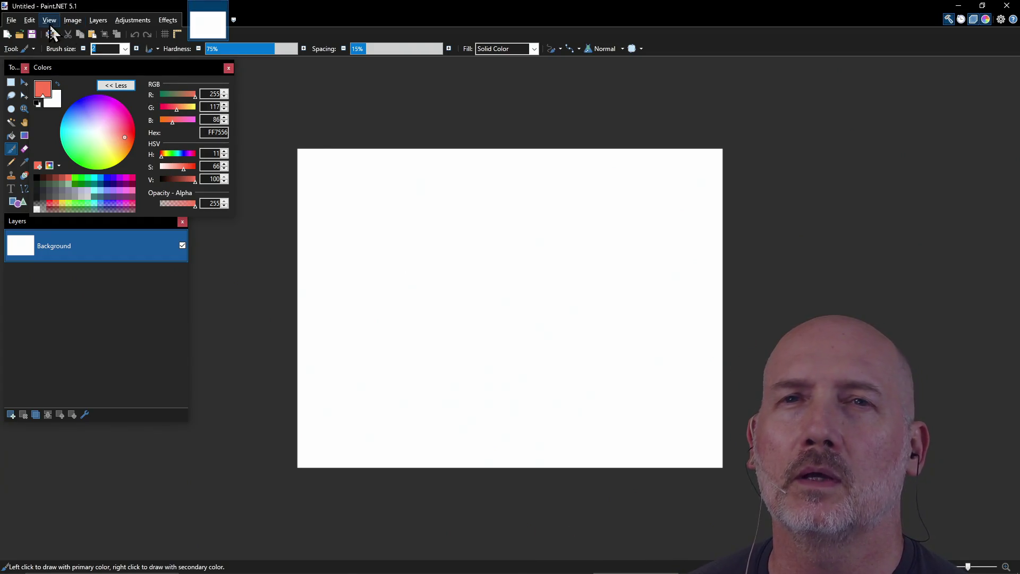
# Reopen start_screen.pdn from the recent files list, then bring up the Open file browser.
pyautogui.click(11, 20)
pyautogui.moveTo(38, 60)
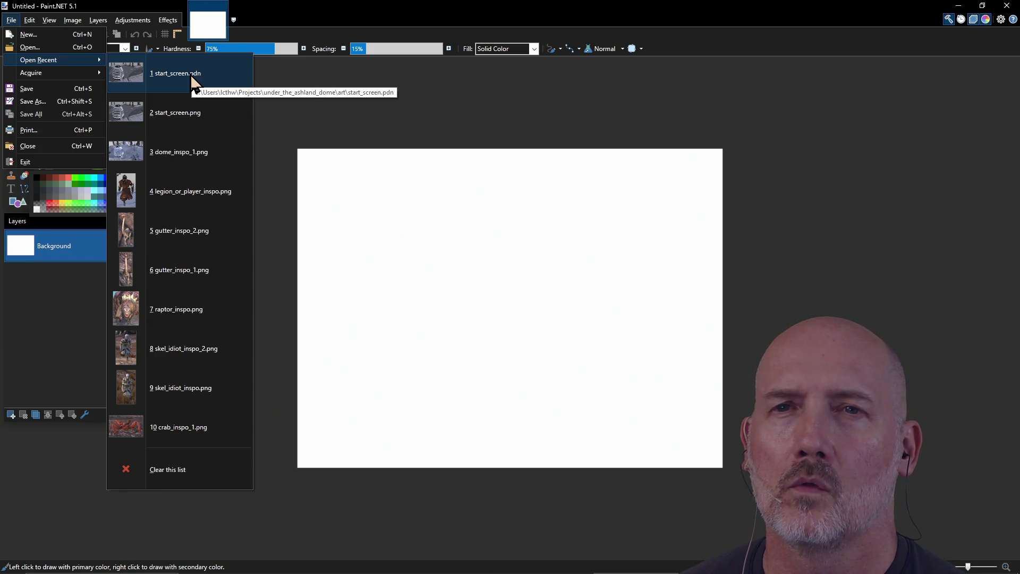
pyautogui.click(194, 82)
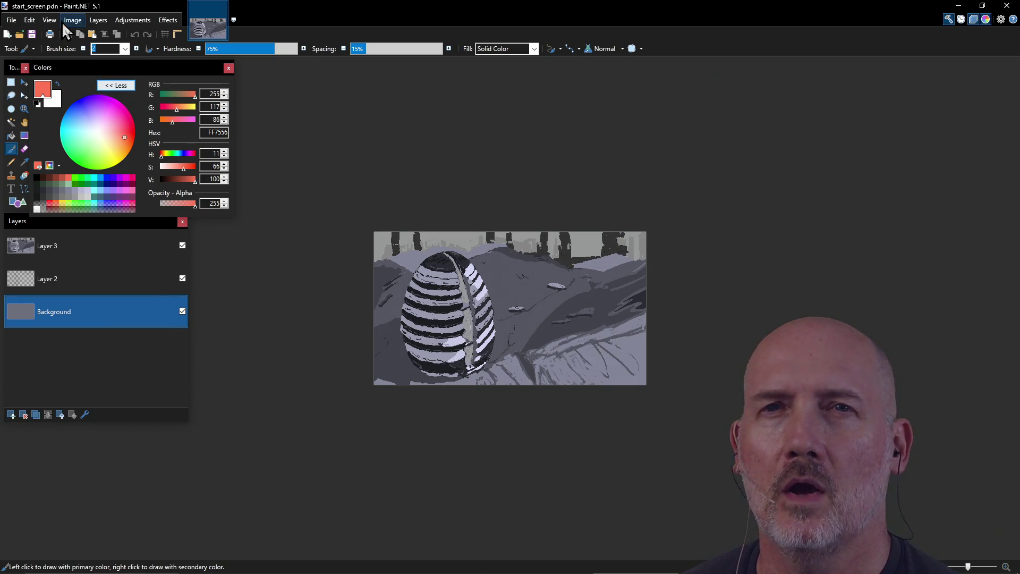
pyautogui.click(12, 19)
pyautogui.click(350, 120)
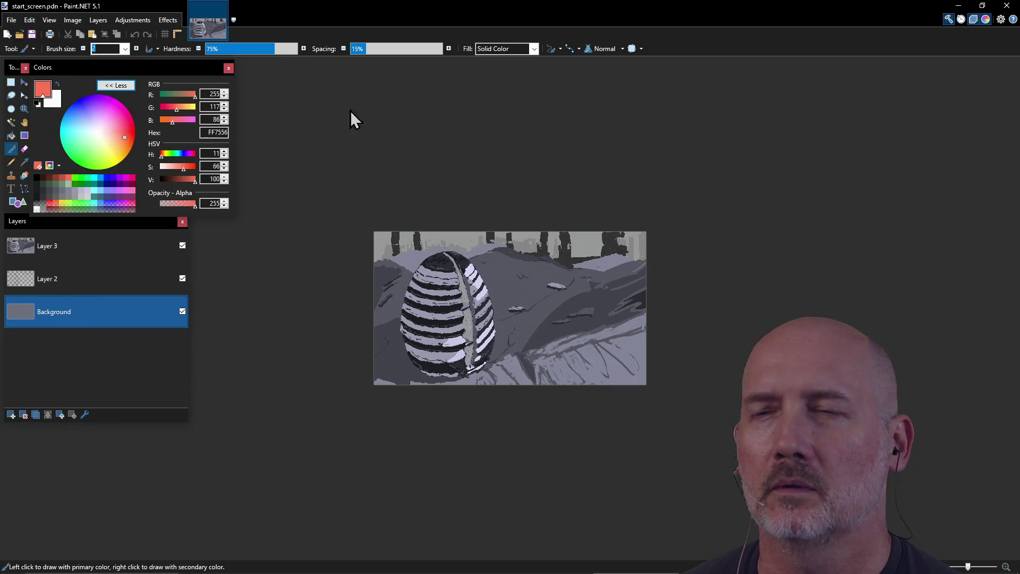
pyautogui.hotkey('ctrl', 'o')
pyautogui.moveTo(381, 114)
pyautogui.mouseDown()
pyautogui.moveTo(408, 233)
pyautogui.moveTo(401, 403)
pyautogui.moveTo(380, 253)
pyautogui.moveTo(380, 115)
pyautogui.moveTo(402, 303)
pyautogui.moveTo(385, 306)
pyautogui.moveTo(384, 321)
pyautogui.mouseUp()
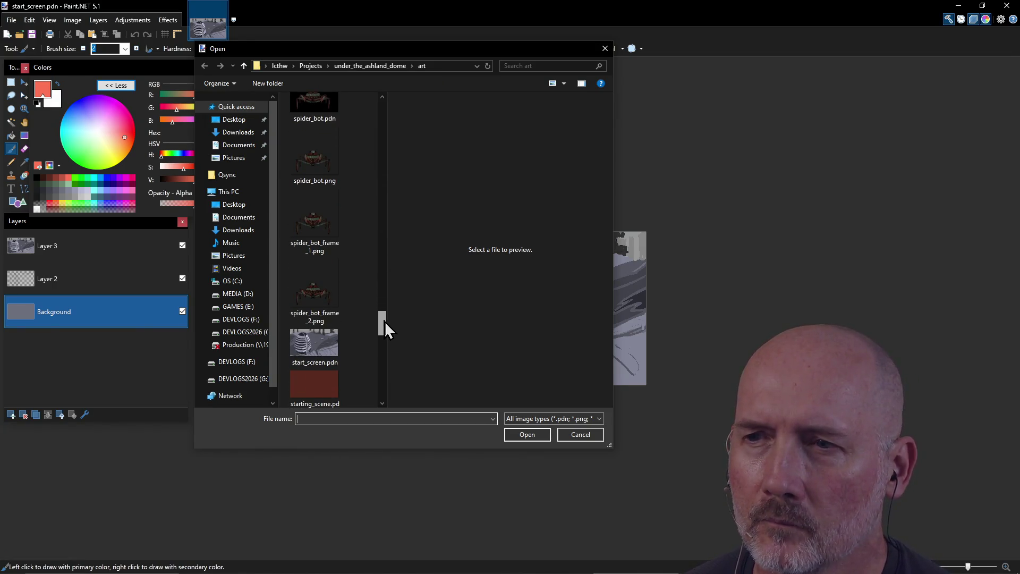
# Filter the art folder to PNG files and open starting_scene.png as a new document.
pyautogui.click(547, 421)
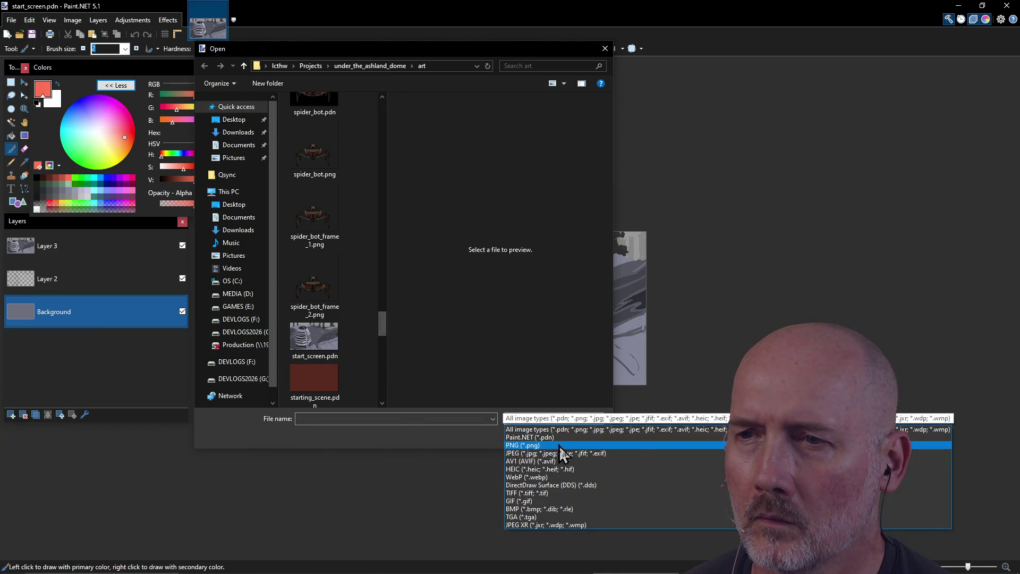
pyautogui.click(558, 445)
pyautogui.moveTo(381, 145)
pyautogui.mouseDown()
pyautogui.moveTo(390, 321)
pyautogui.moveTo(380, 342)
pyautogui.mouseUp()
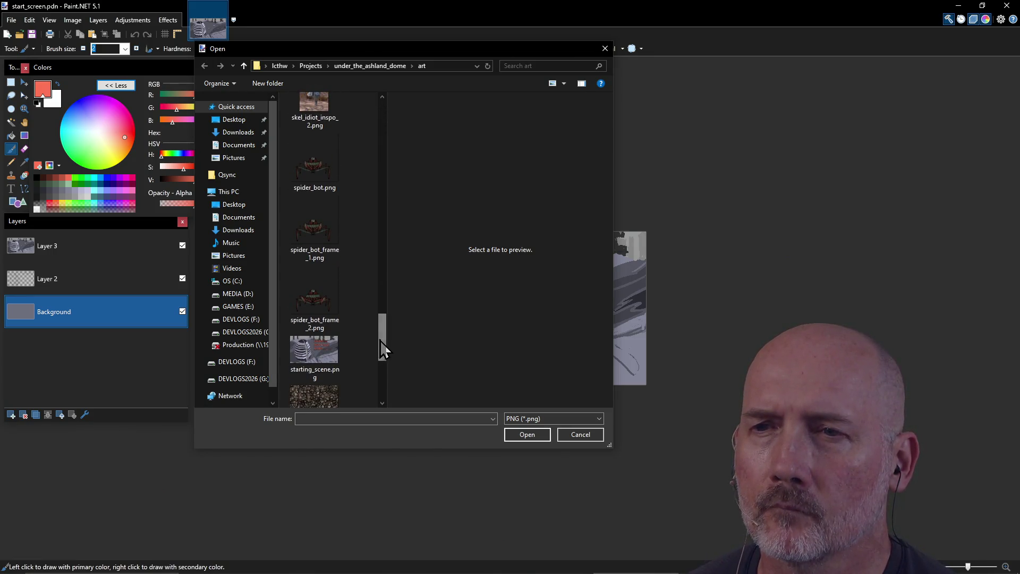
pyautogui.click(334, 350)
pyautogui.click(529, 437)
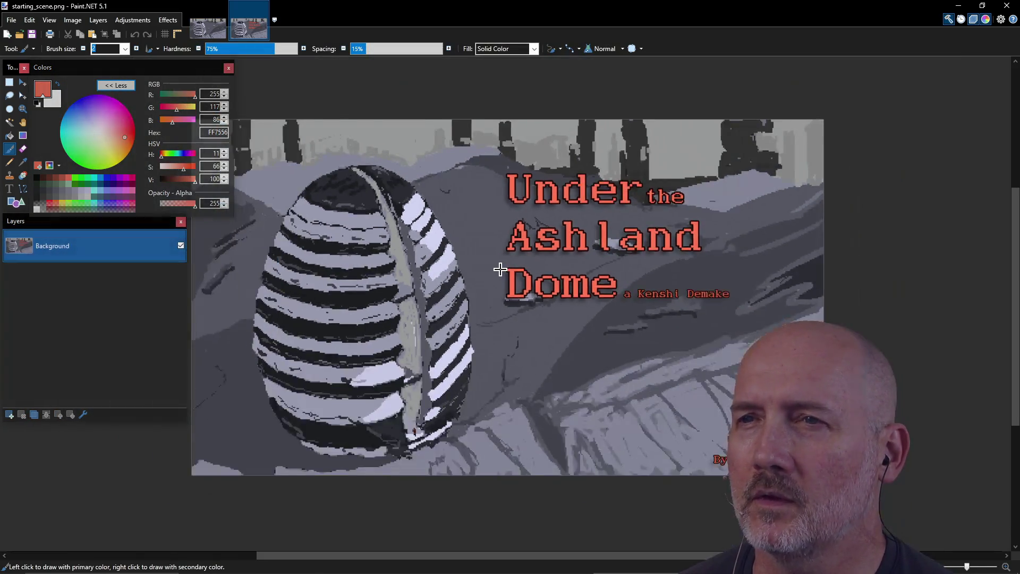
pyautogui.scroll(-2, 500, 269)
pyautogui.scroll(-1, 500, 269)
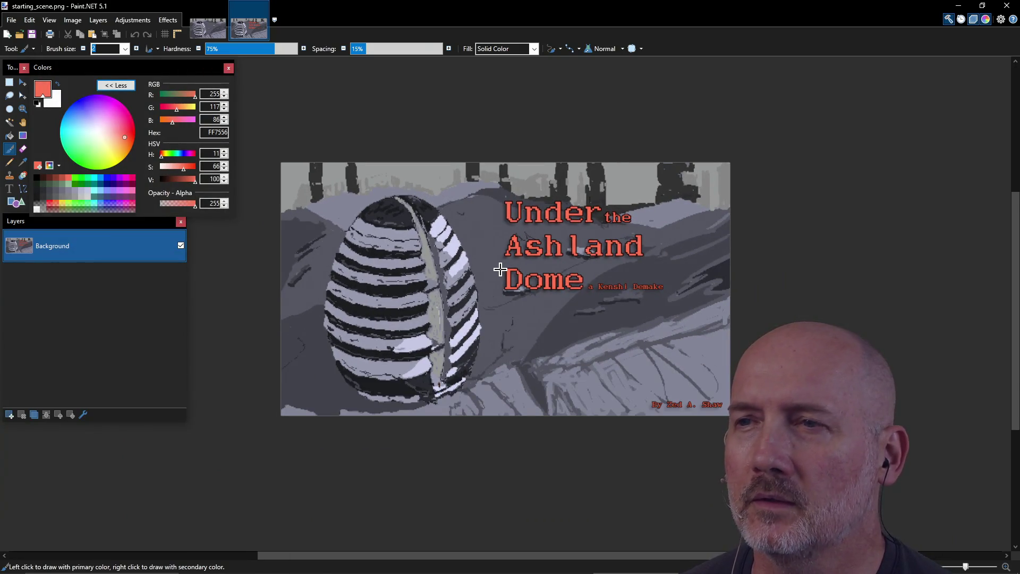
pyautogui.click(71, 20)
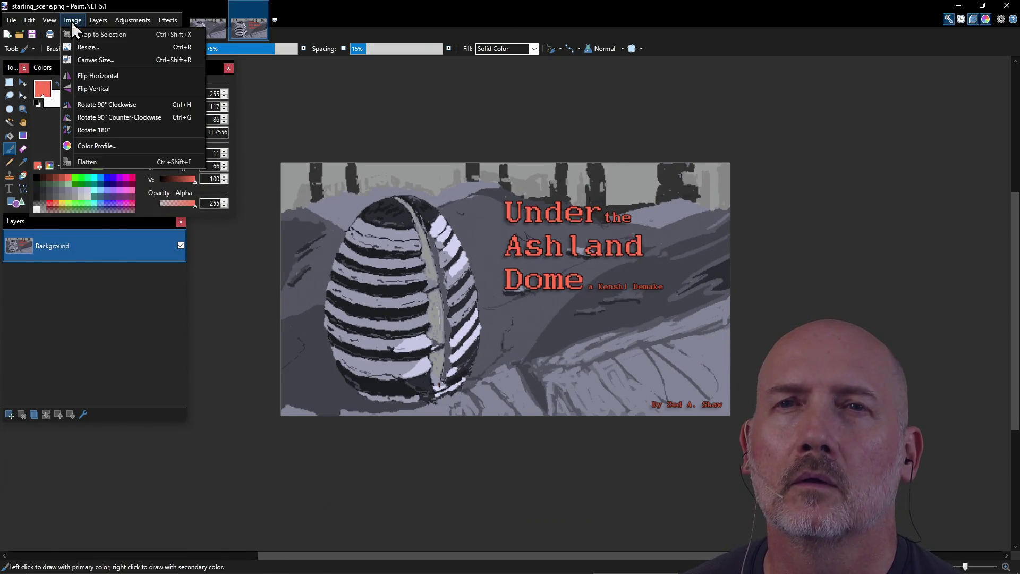
# Resize starting_scene.png to 512 by 288 pixels and add an empty Layer 2 above the background.
pyautogui.click(144, 48)
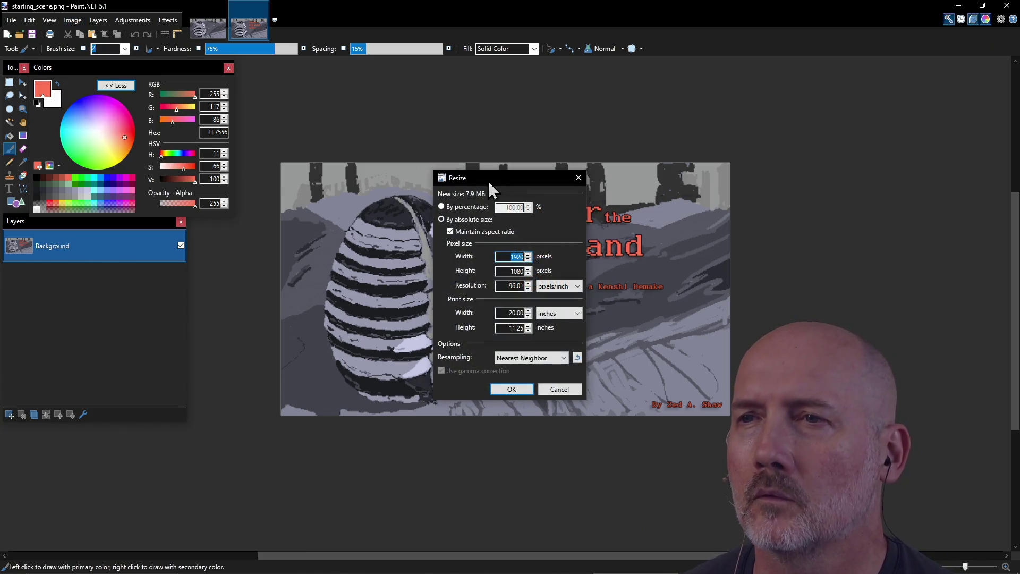
pyautogui.write('512')
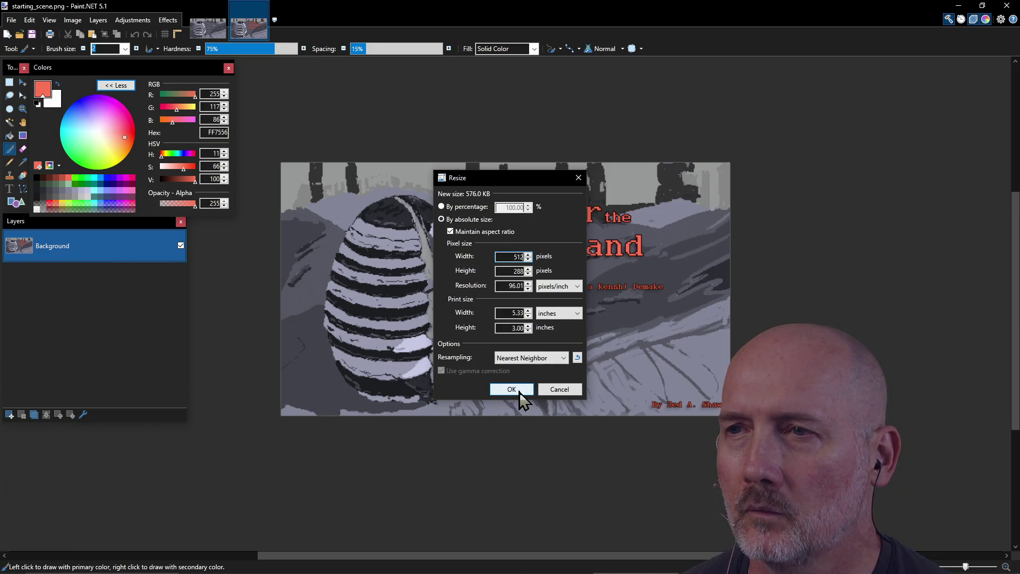
pyautogui.click(518, 392)
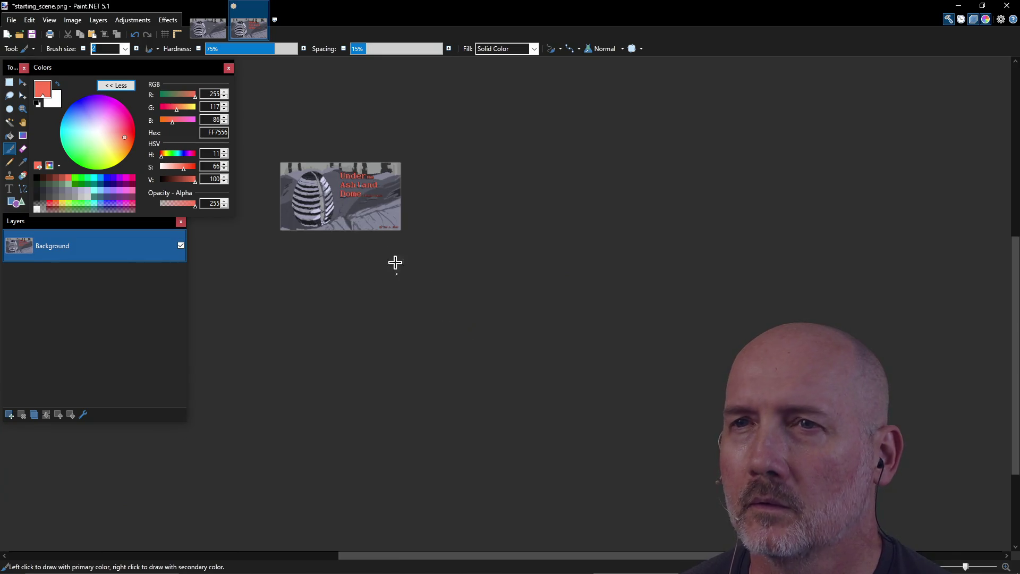
pyautogui.scroll(3, 353, 221)
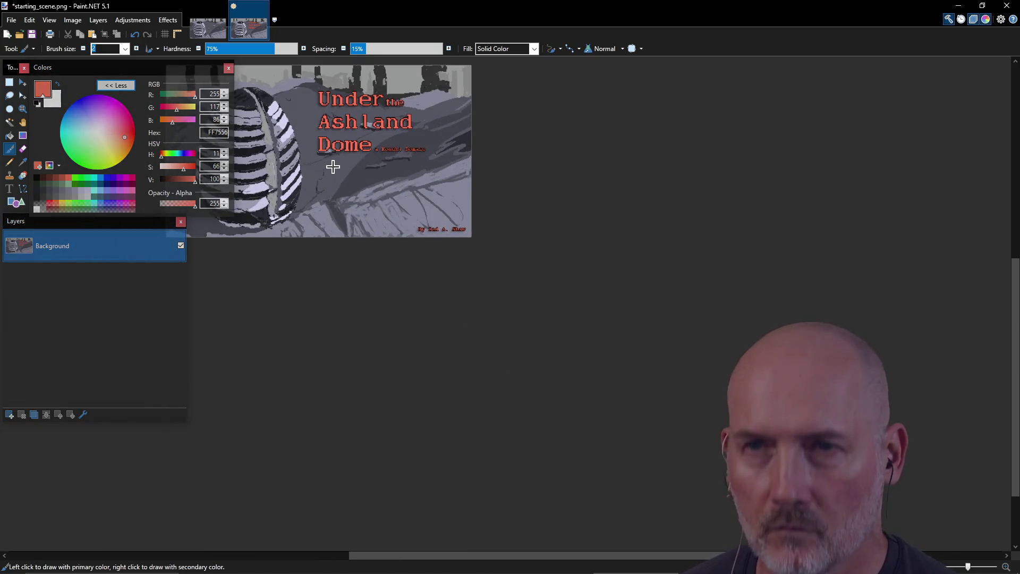
pyautogui.moveTo(483, 556); pyautogui.dragTo(378, 556)
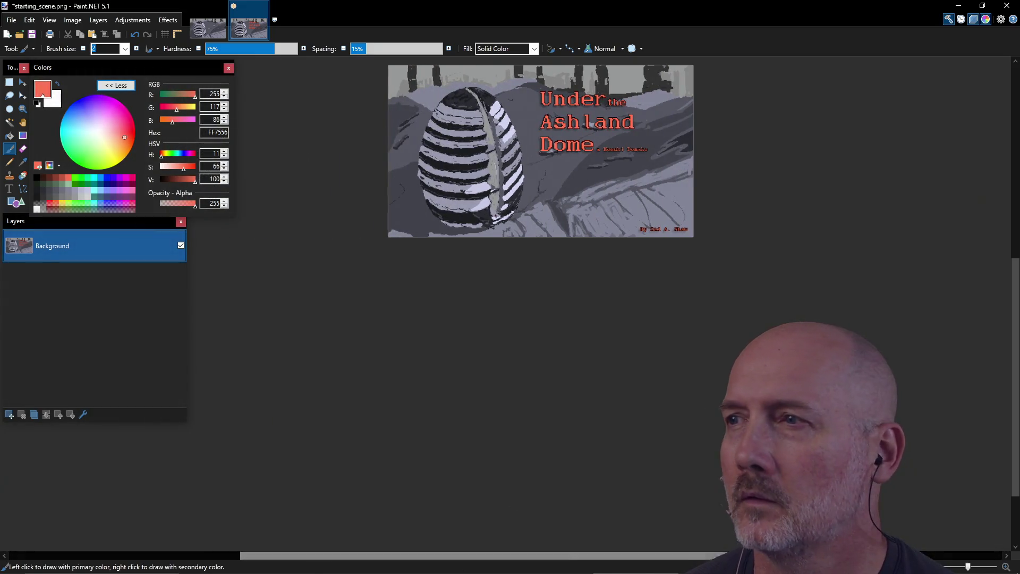
pyautogui.moveTo(1014, 303); pyautogui.dragTo(973, 228)
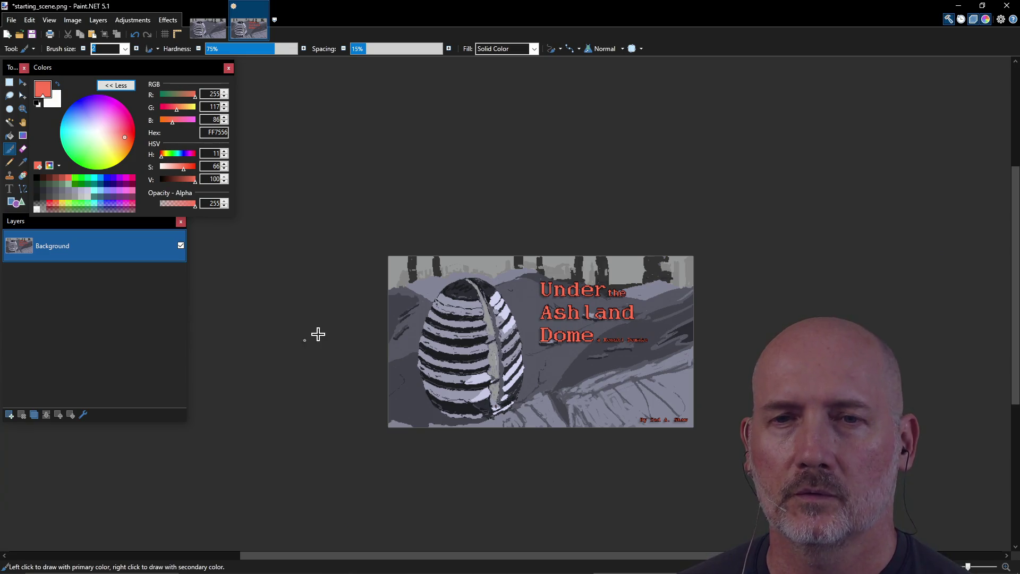
pyautogui.click(9, 415)
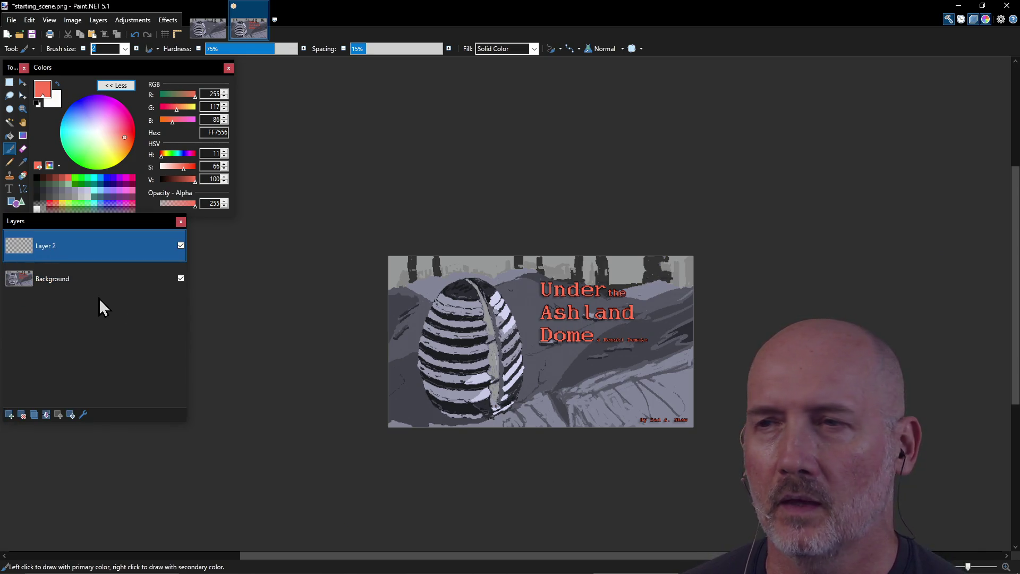
# Draw a red rectangle around the Under the Ashland Dome title on the new layer.
pyautogui.click(17, 204)
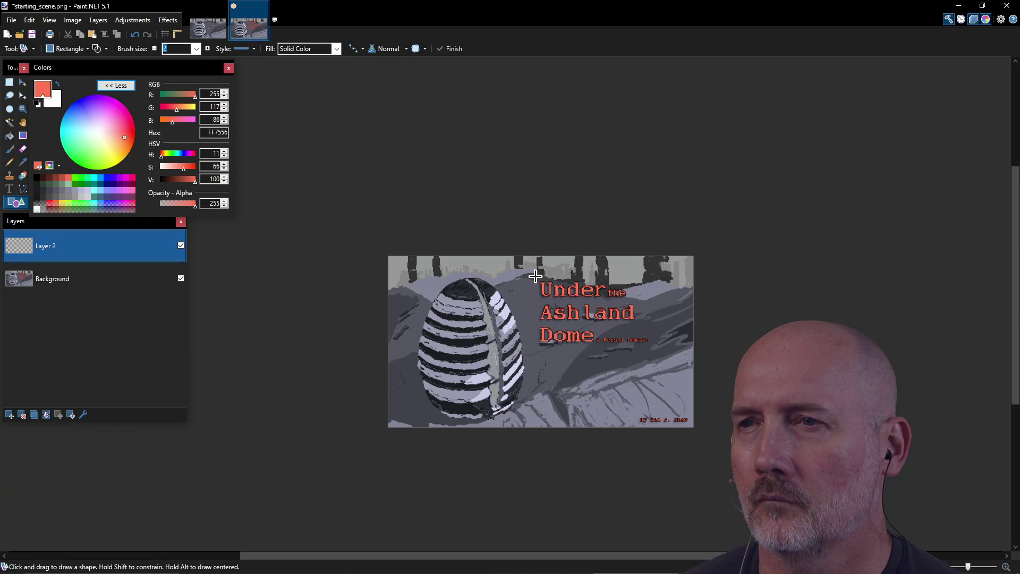
pyautogui.moveTo(538, 279); pyautogui.dragTo(600, 329)
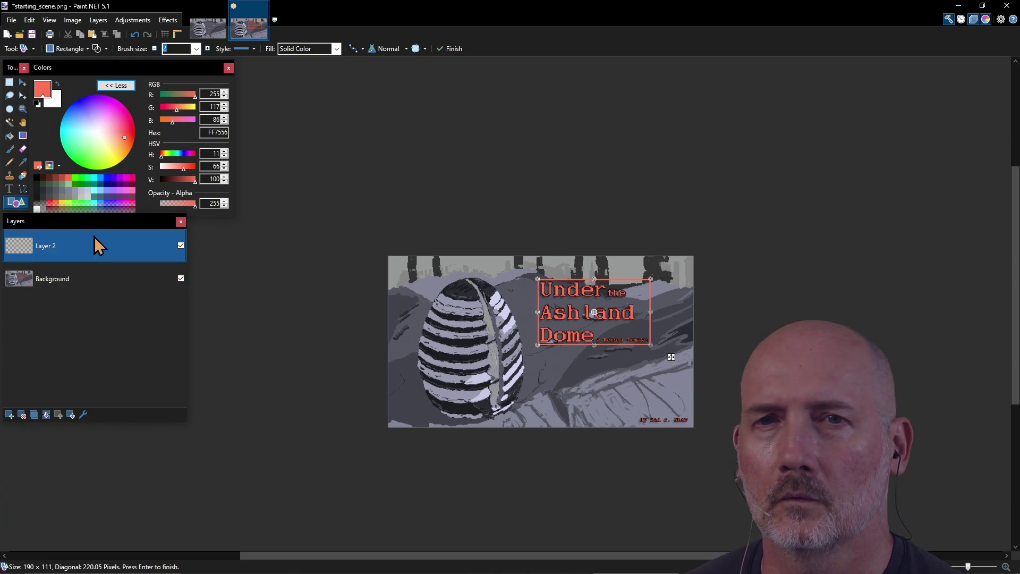
pyautogui.click(105, 283)
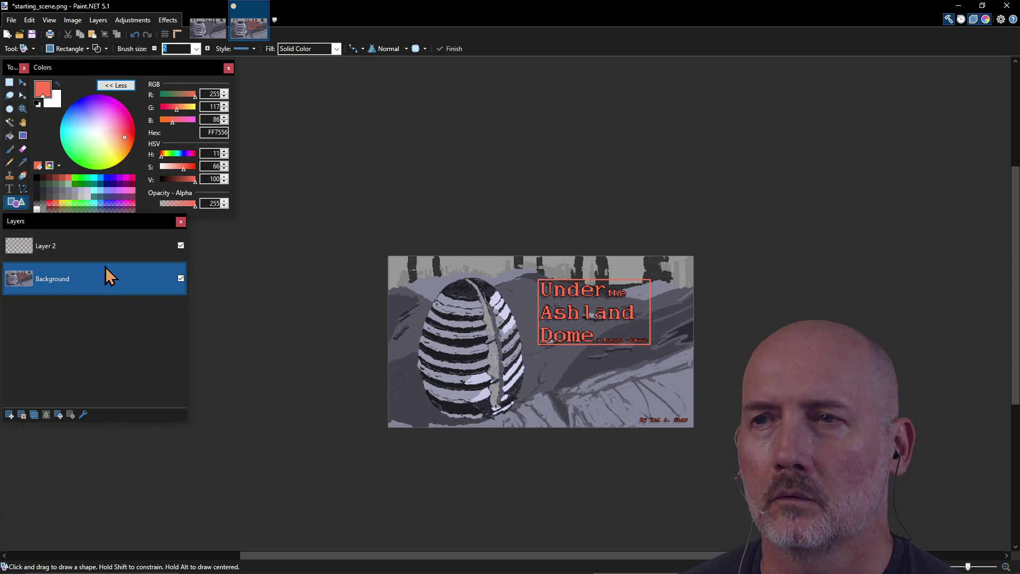
# Flood-fill the new layer outside the box with dark grey 2C2C33.
pyautogui.click(106, 250)
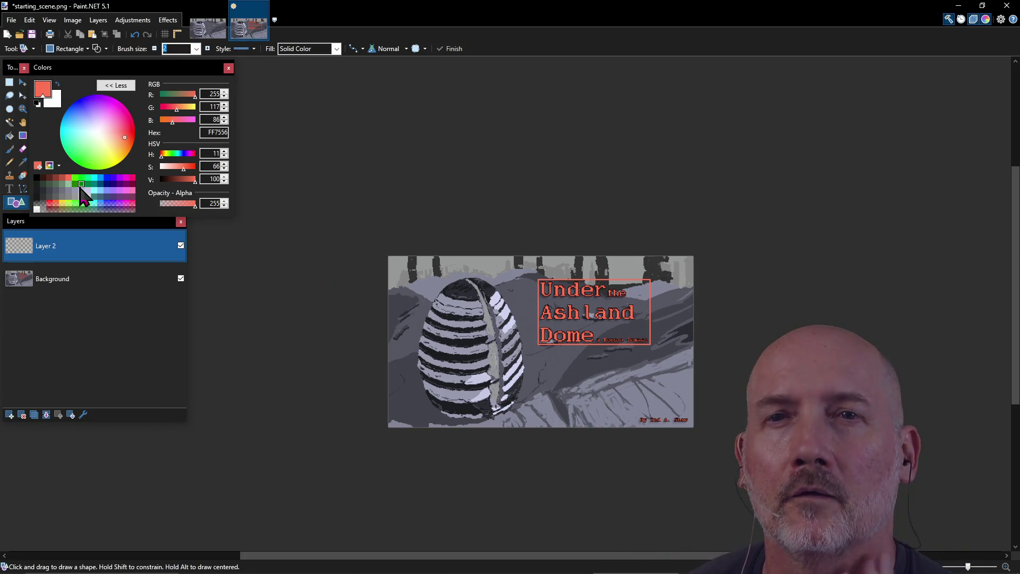
pyautogui.click(45, 190)
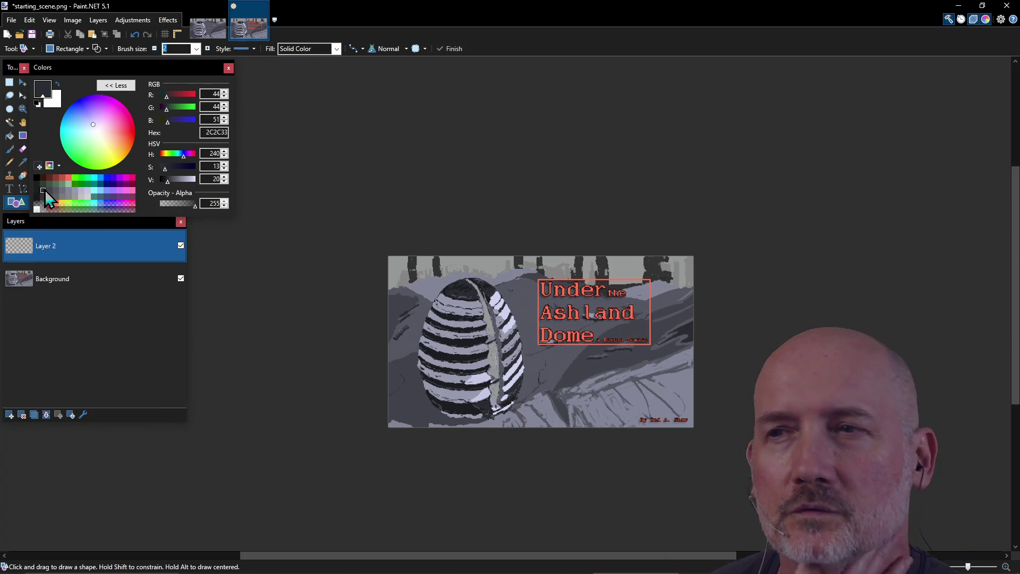
pyautogui.click(9, 135)
pyautogui.click(512, 282)
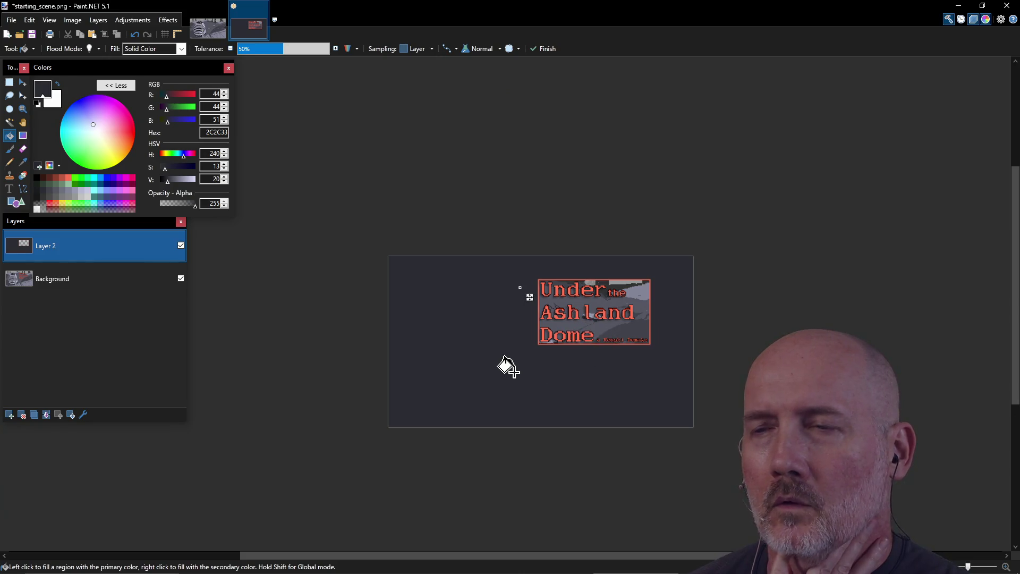
# Fill the box interior dark grey, delete the original Background layer, and add a fresh empty top layer.
pyautogui.click(610, 322)
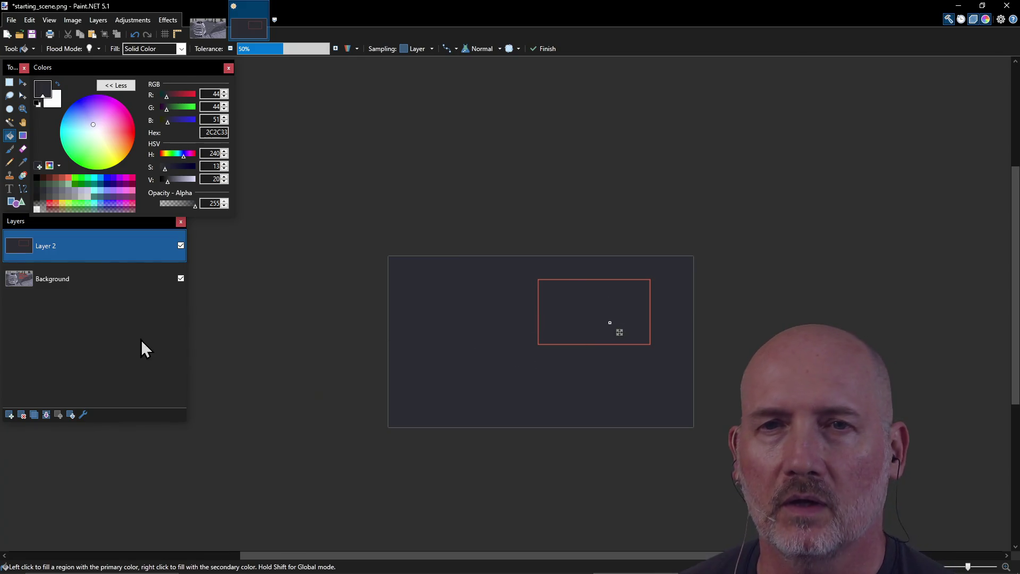
pyautogui.click(82, 280)
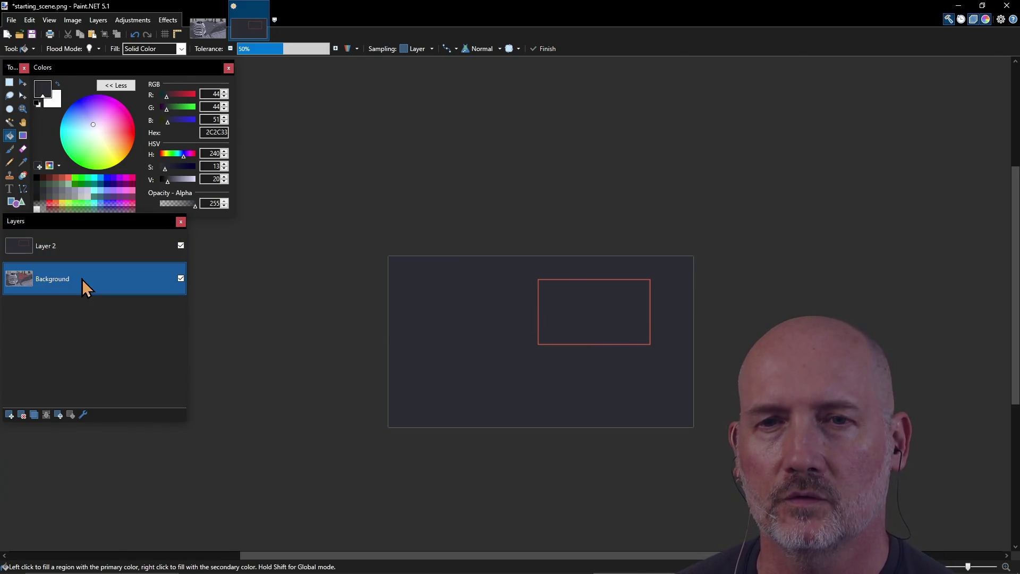
pyautogui.click(23, 416)
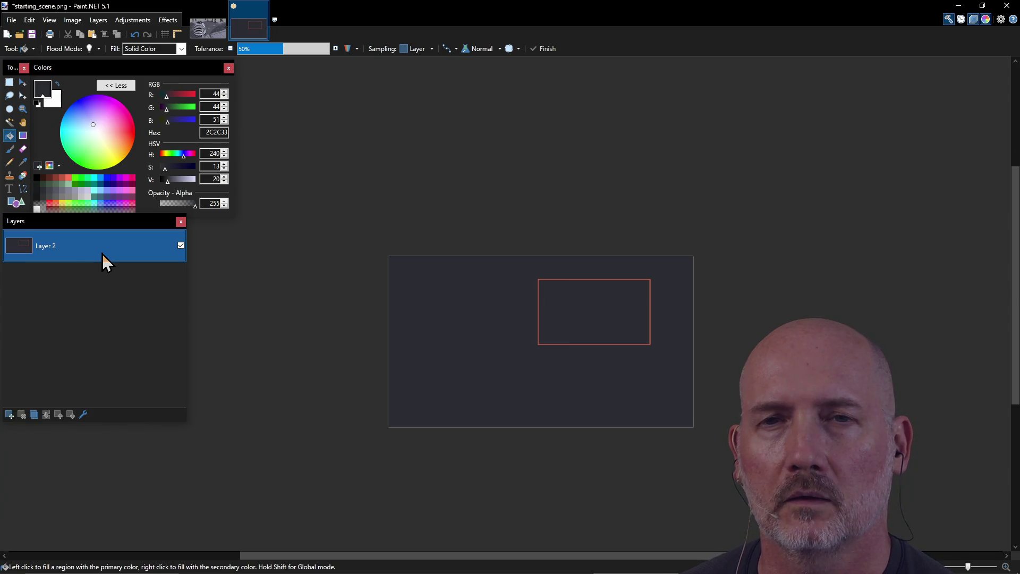
pyautogui.click(10, 416)
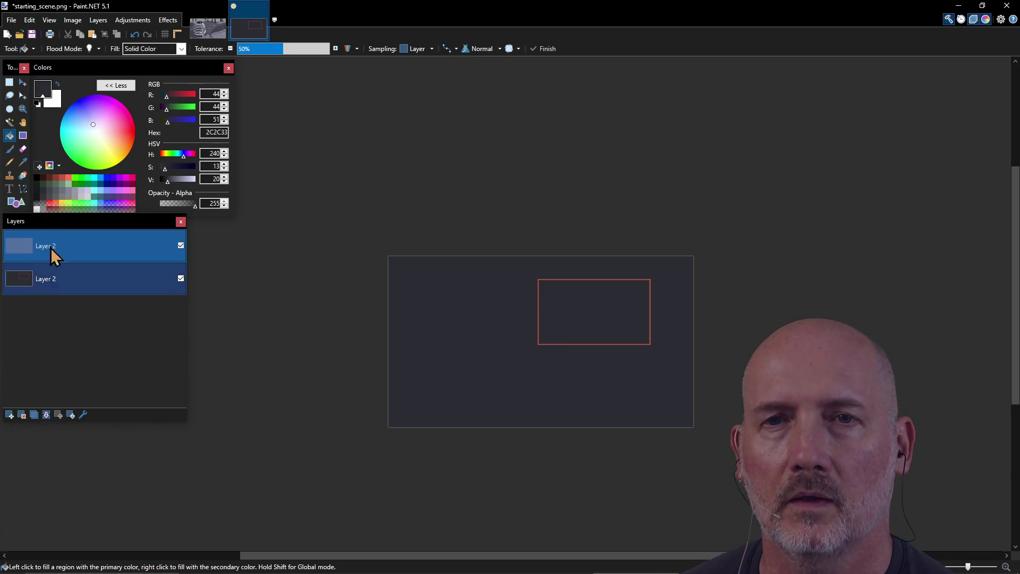
pyautogui.click(12, 21)
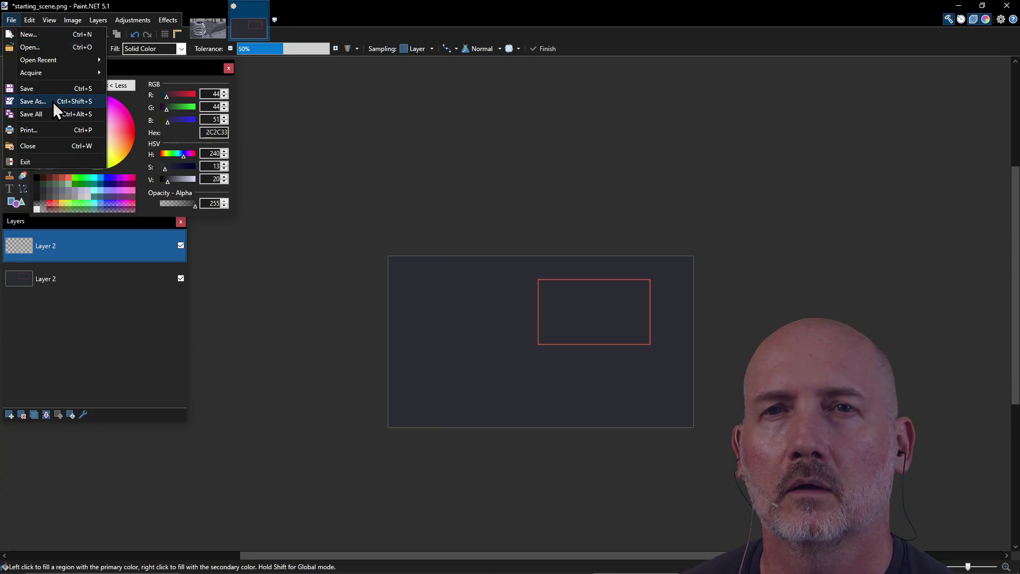
# Save the scene as death_scene.pdn in the art folder, replacing the existing file.
pyautogui.click(53, 102)
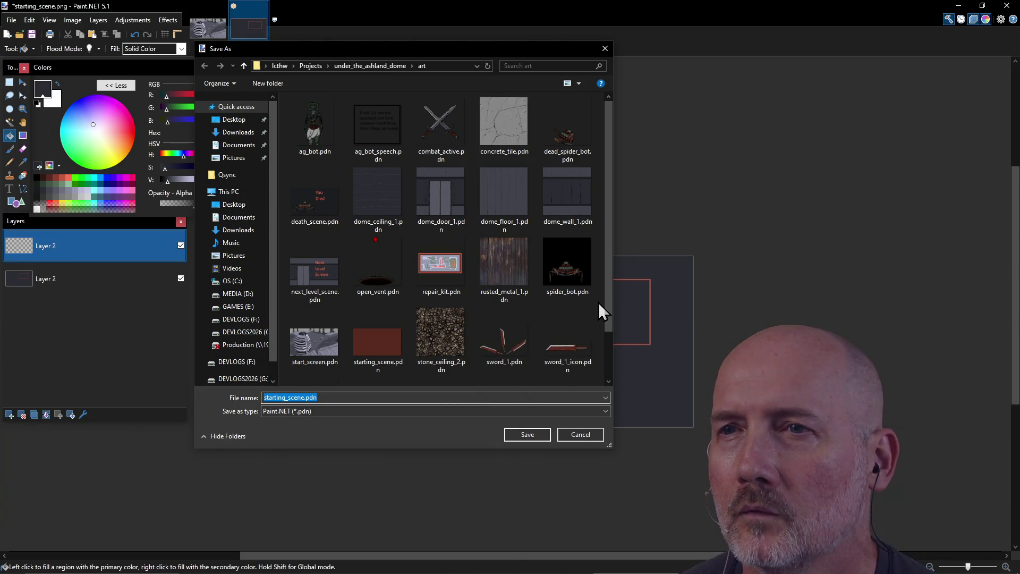
pyautogui.moveTo(610, 301)
pyautogui.mouseDown()
pyautogui.moveTo(611, 347)
pyautogui.moveTo(611, 275)
pyautogui.mouseUp()
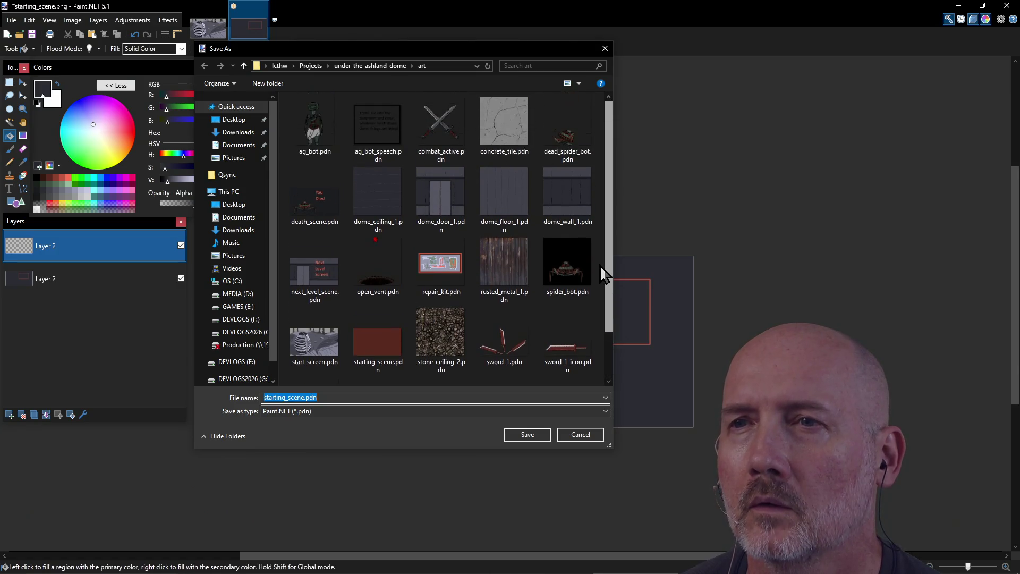
pyautogui.click(326, 191)
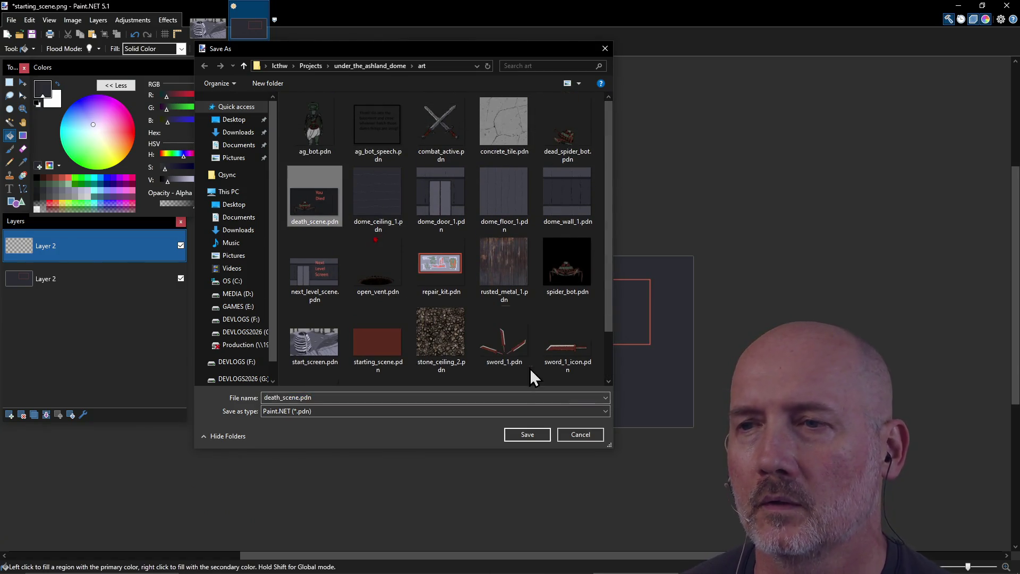
pyautogui.click(530, 437)
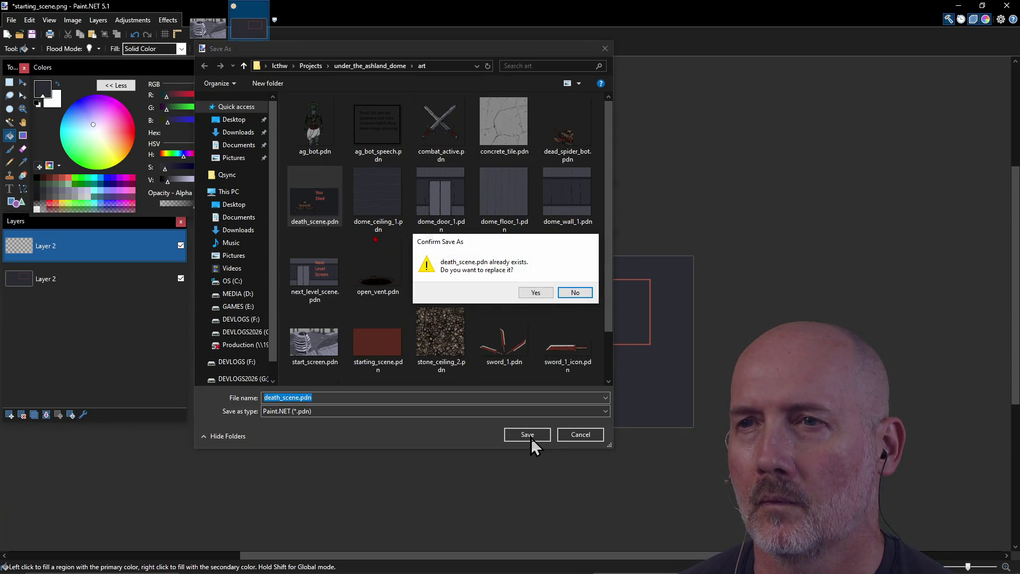
pyautogui.click(537, 295)
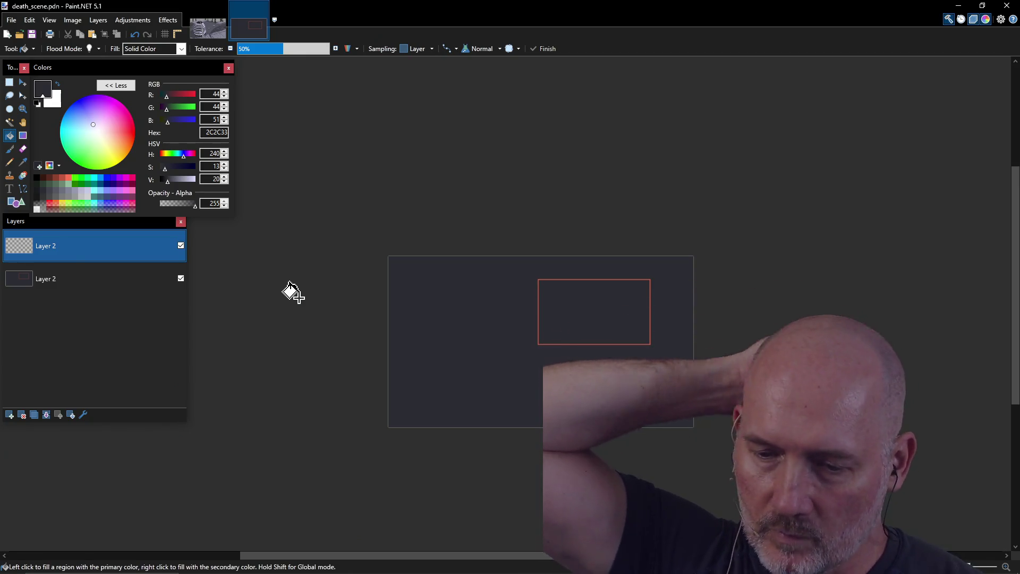
pyautogui.scroll(2, 524, 353)
pyautogui.scroll(1, 524, 353)
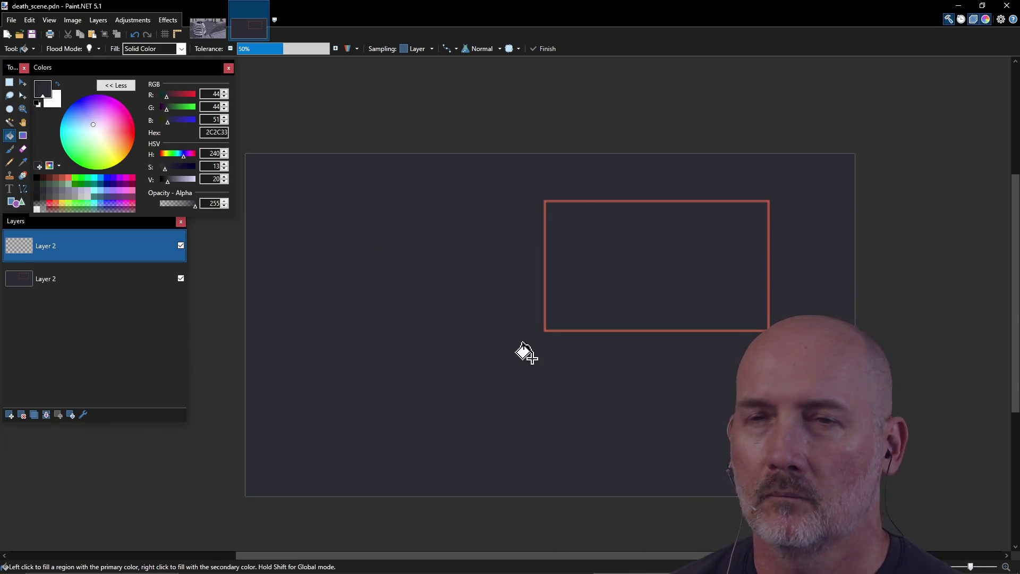
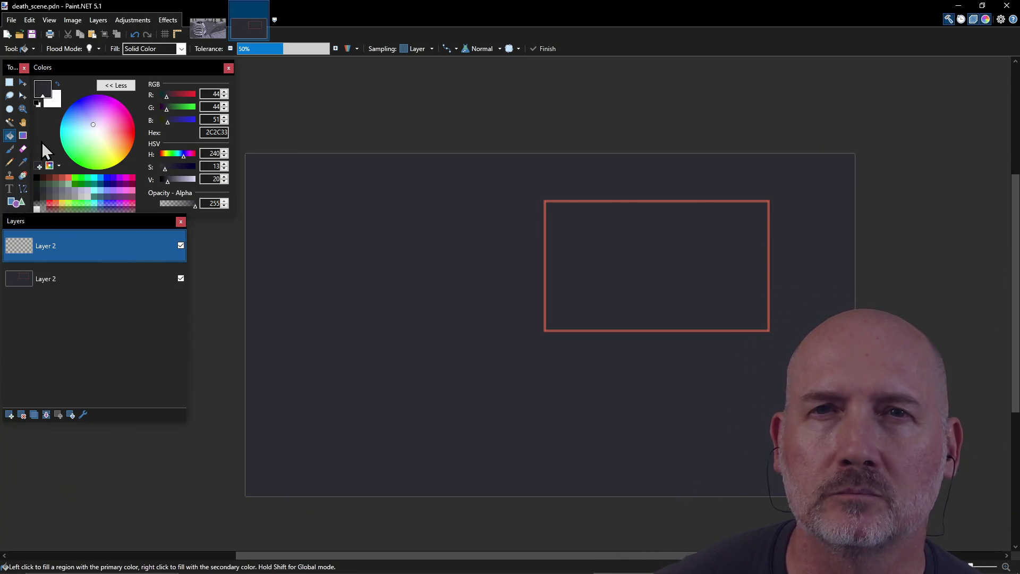
# Browse the Image and File menus without choosing anything, then switch to PowerShell.
pyautogui.click(72, 19)
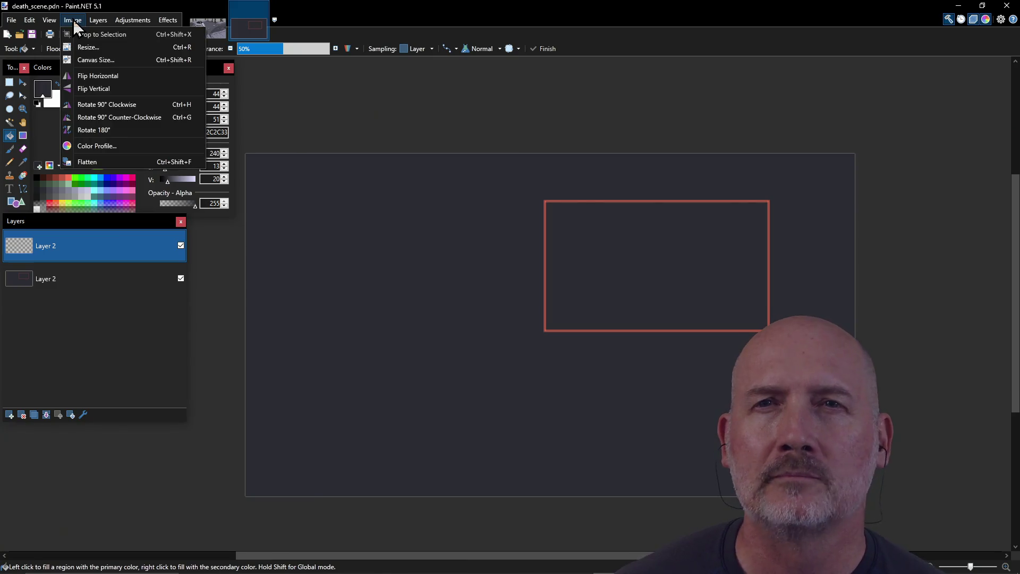
pyautogui.moveTo(11, 20)
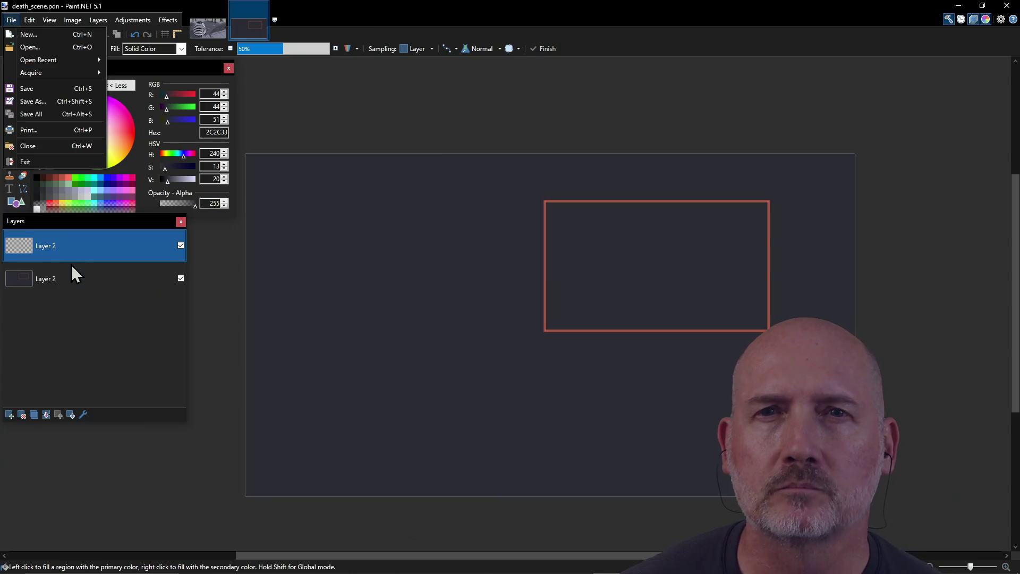
pyautogui.click(72, 267)
pyautogui.click(17, 18)
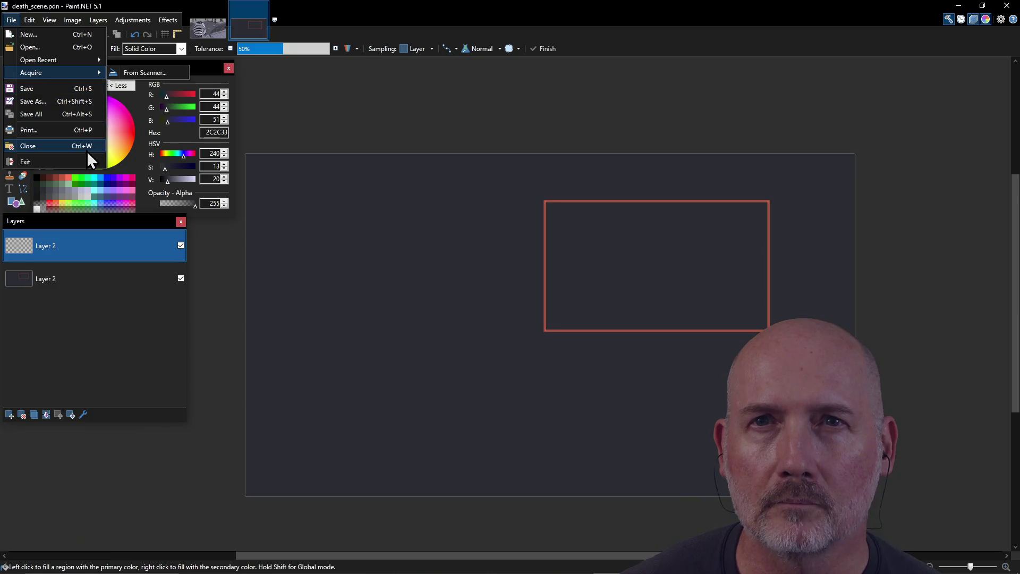
pyautogui.click(114, 298)
pyautogui.hotkey('alt', 'Tab')
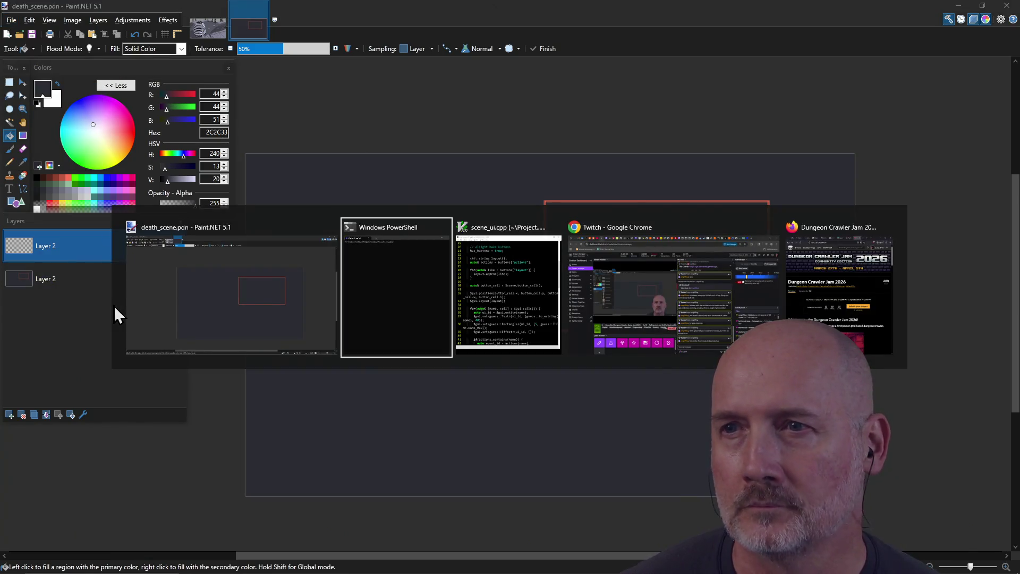
pyautogui.write('start art')
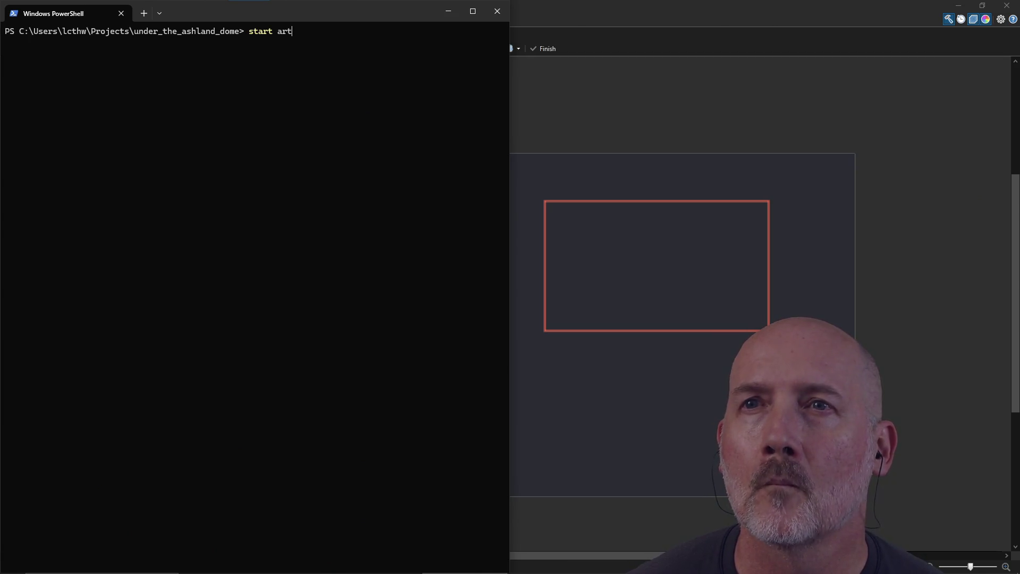
# Launch the art folder from PowerShell and drop gutter_inspo_2.png into death_scene as a new layer.
pyautogui.press('Return')
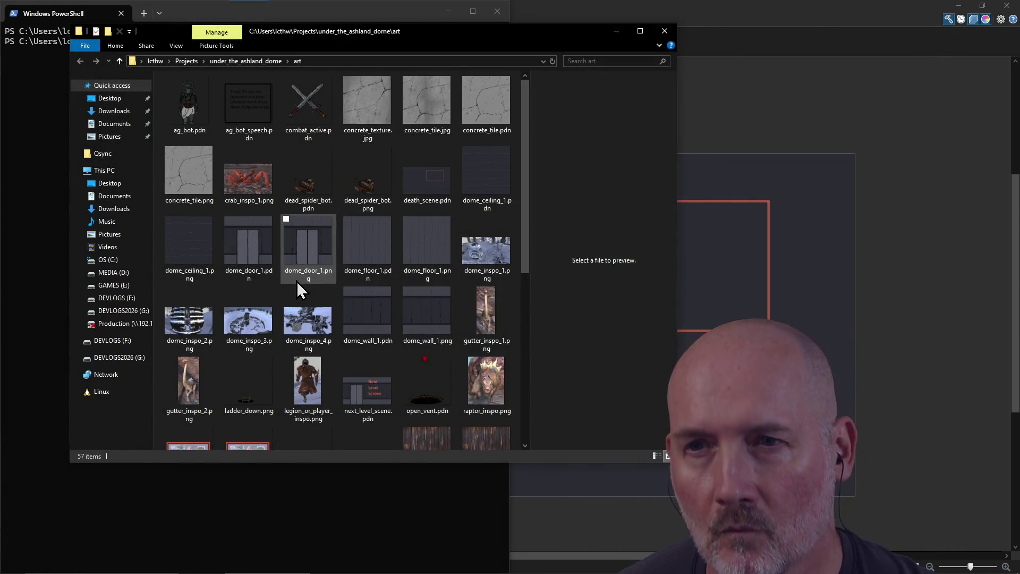
pyautogui.click(189, 383)
pyautogui.moveTo(457, 36)
pyautogui.mouseDown()
pyautogui.moveTo(943, 136)
pyautogui.moveTo(949, 122)
pyautogui.mouseUp()
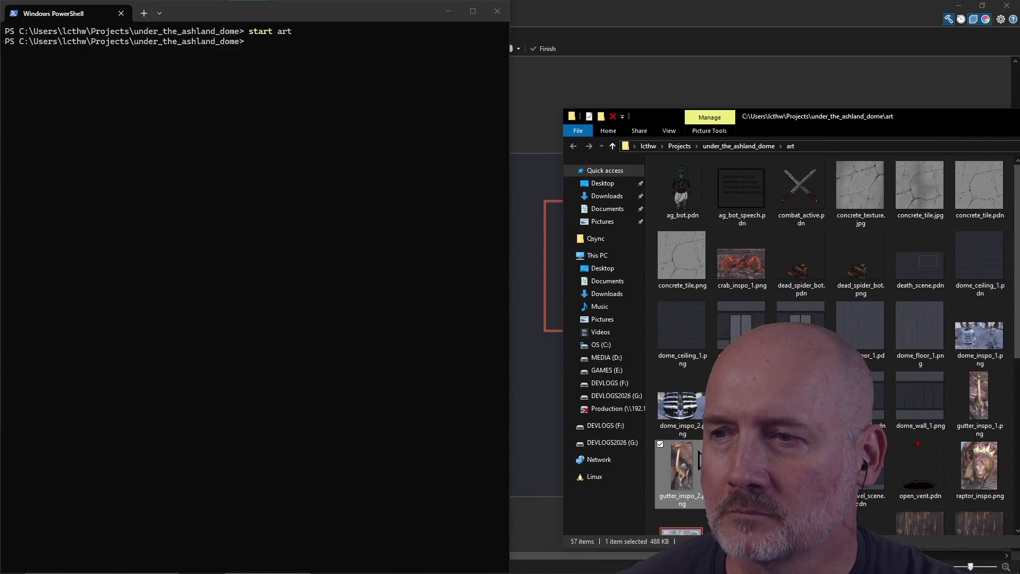
pyautogui.moveTo(530, 391); pyautogui.dragTo(531, 393)
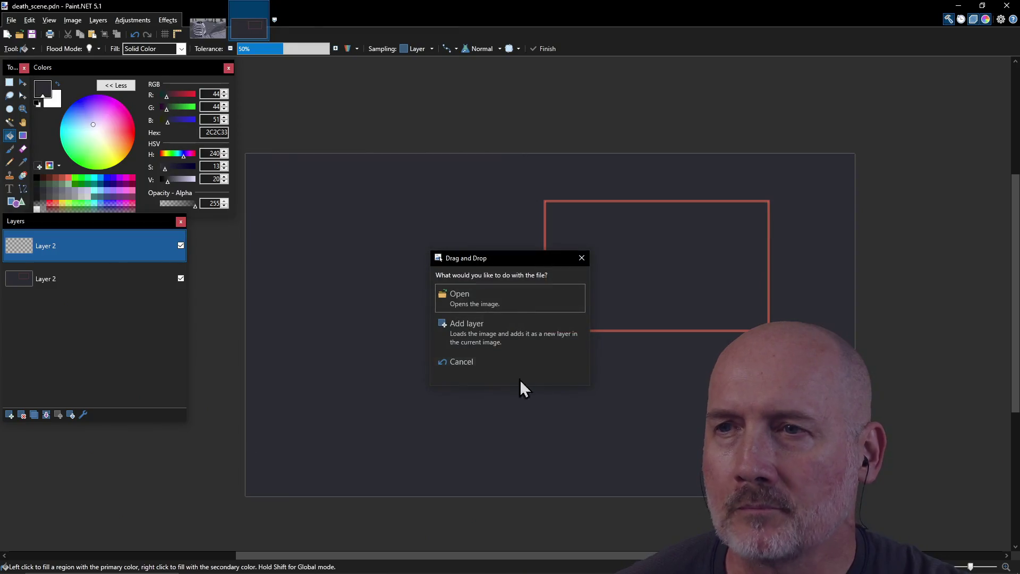
pyautogui.click(495, 339)
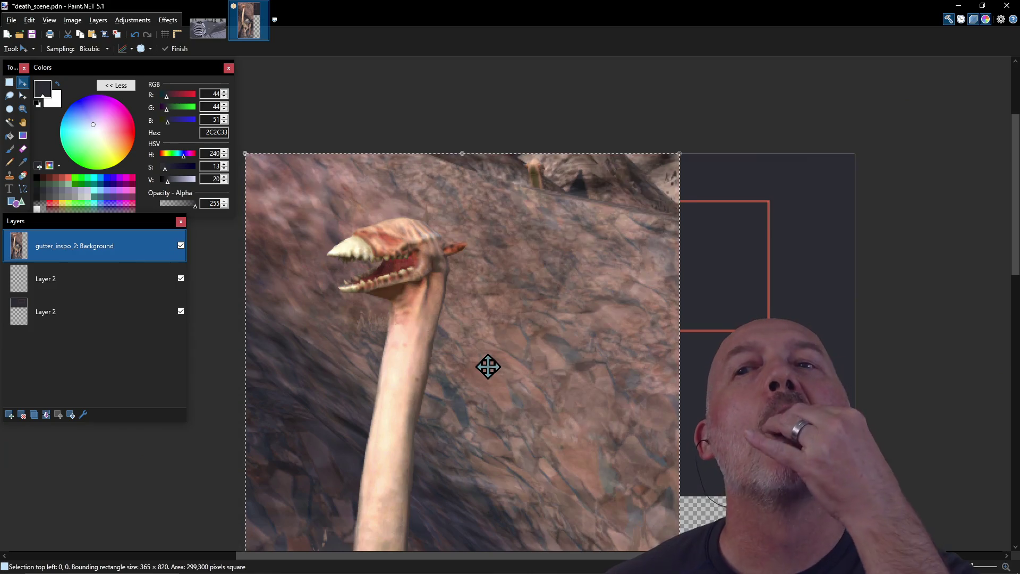
pyautogui.scroll(-4, 497, 333)
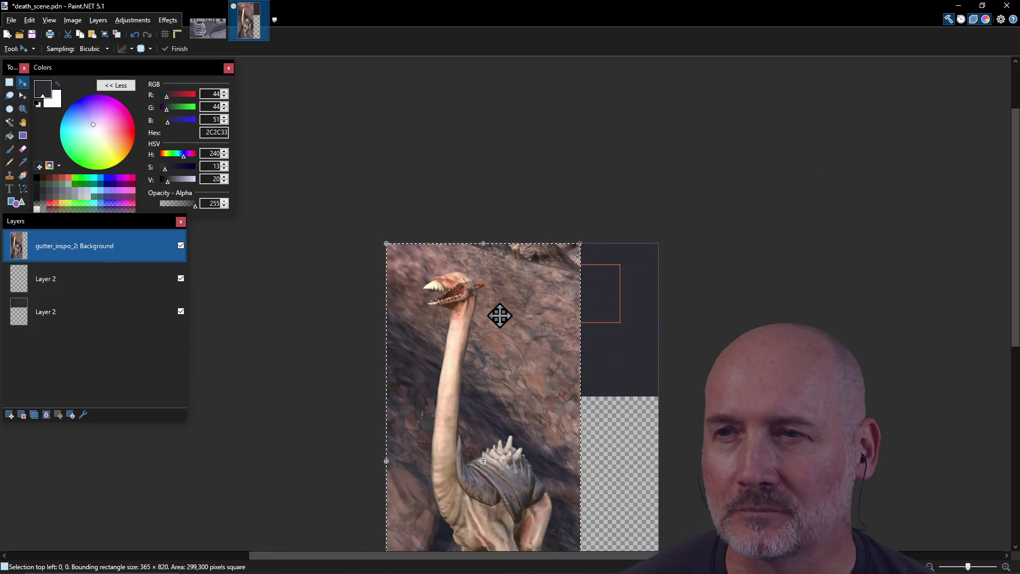
pyautogui.scroll(-2, 499, 317)
pyautogui.scroll(-1, 500, 316)
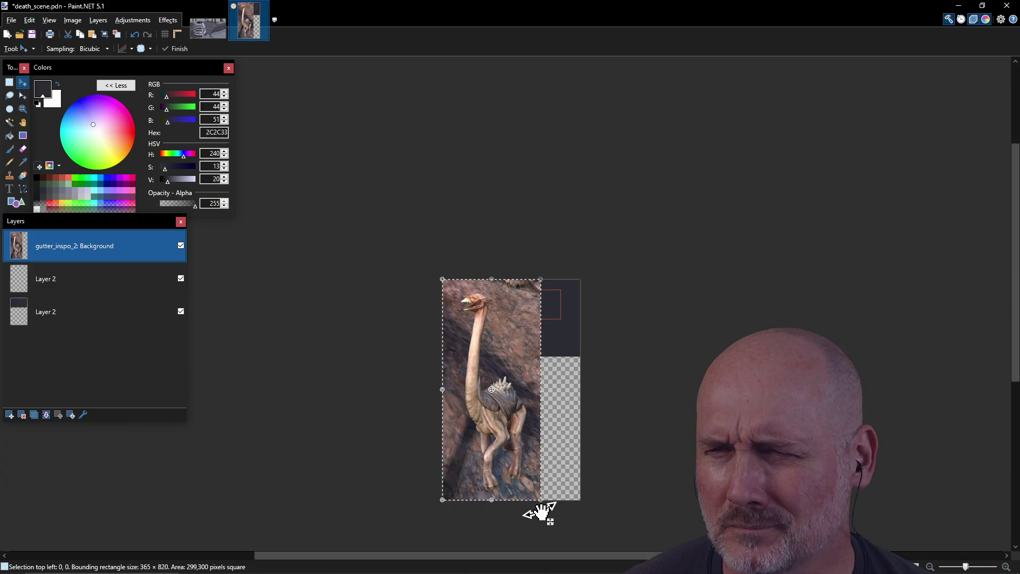
# Shrink the ostrich layer to about 158 by 273 and place it at the canvas top-left, then deselect.
pyautogui.moveTo(511, 453)
pyautogui.mouseDown()
pyautogui.moveTo(521, 493)
pyautogui.moveTo(506, 392)
pyautogui.moveTo(522, 401)
pyautogui.moveTo(519, 483)
pyautogui.moveTo(519, 451)
pyautogui.moveTo(537, 479)
pyautogui.moveTo(532, 472)
pyautogui.mouseUp()
pyautogui.moveTo(561, 524); pyautogui.dragTo(506, 379)
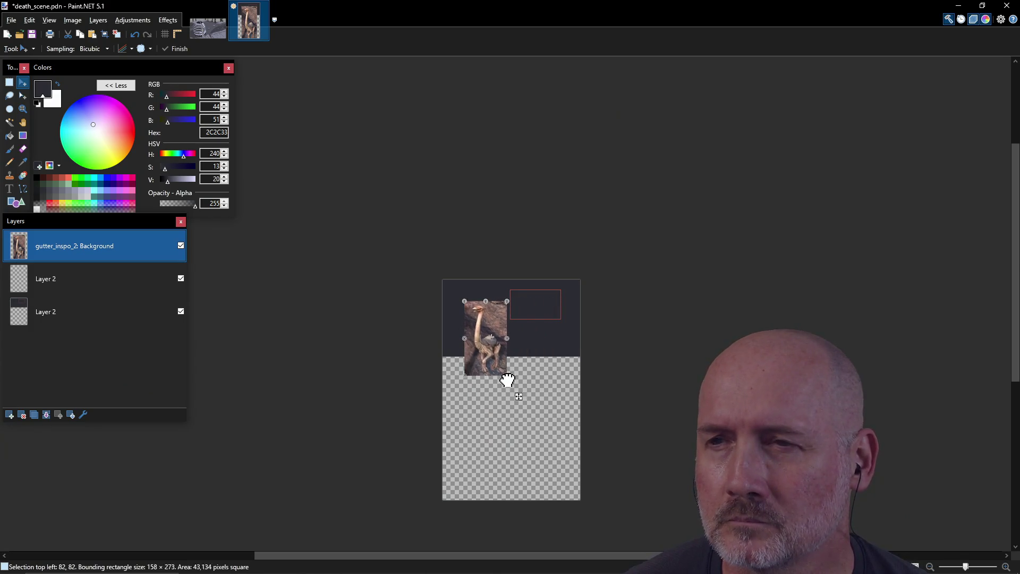
pyautogui.moveTo(484, 337); pyautogui.dragTo(479, 320)
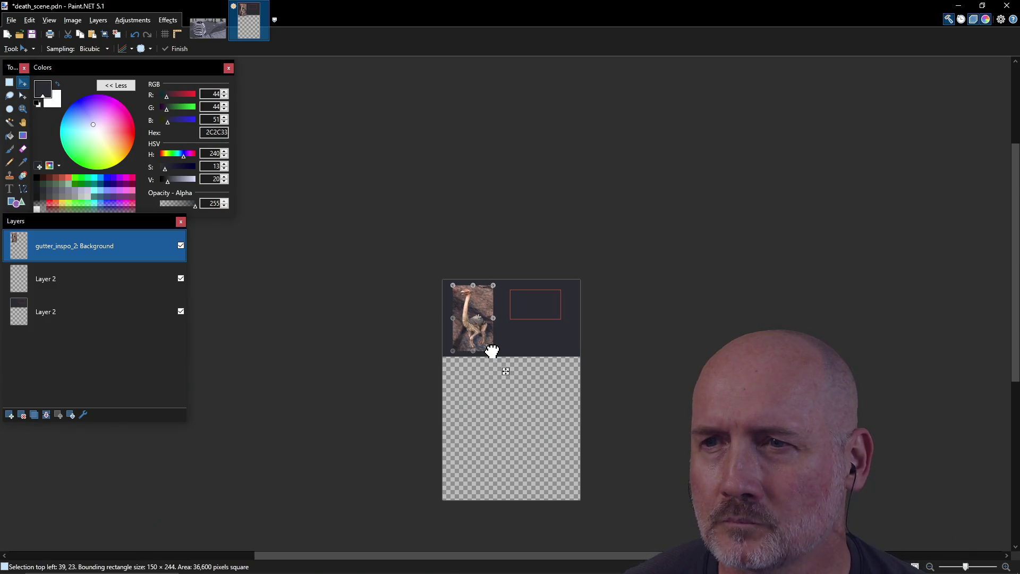
pyautogui.moveTo(471, 325); pyautogui.dragTo(475, 324)
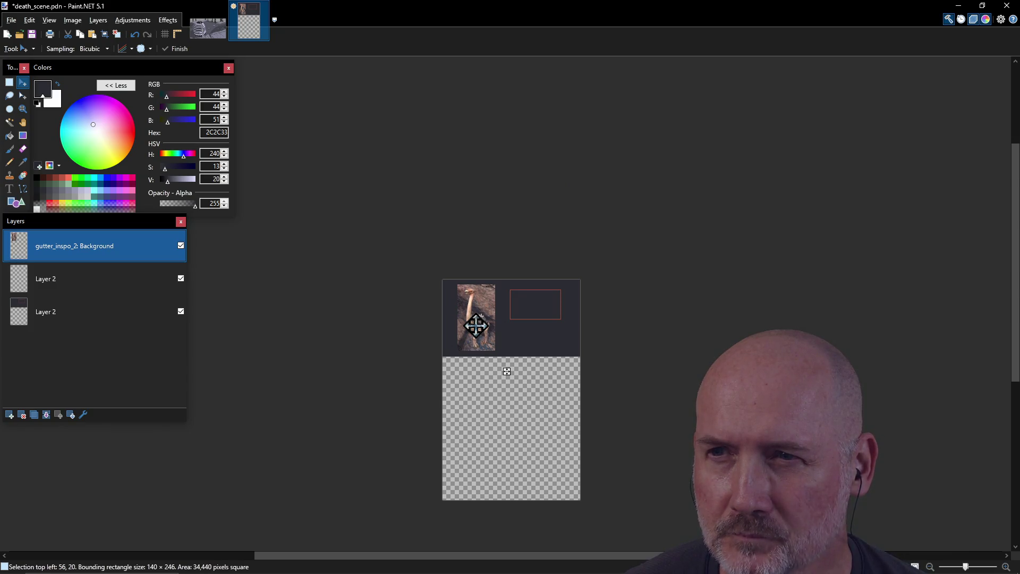
pyautogui.moveTo(475, 324); pyautogui.dragTo(475, 325)
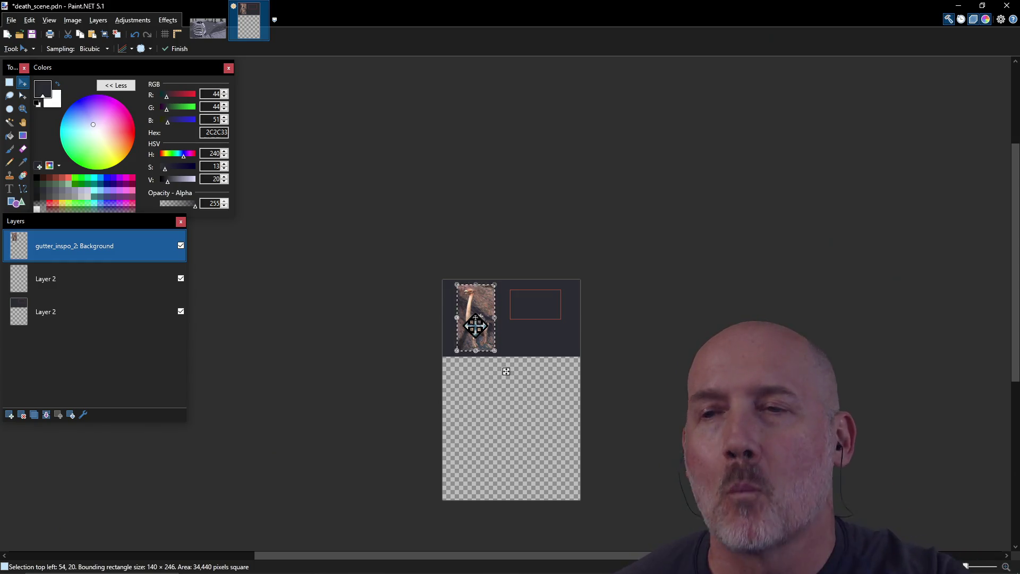
pyautogui.hotkey('ctrl', 'd')
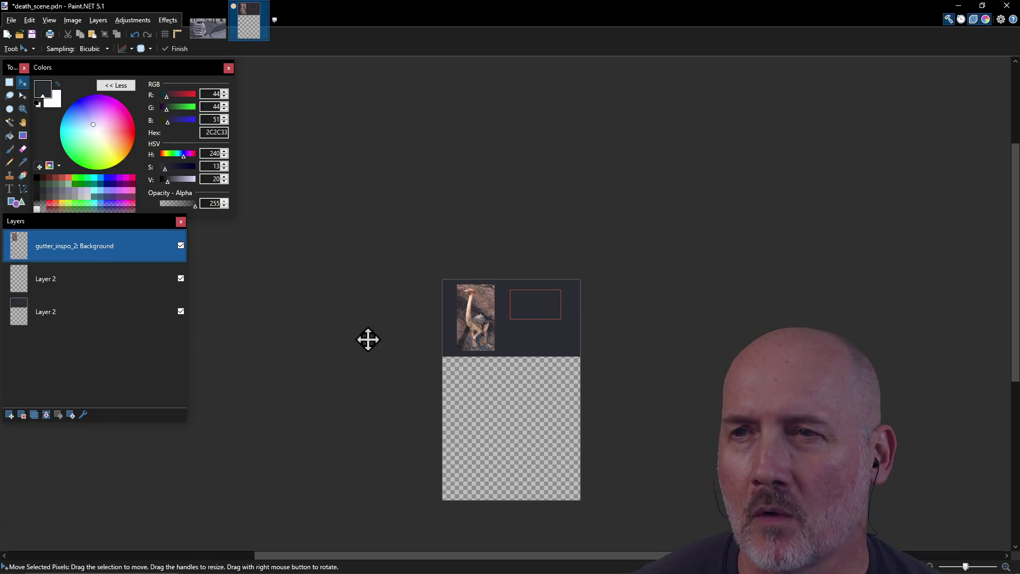
# Check the Canvas Size settings and cancel, leaving the canvas at 512 by 820, then switch to PowerShell.
pyautogui.click(80, 26)
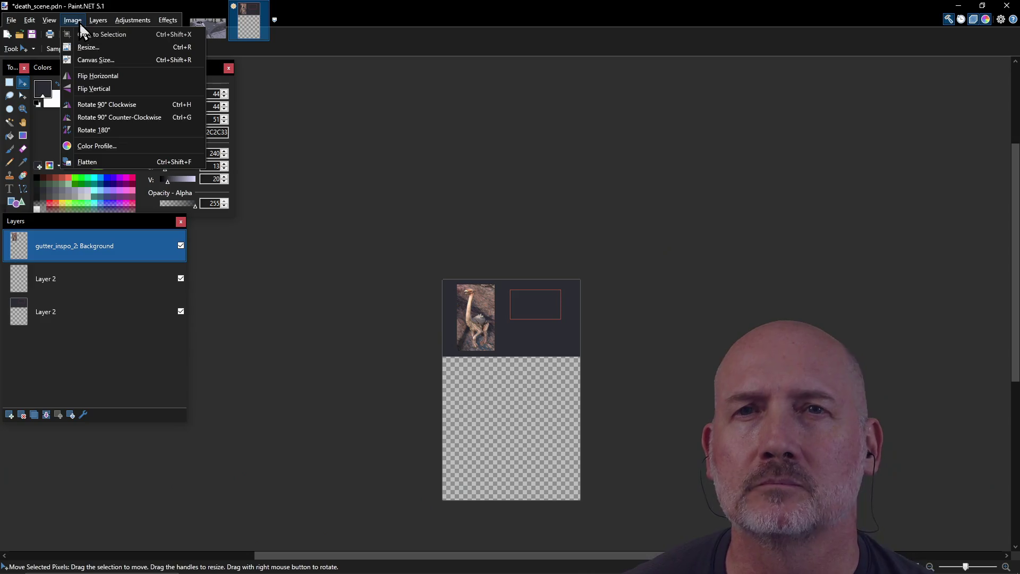
pyautogui.click(105, 59)
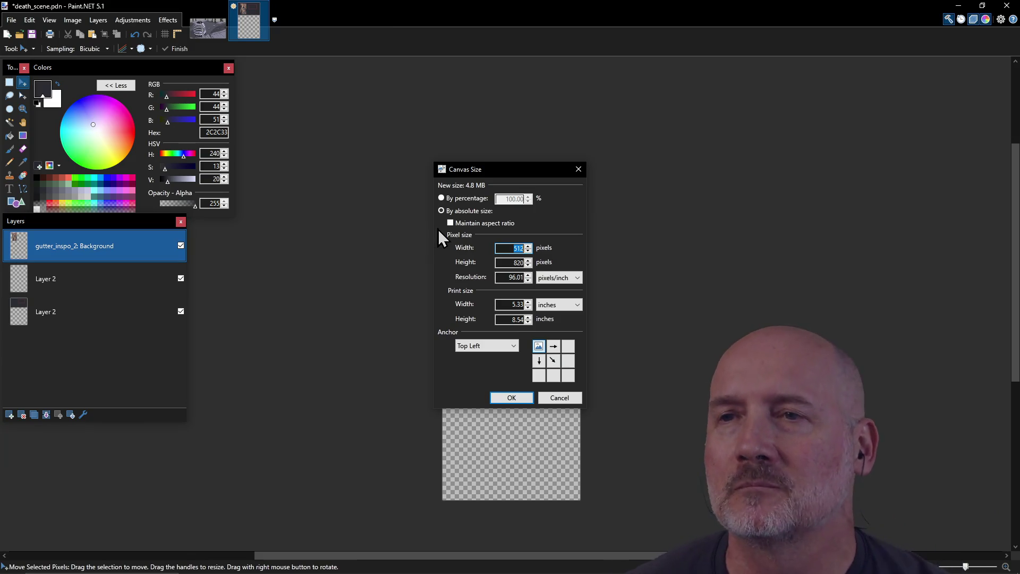
pyautogui.click(454, 227)
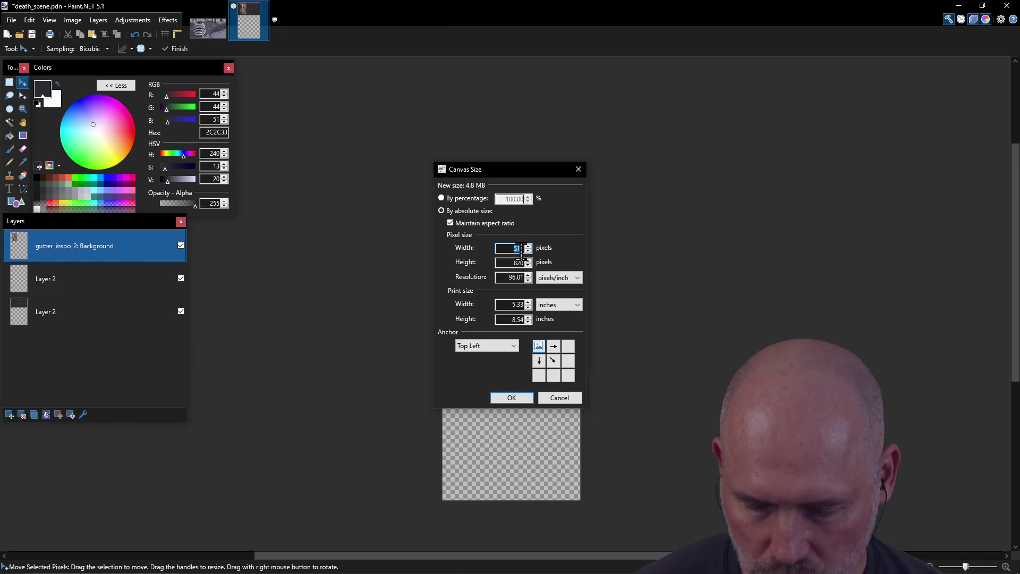
pyautogui.write('51')
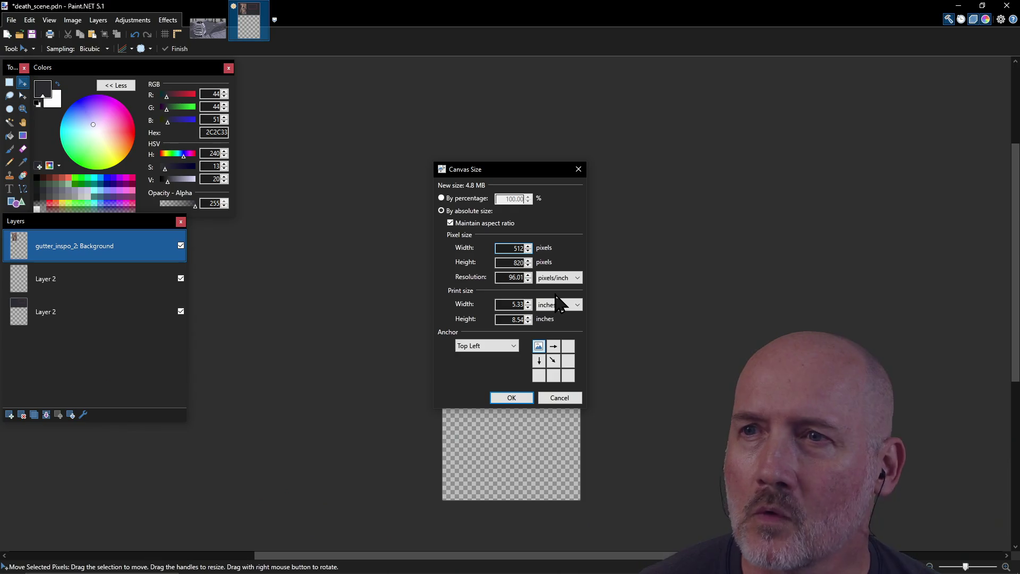
pyautogui.click(450, 222)
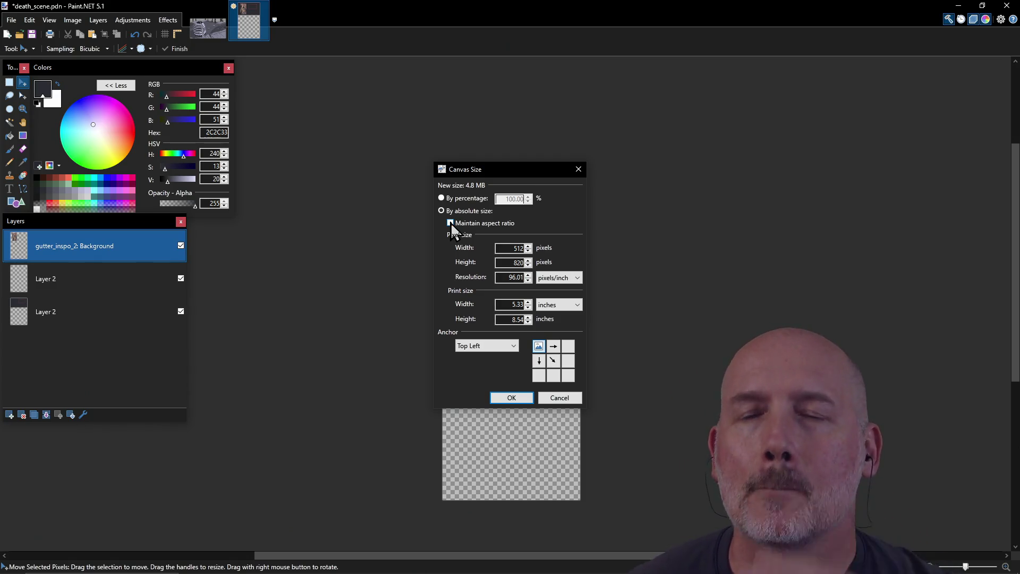
pyautogui.click(557, 399)
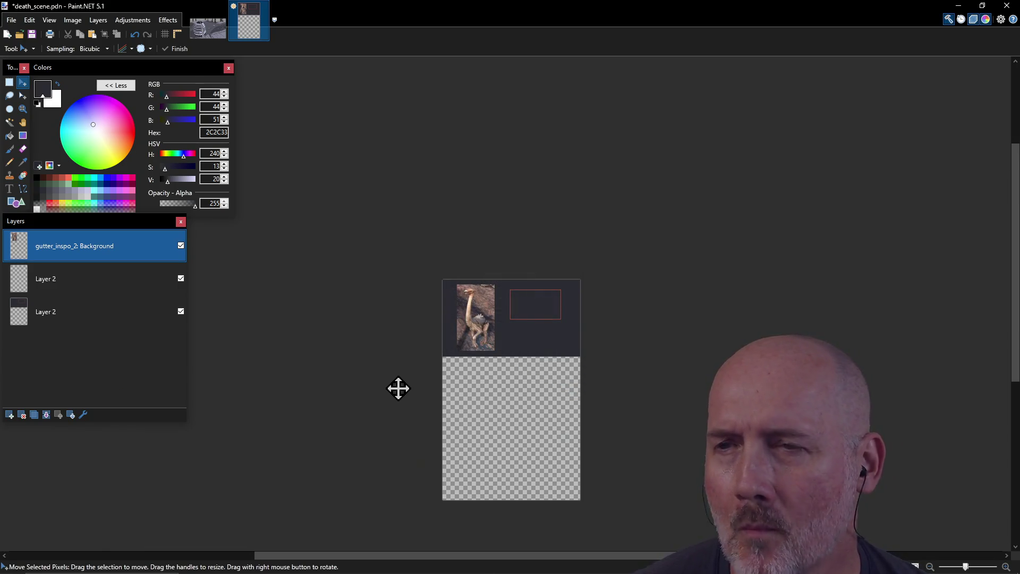
pyautogui.hotkey('alt', 'Tab')
pyautogui.hotkey('alt', 'Tab')
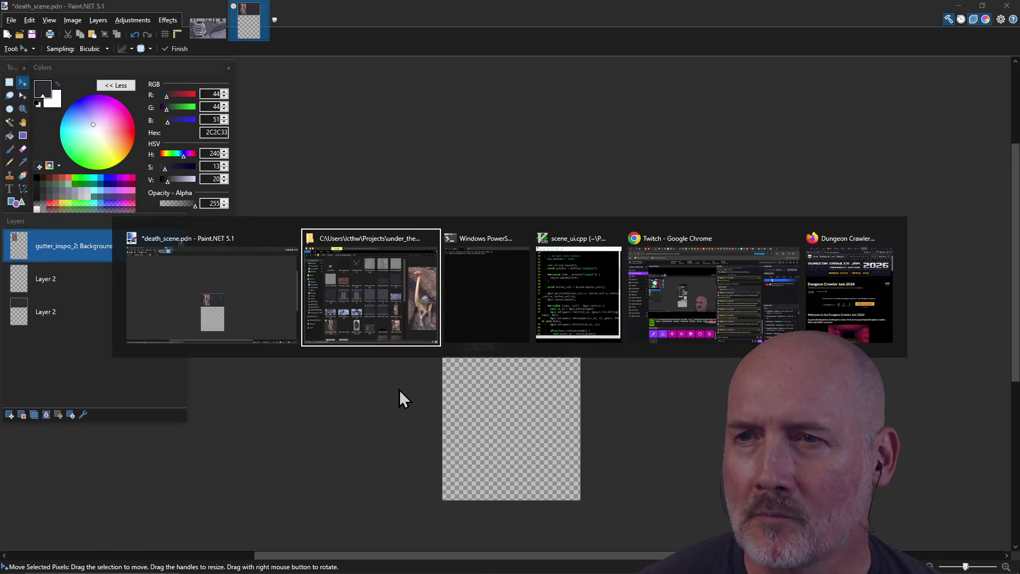
pyautogui.write('start armt')
# Reopen the art folder from PowerShell and preview dome_inspo_1.png and starting_scene.png.
pyautogui.press('Return')
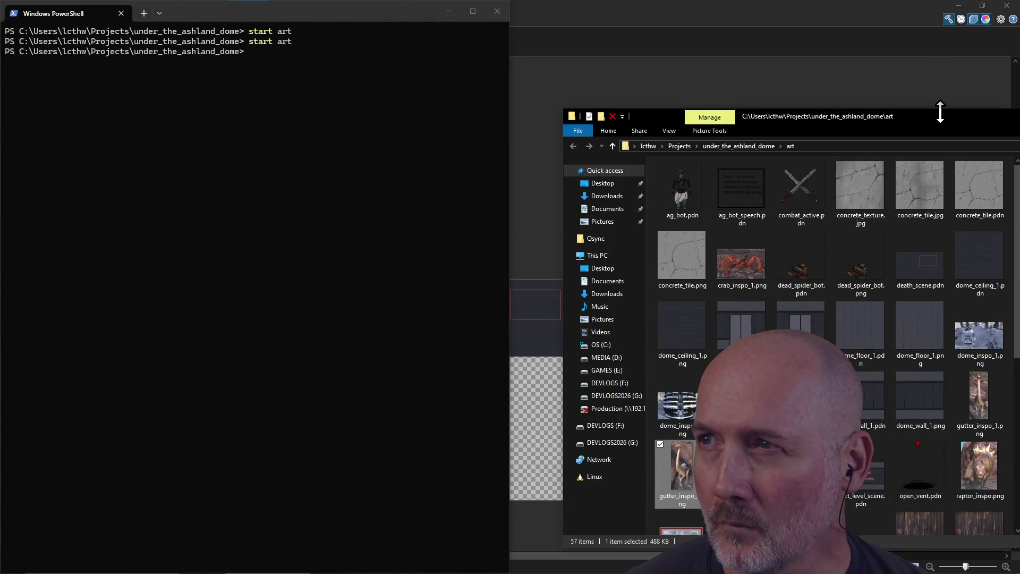
pyautogui.click(939, 106)
pyautogui.moveTo(916, 118); pyautogui.dragTo(509, 60)
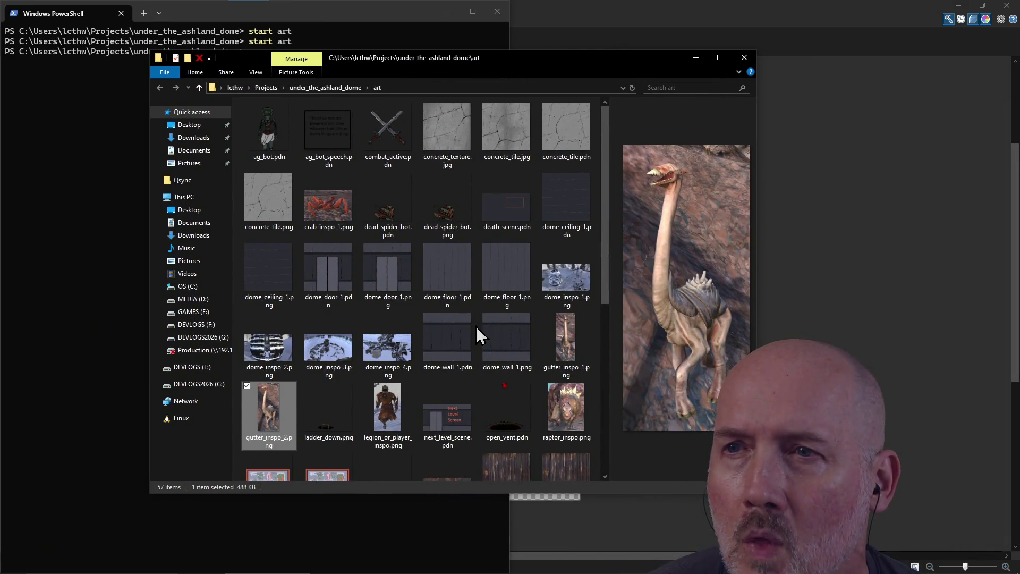
pyautogui.click(570, 289)
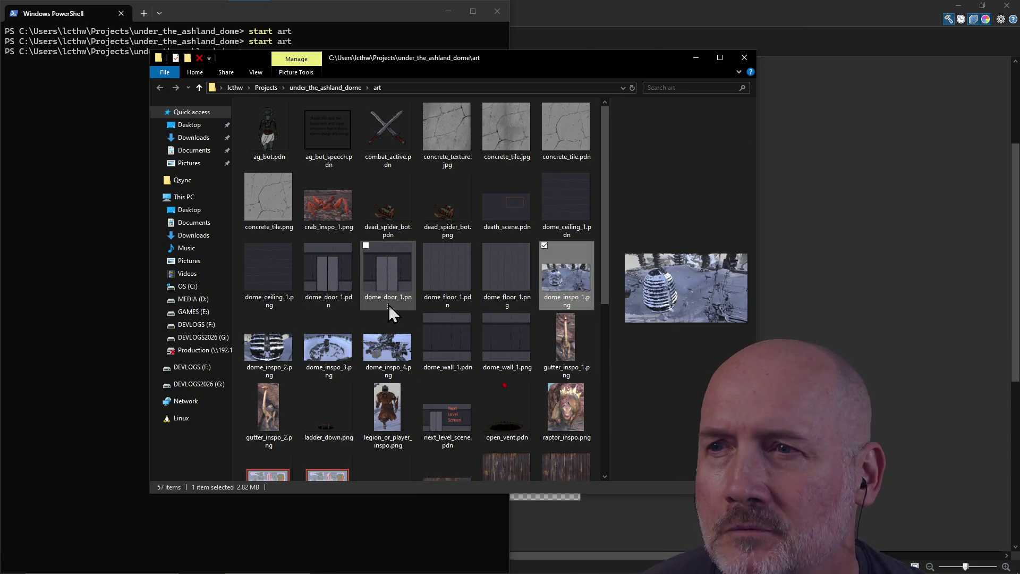
pyautogui.scroll(-2, 387, 304)
pyautogui.scroll(-3, 392, 299)
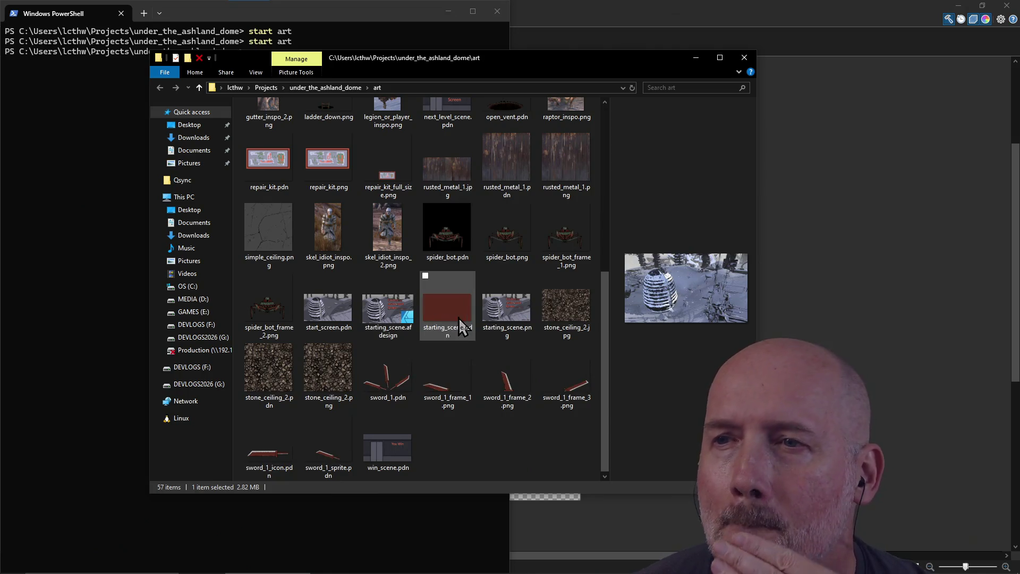
pyautogui.click(504, 313)
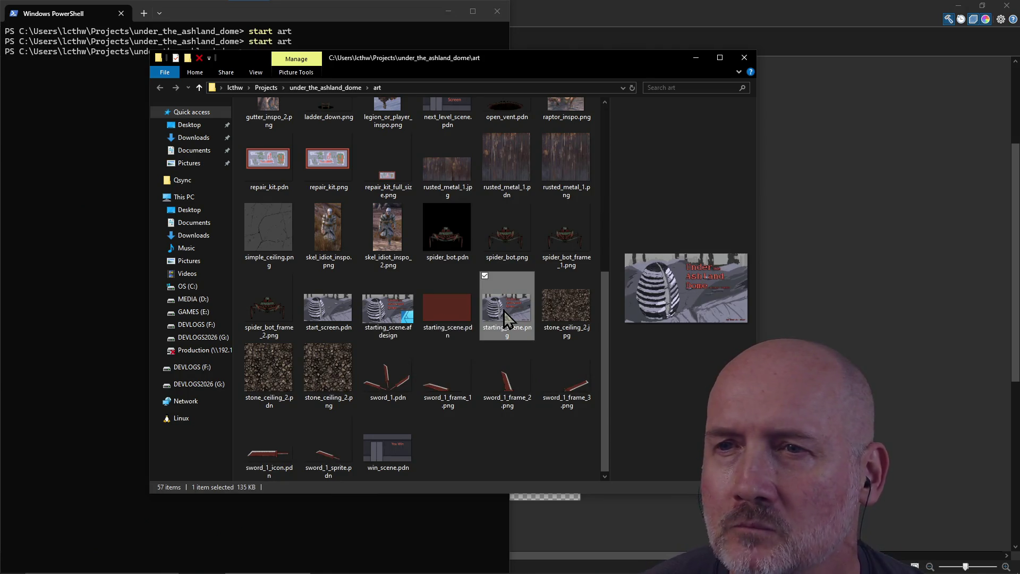
# Review start_screen.pdn's Details properties (81.5 KB), then load it in Paint.NET.
pyautogui.click(333, 323)
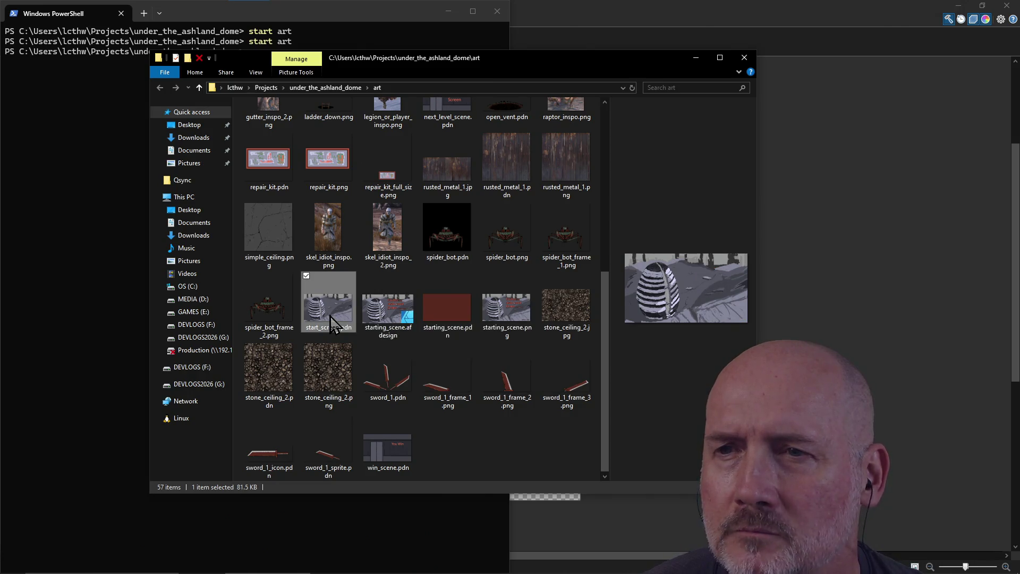
pyautogui.rightClick(333, 323)
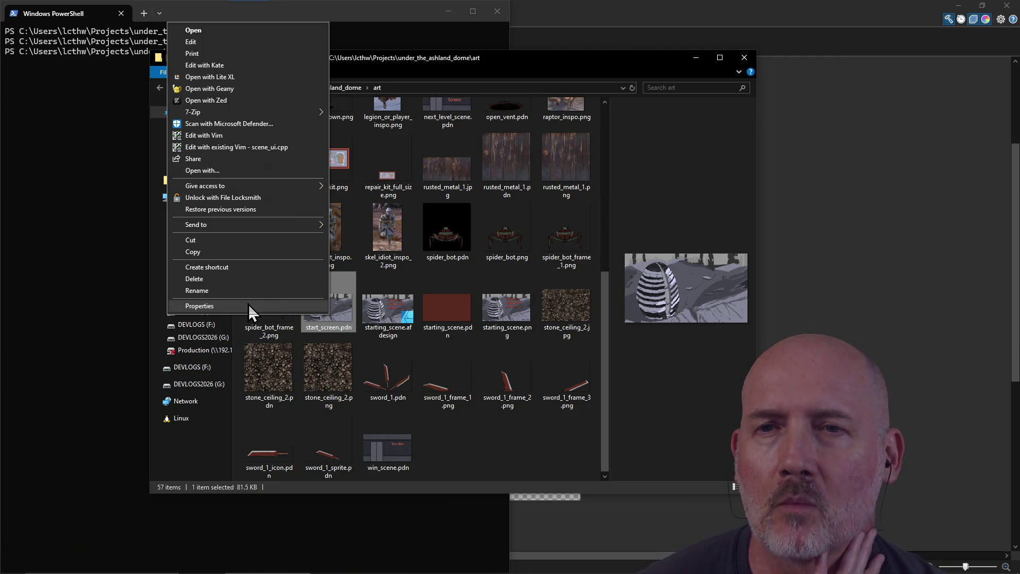
pyautogui.click(250, 307)
pyautogui.click(401, 324)
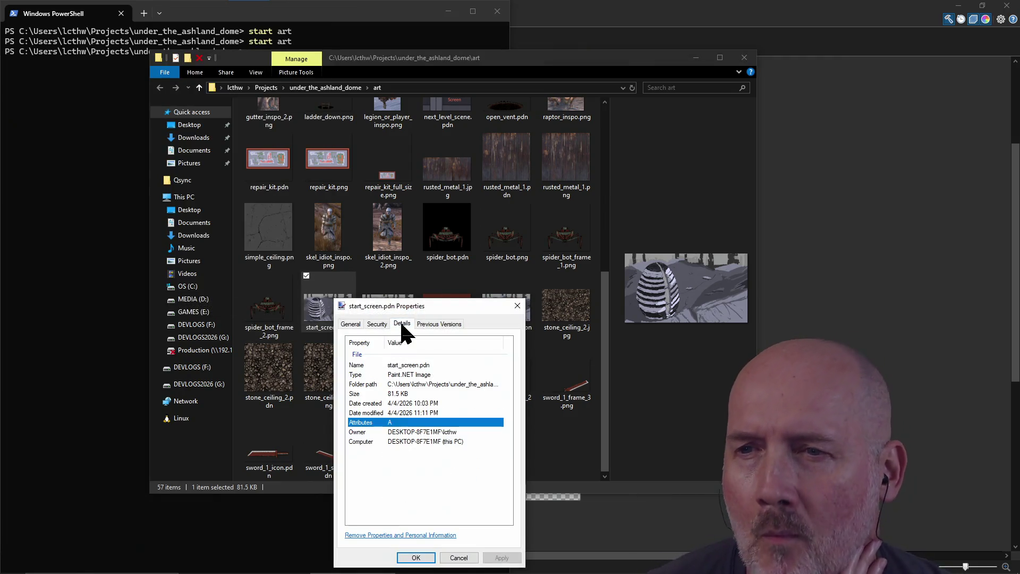
pyautogui.click(459, 556)
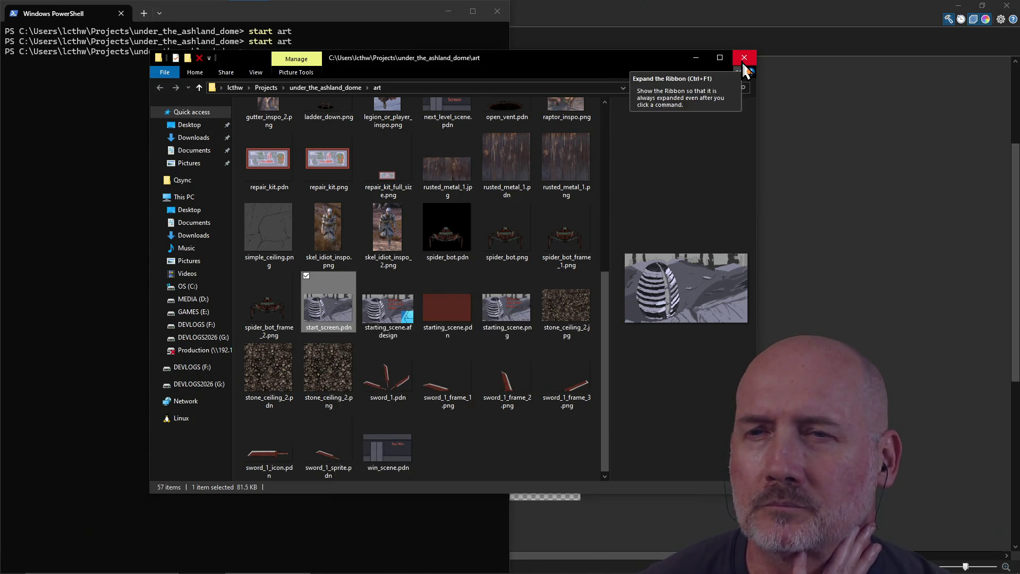
pyautogui.doubleClick(335, 312)
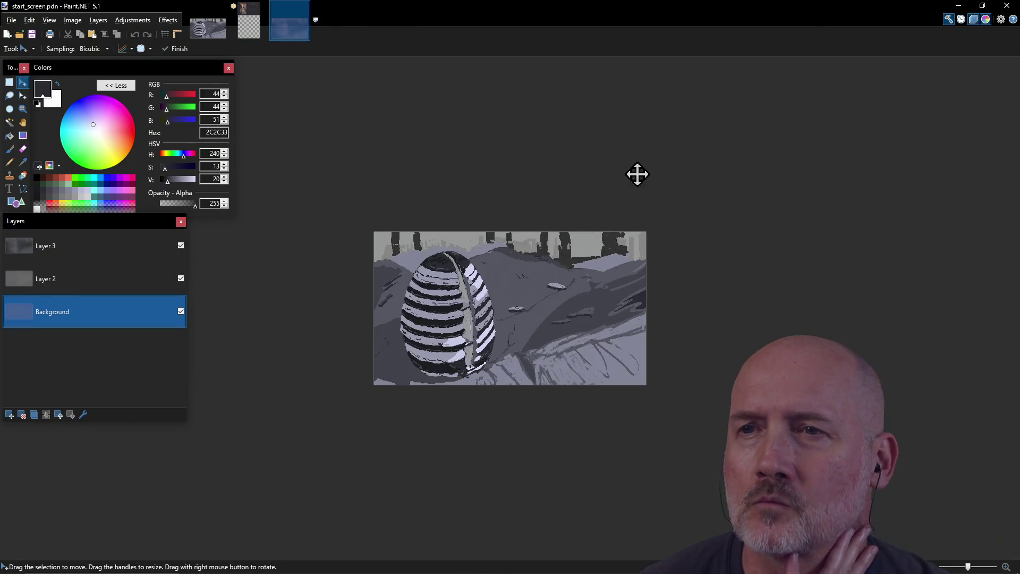
# Check start_screen's canvas size without changing it and switch to the death_scene document.
pyautogui.click(70, 22)
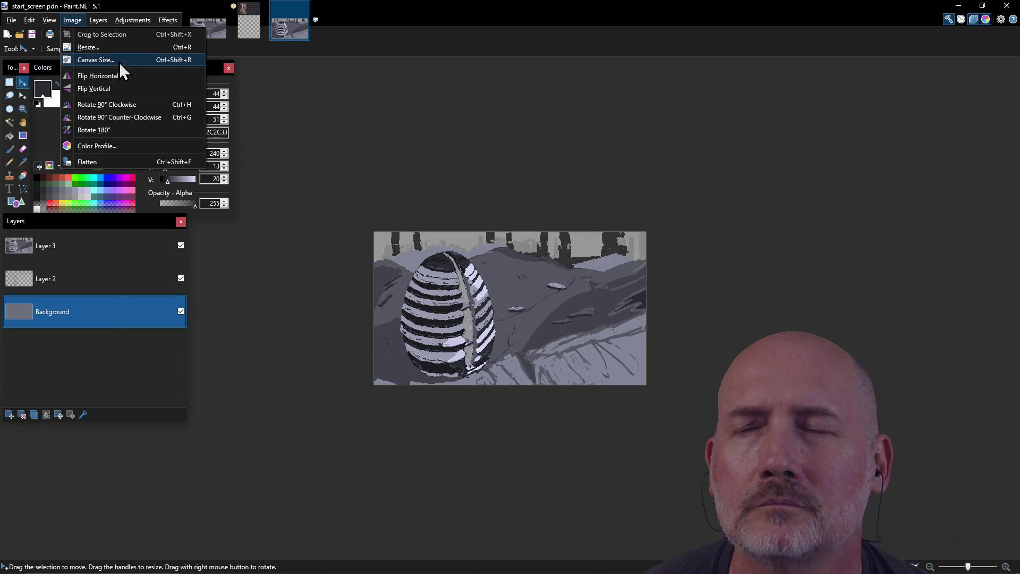
pyautogui.click(119, 61)
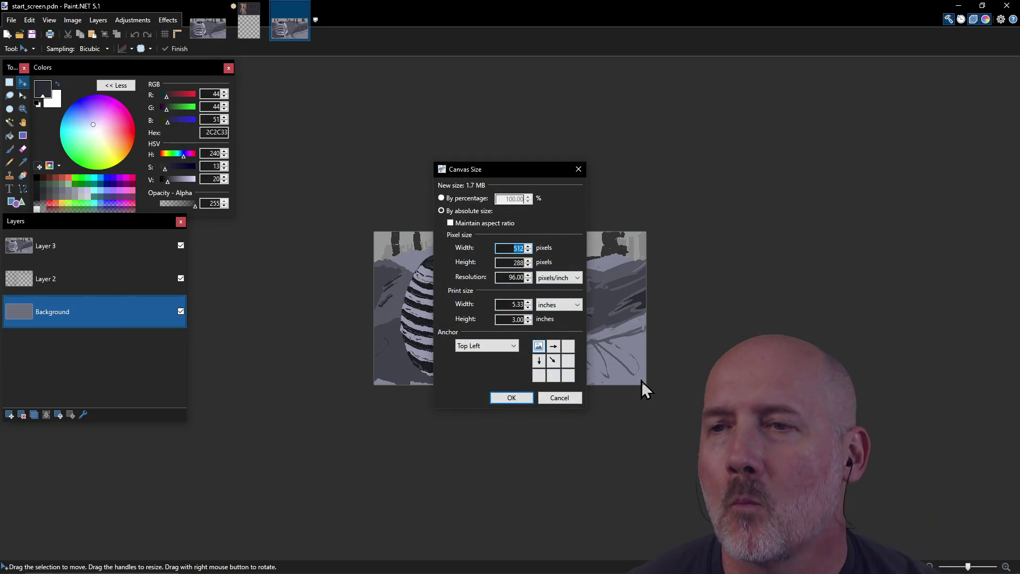
pyautogui.click(561, 399)
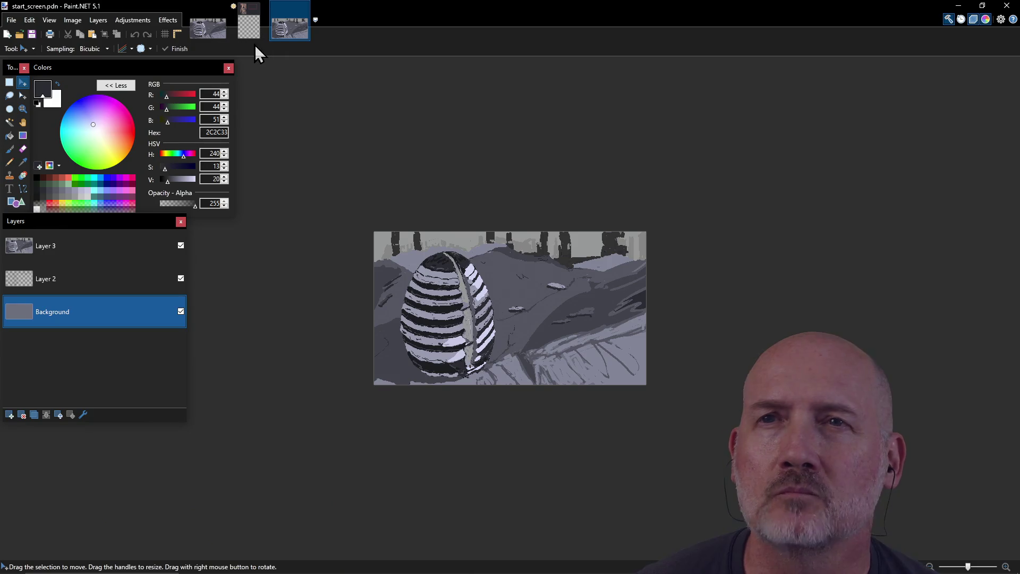
pyautogui.click(249, 26)
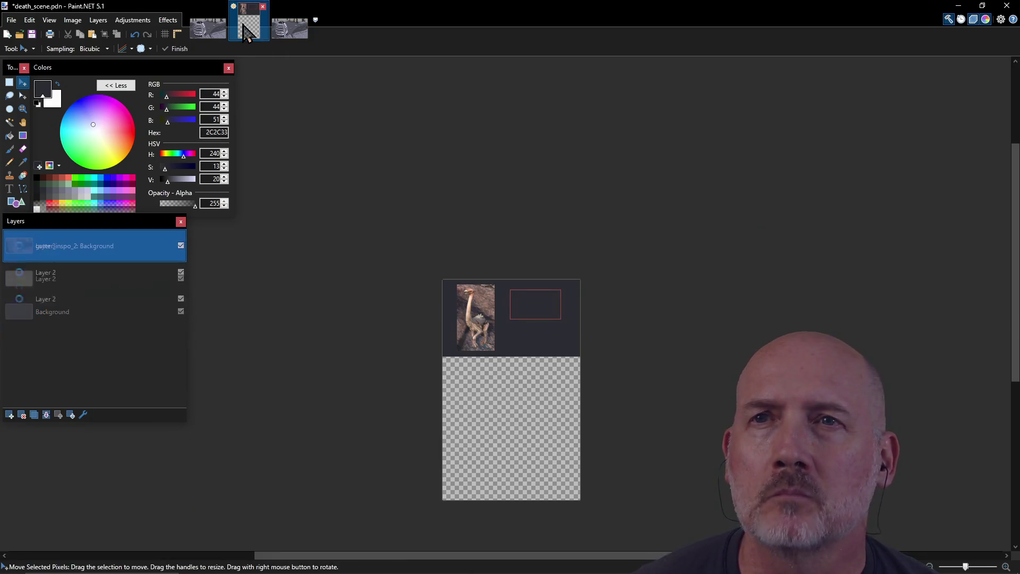
# Set death_scene's canvas height to 288 pixels, cutting it to 512 by 288.
pyautogui.click(72, 24)
pyautogui.click(104, 62)
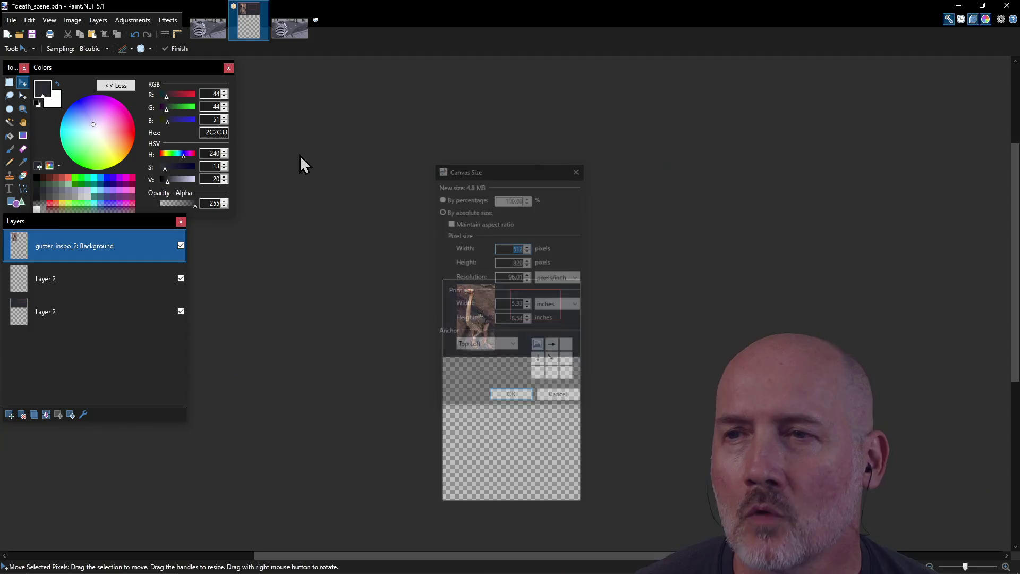
pyautogui.doubleClick(516, 263)
pyautogui.write('288')
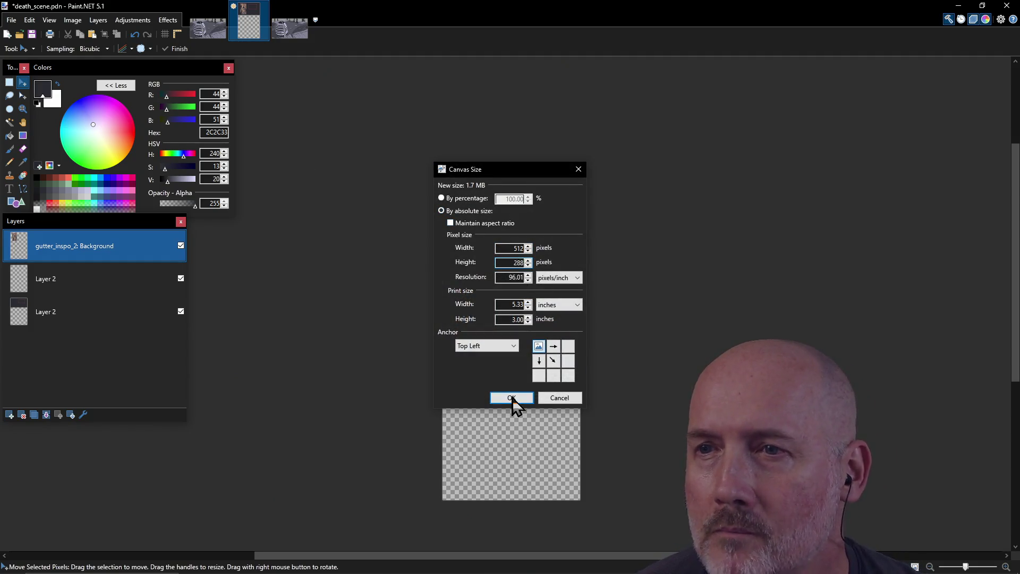
pyautogui.click(512, 398)
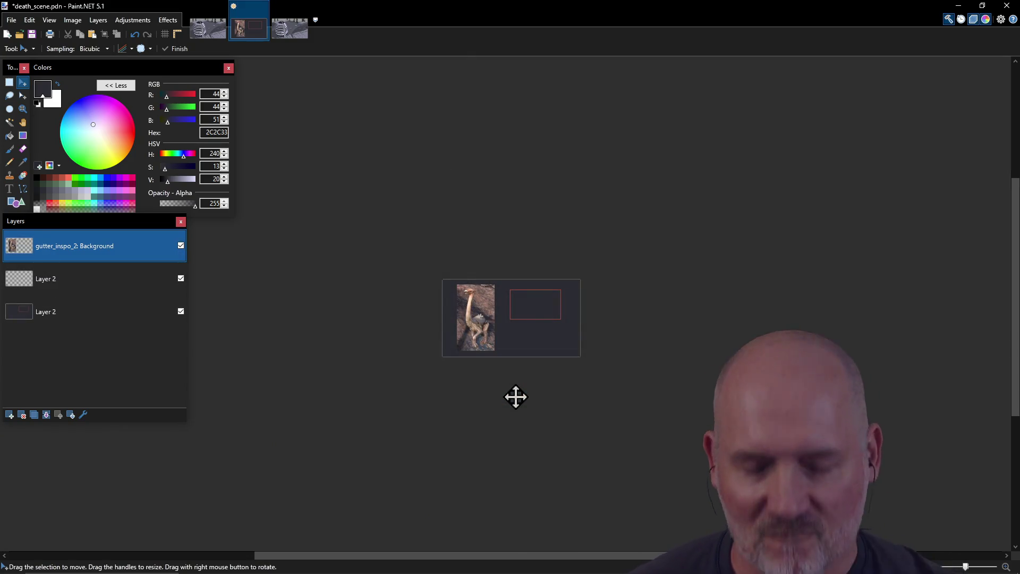
pyautogui.keyDown('ctrl'); pyautogui.scroll(2, 537, 371); pyautogui.keyUp('ctrl')
pyautogui.keyDown('ctrl'); pyautogui.scroll(2, 542, 354); pyautogui.keyUp('ctrl')
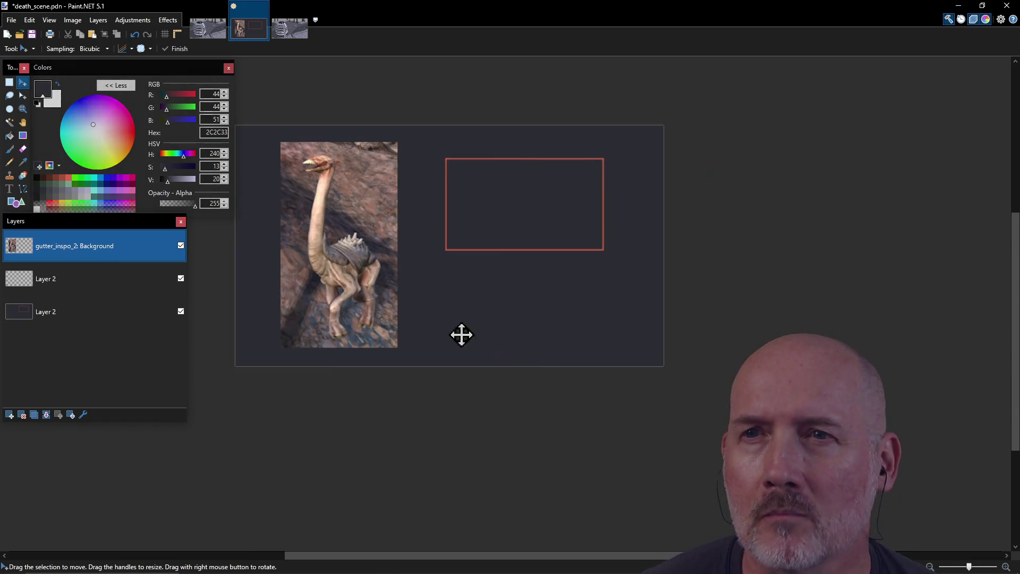
pyautogui.keyDown('ctrl'); pyautogui.scroll(-1, 441, 317); pyautogui.keyUp('ctrl')
pyautogui.keyDown('ctrl'); pyautogui.scroll(1, 442, 317); pyautogui.keyUp('ctrl')
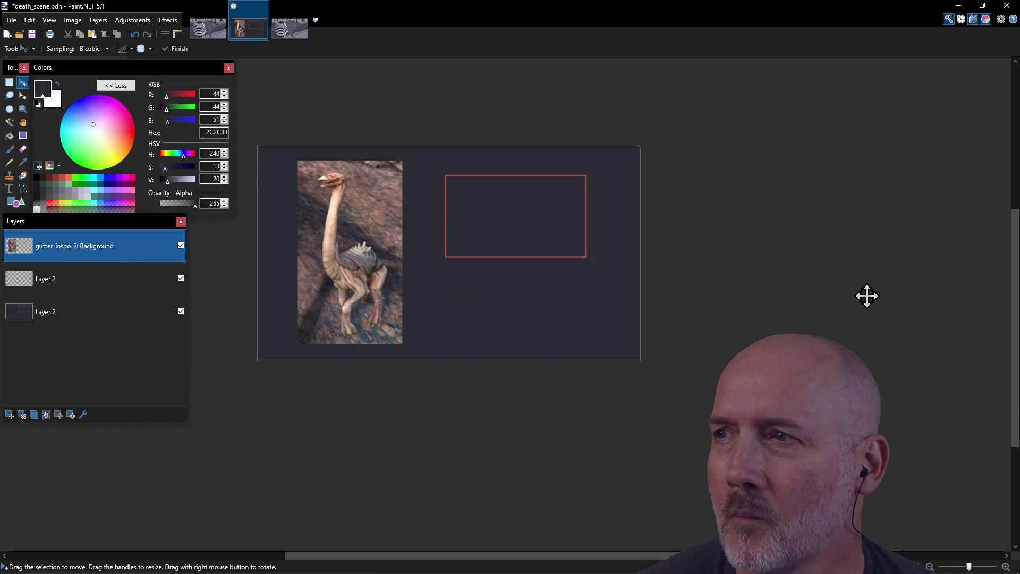
pyautogui.moveTo(1014, 319); pyautogui.dragTo(1014, 273)
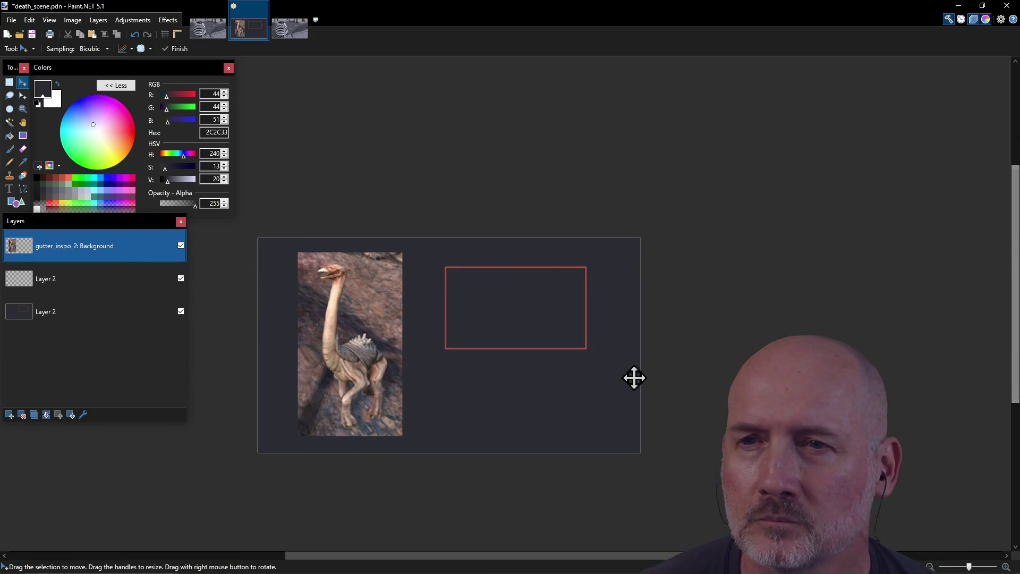
pyautogui.keyDown('ctrl'); pyautogui.scroll(1, 388, 403); pyautogui.keyUp('ctrl')
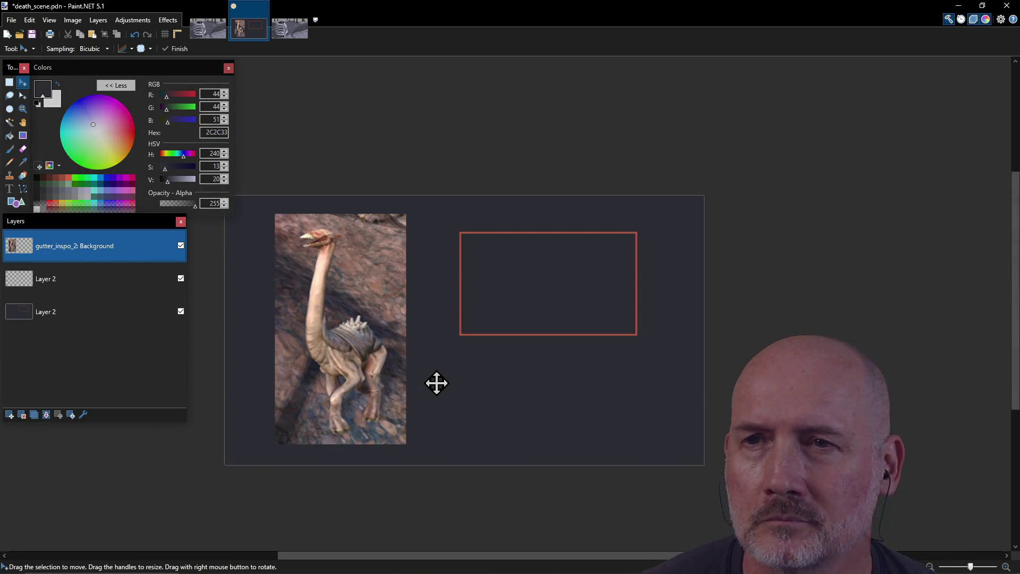
# Nudge then delete the gutter_inspo_2 creature layer, and switch to the art folder window.
pyautogui.moveTo(436, 383); pyautogui.dragTo(440, 383)
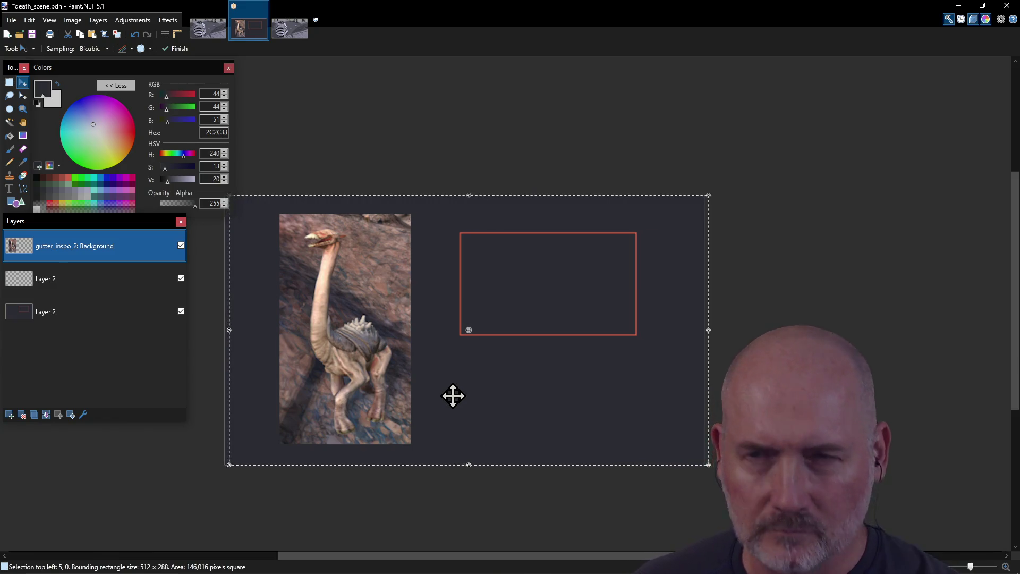
pyautogui.hotkey('ctrl', 'd')
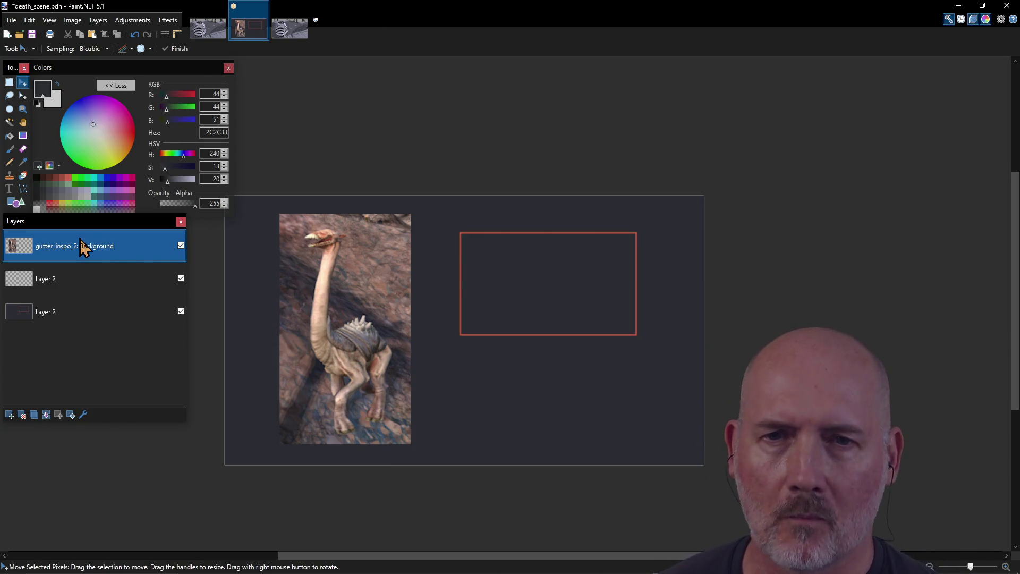
pyautogui.click(21, 414)
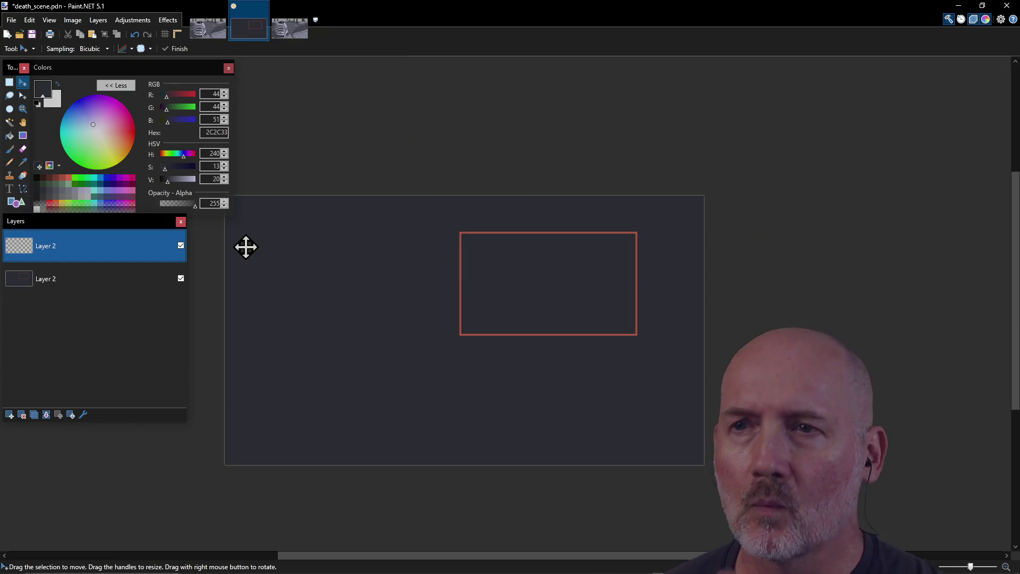
pyautogui.hotkey('alt', 'Tab')
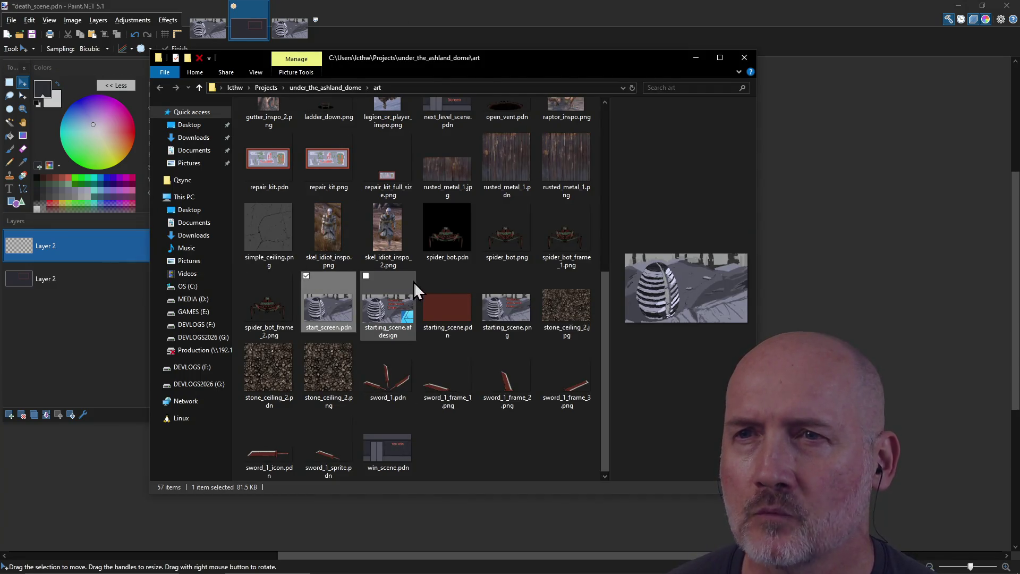
pyautogui.scroll(5, 448, 271)
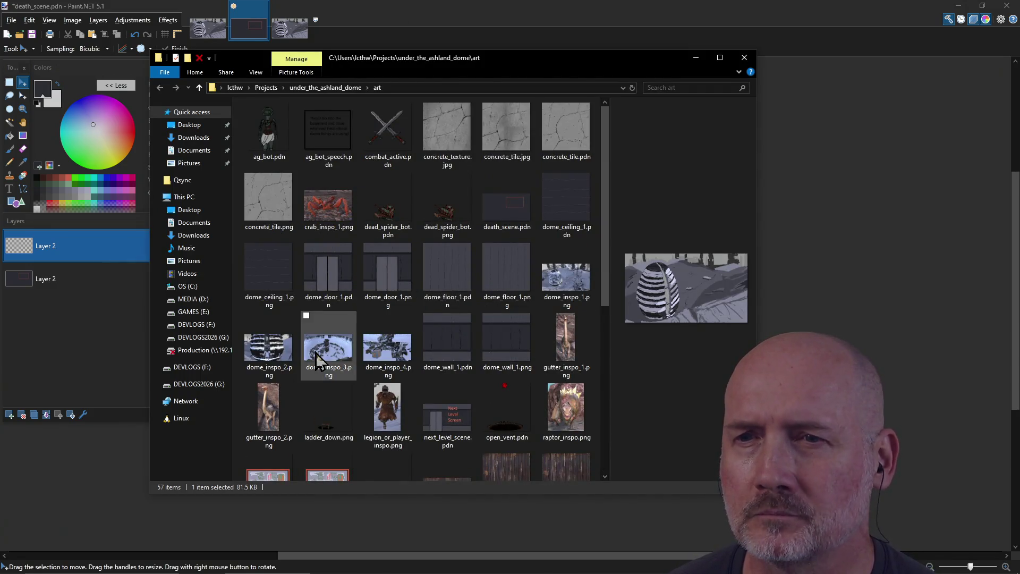
# Briefly load gutter_inspo_2.png in Paint.NET, close it again and return to the art folder.
pyautogui.click(272, 415)
pyautogui.doubleClick(272, 416)
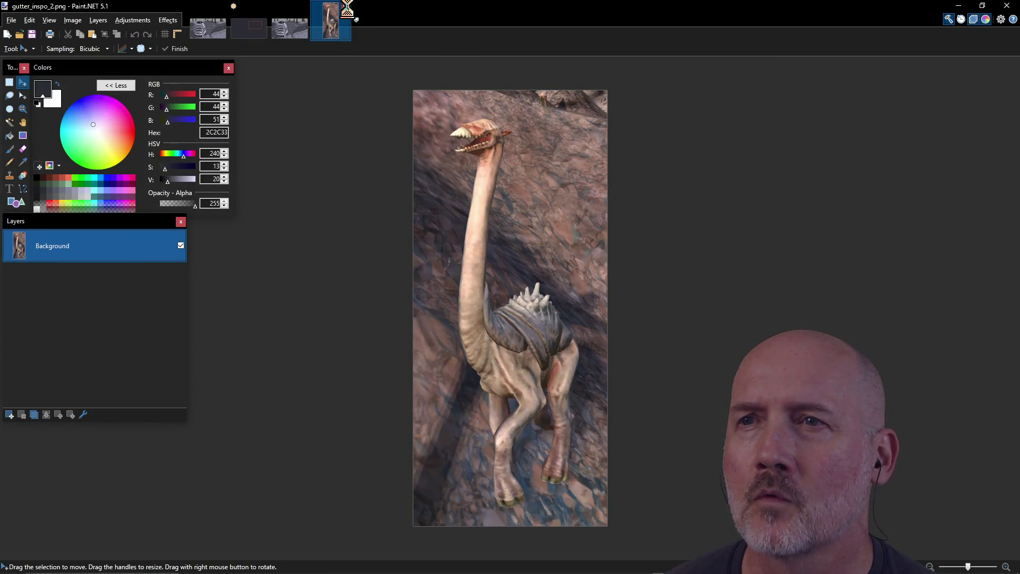
pyautogui.click(347, 9)
pyautogui.hotkey('alt', 'Tab')
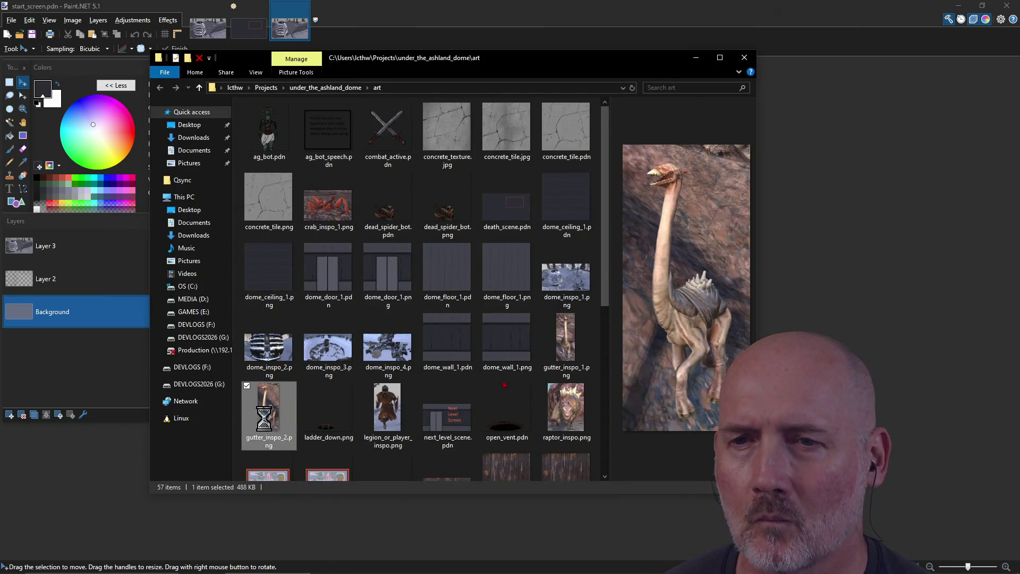
# View gutter_inspo_2.png in Photos, park the viewer aside and bring Paint.NET forward.
pyautogui.rightClick(264, 415)
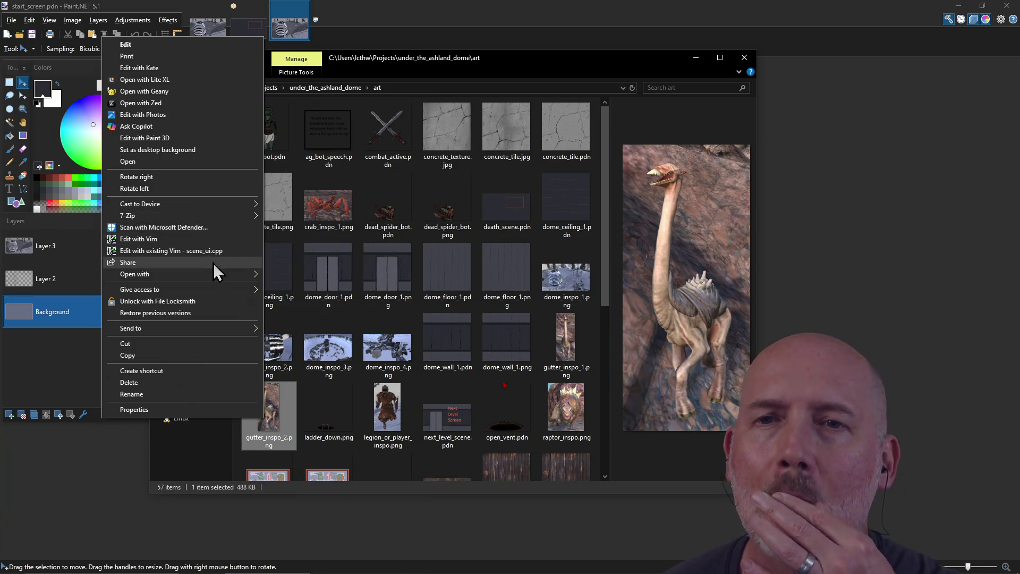
pyautogui.moveTo(134, 274)
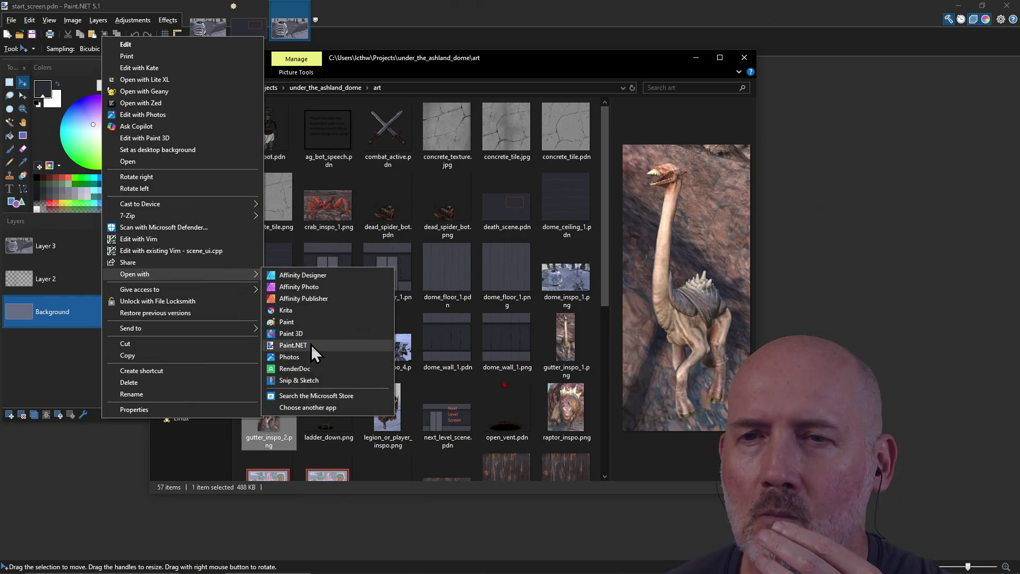
pyautogui.click(314, 355)
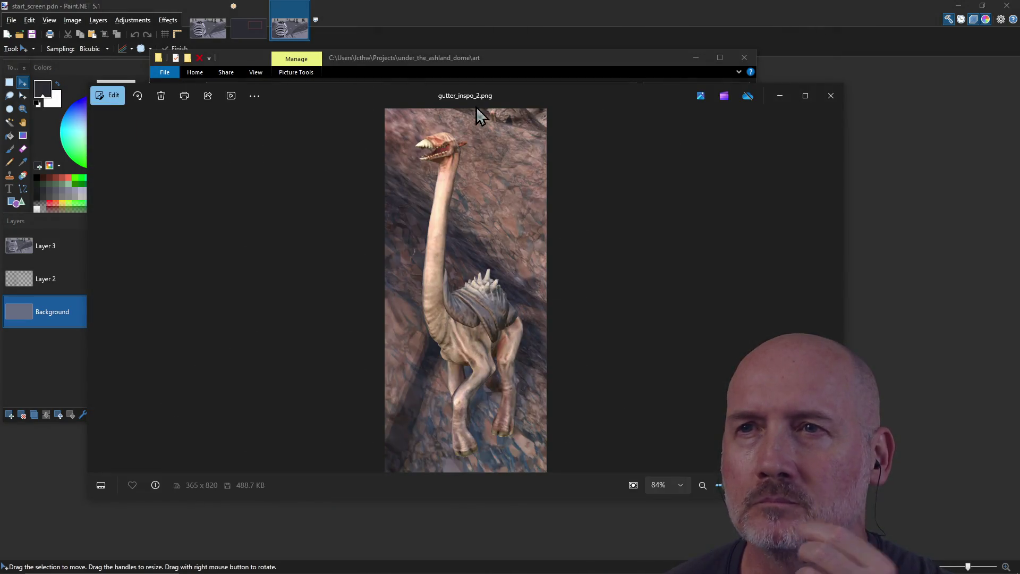
pyautogui.moveTo(543, 95); pyautogui.dragTo(1019, 117)
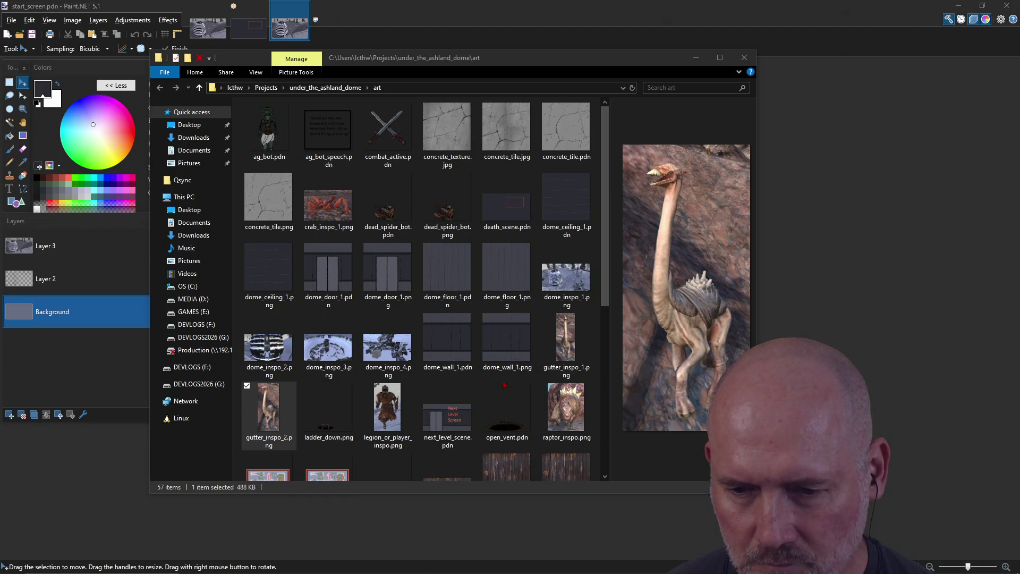
pyautogui.click(687, 19)
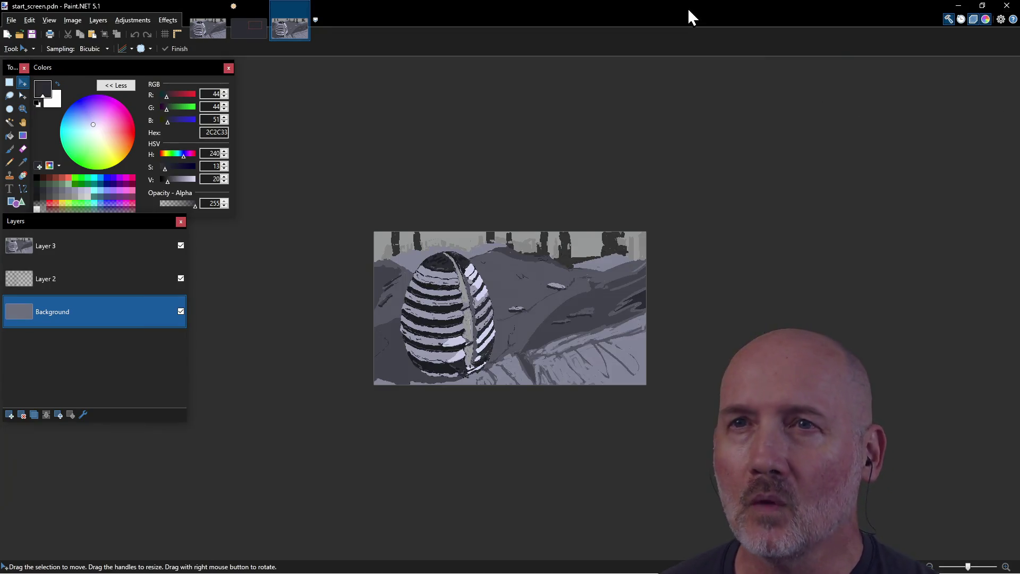
# Close start_screen to return to death_scene and set the drawing colour to black (000000).
pyautogui.click(304, 16)
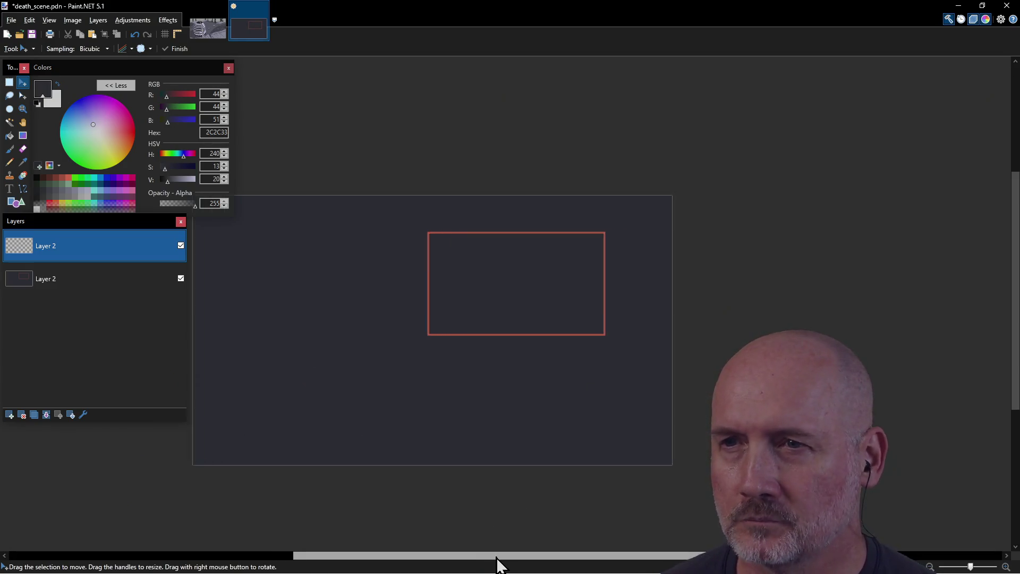
pyautogui.moveTo(481, 556); pyautogui.dragTo(433, 556)
pyautogui.scroll(2, 530, 415)
pyautogui.scroll(-3, 530, 412)
pyautogui.keyDown('ctrl'); pyautogui.scroll(1, 529, 412); pyautogui.keyUp('ctrl')
pyautogui.keyDown('ctrl'); pyautogui.scroll(1, 530, 412); pyautogui.keyUp('ctrl')
pyautogui.keyDown('ctrl'); pyautogui.scroll(1, 530, 412); pyautogui.keyUp('ctrl')
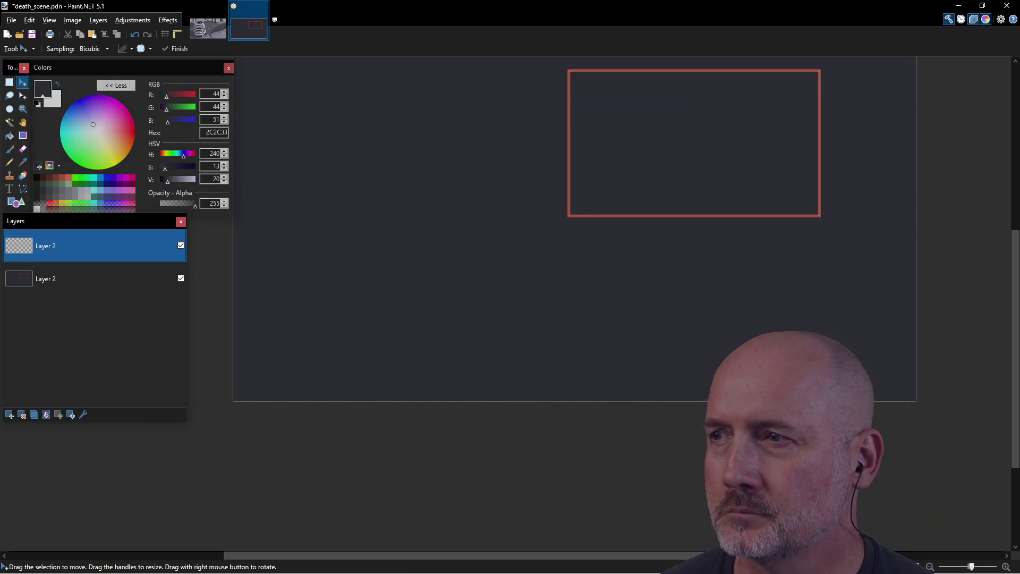
pyautogui.moveTo(1008, 380); pyautogui.dragTo(1015, 347)
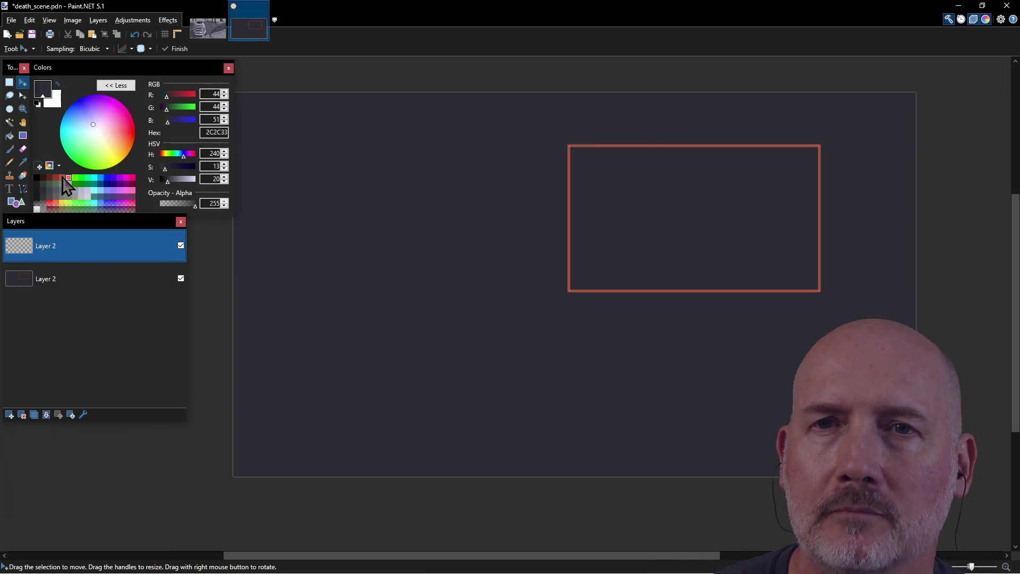
pyautogui.click(37, 178)
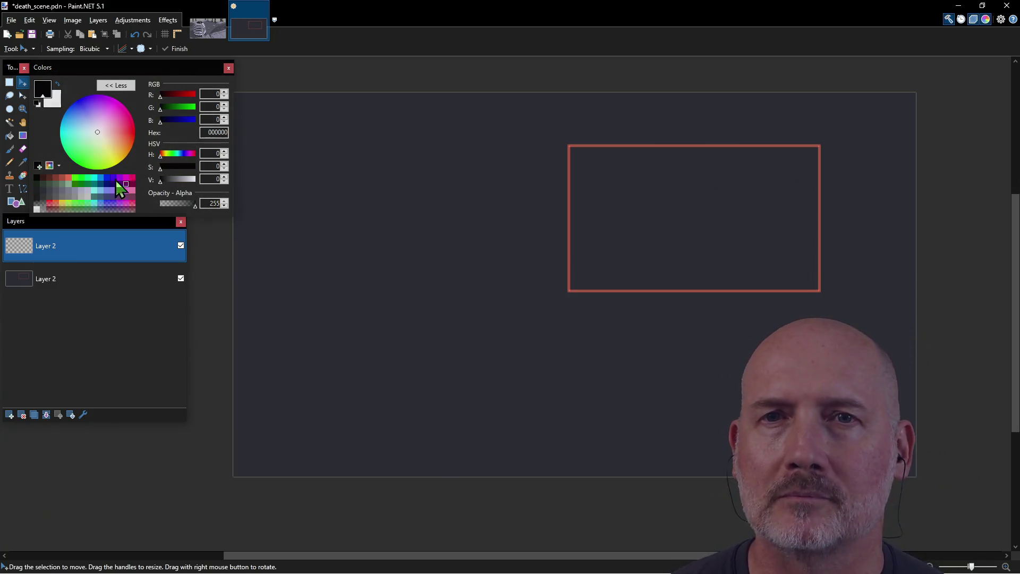
# With the Pencil, draw the creature's first freehand body stroke left of the red box.
pyautogui.press('p')
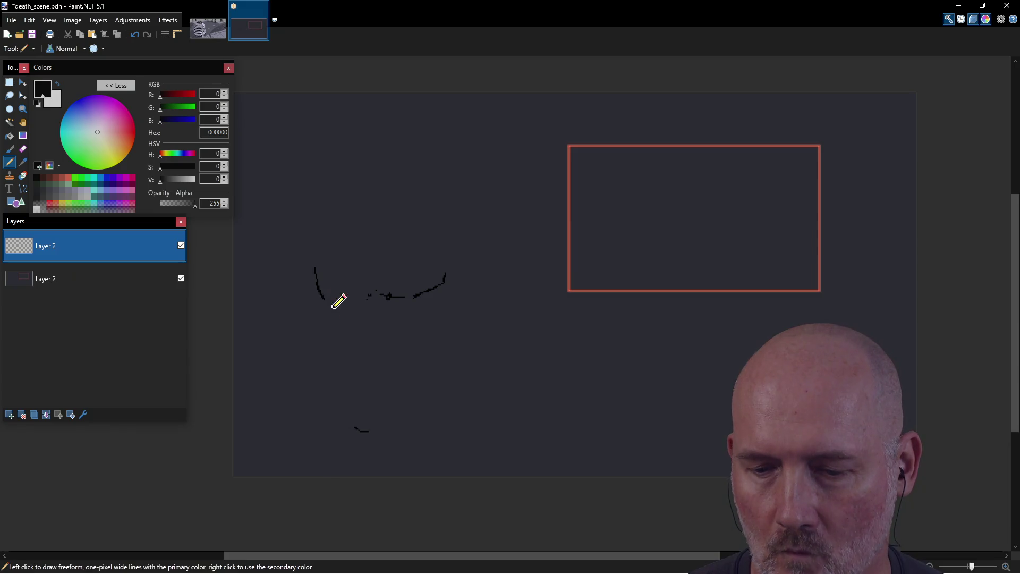
pyautogui.moveTo(345, 313); pyautogui.dragTo(371, 331)
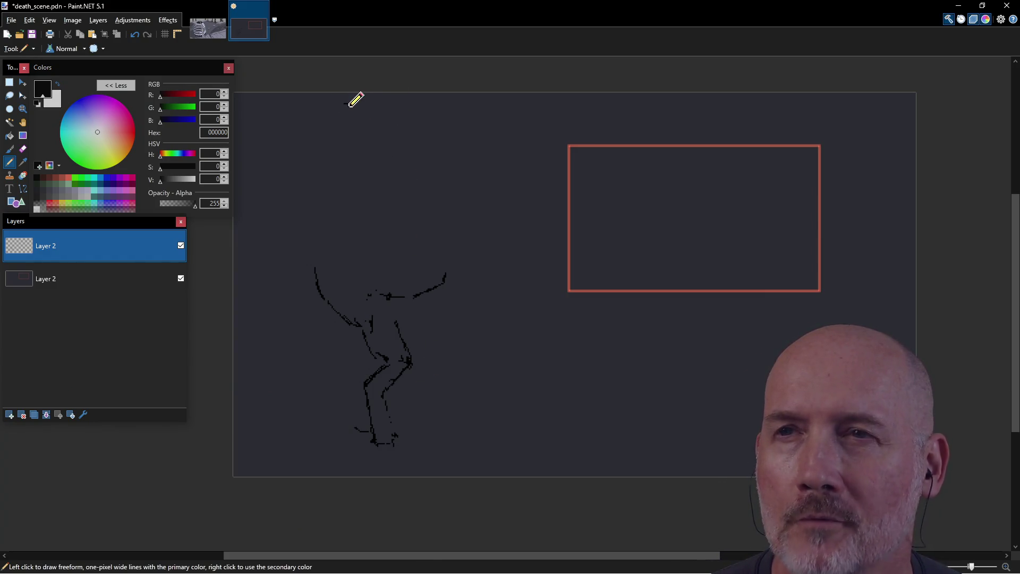
# Start the creature's small head near the top of the sketch.
pyautogui.click(346, 103)
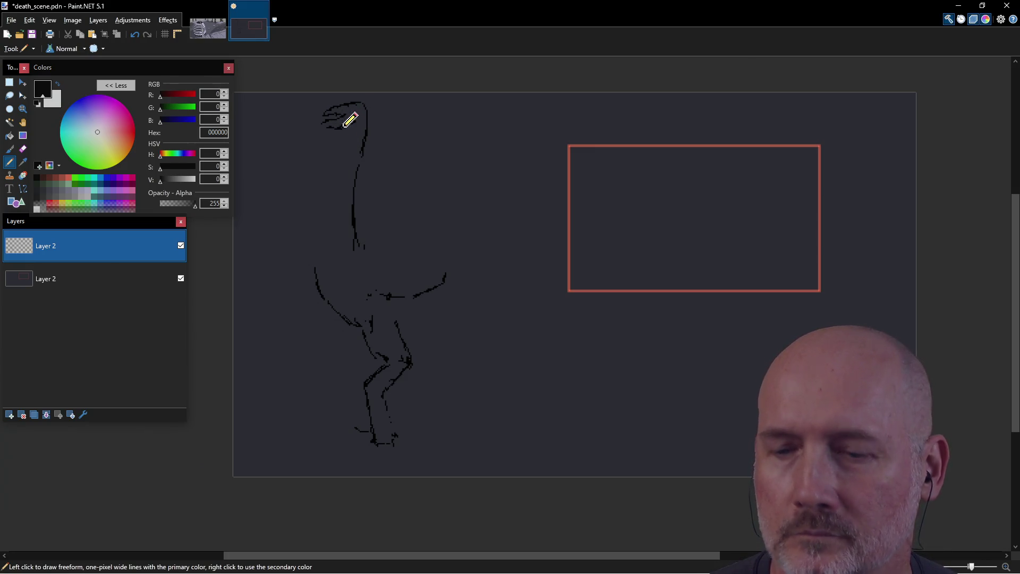
# Draw the front neck line down to the body and the chest curve down to the leg.
pyautogui.moveTo(350, 120); pyautogui.dragTo(339, 179)
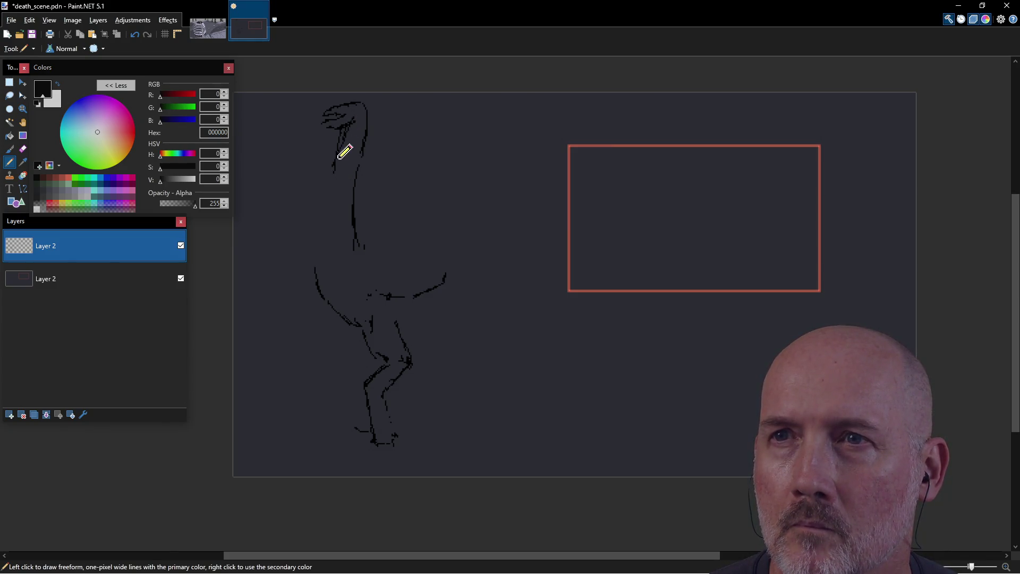
pyautogui.moveTo(339, 177); pyautogui.dragTo(326, 294)
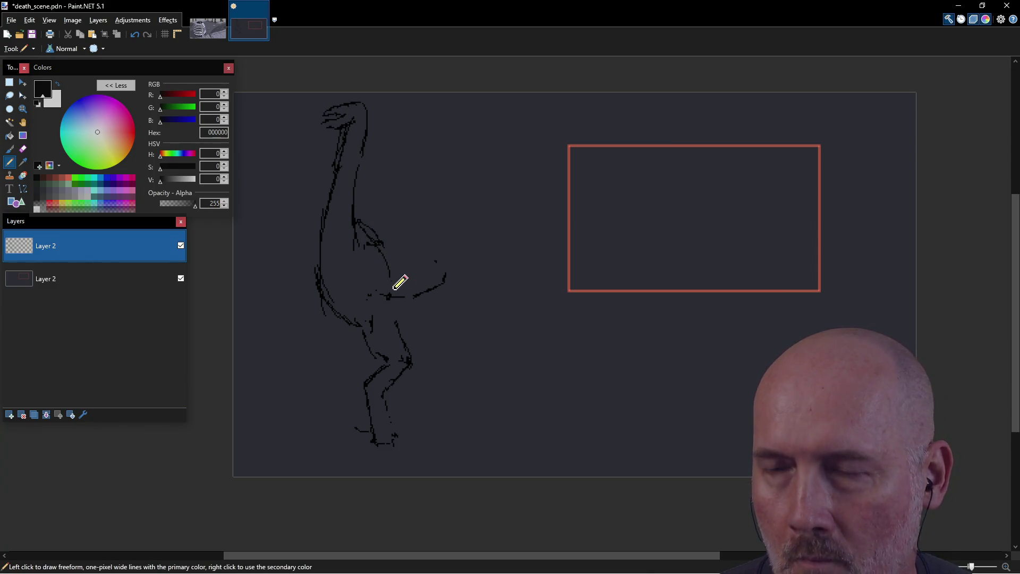
pyautogui.moveTo(407, 295); pyautogui.dragTo(388, 263)
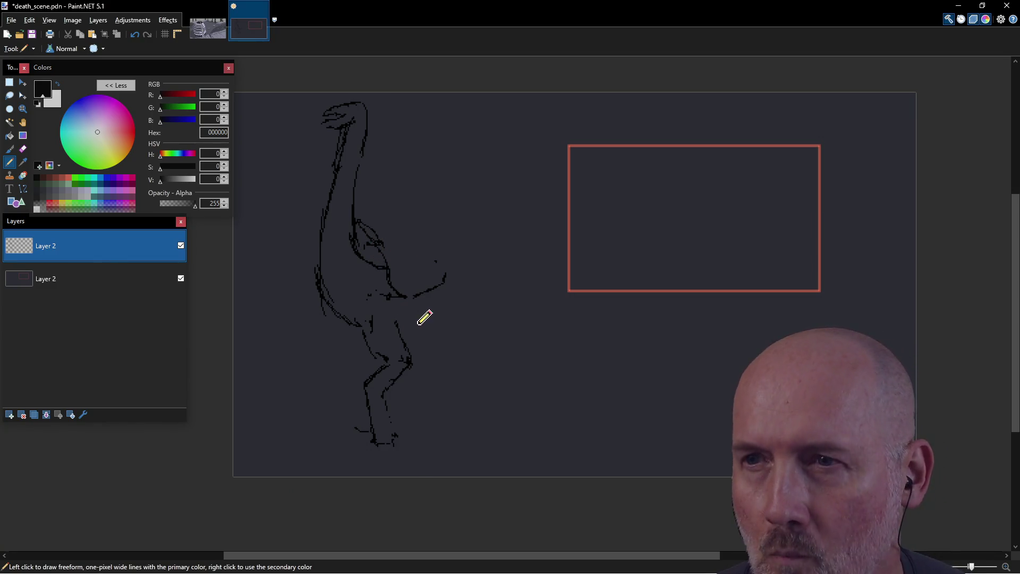
pyautogui.moveTo(423, 302); pyautogui.dragTo(413, 330)
# Outline both legs up to the hip and fill out the curving tail.
pyautogui.moveTo(348, 323); pyautogui.dragTo(351, 365)
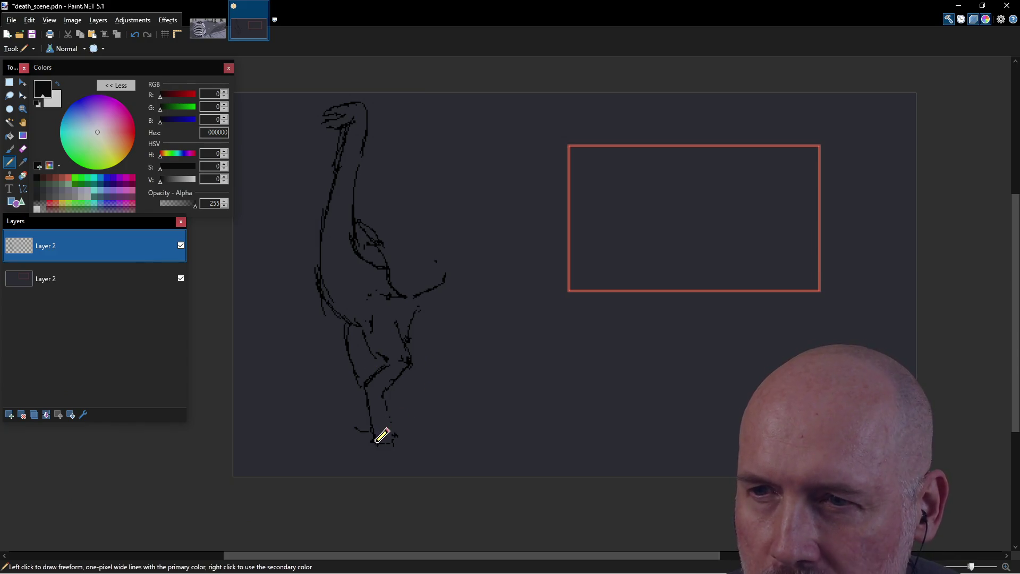
pyautogui.moveTo(393, 443); pyautogui.dragTo(388, 397)
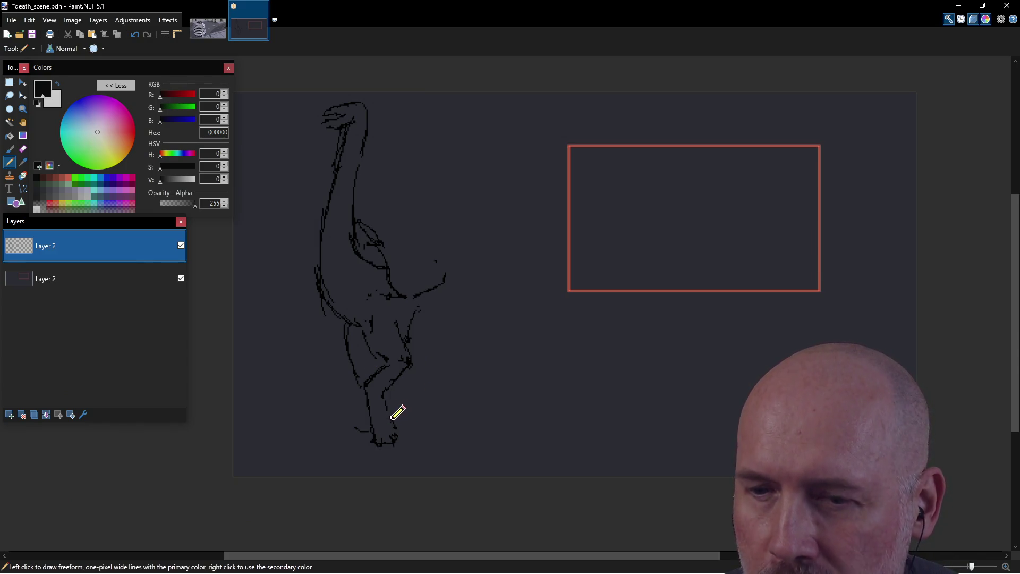
pyautogui.moveTo(414, 357); pyautogui.dragTo(428, 314)
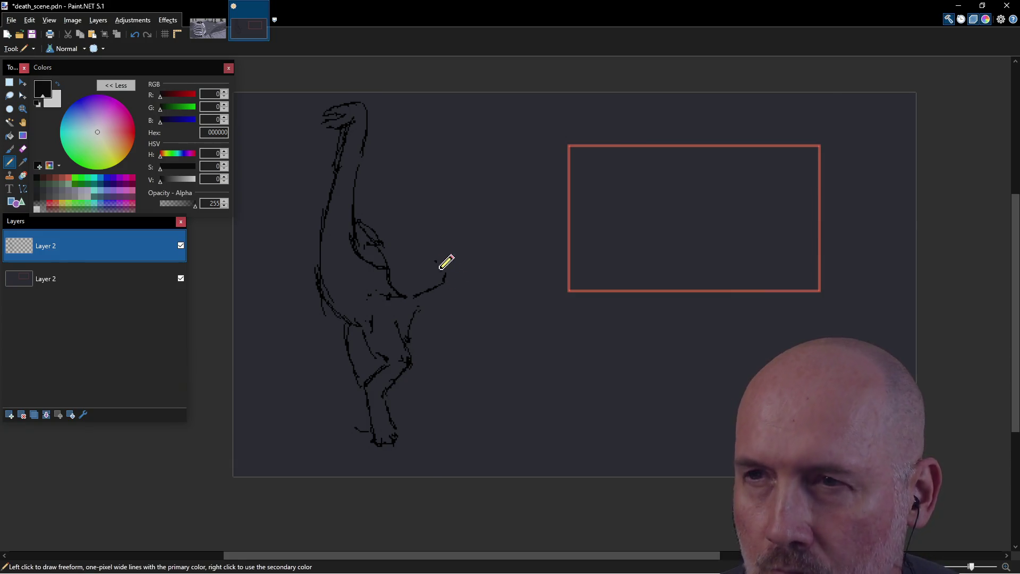
pyautogui.moveTo(431, 238); pyautogui.dragTo(457, 258)
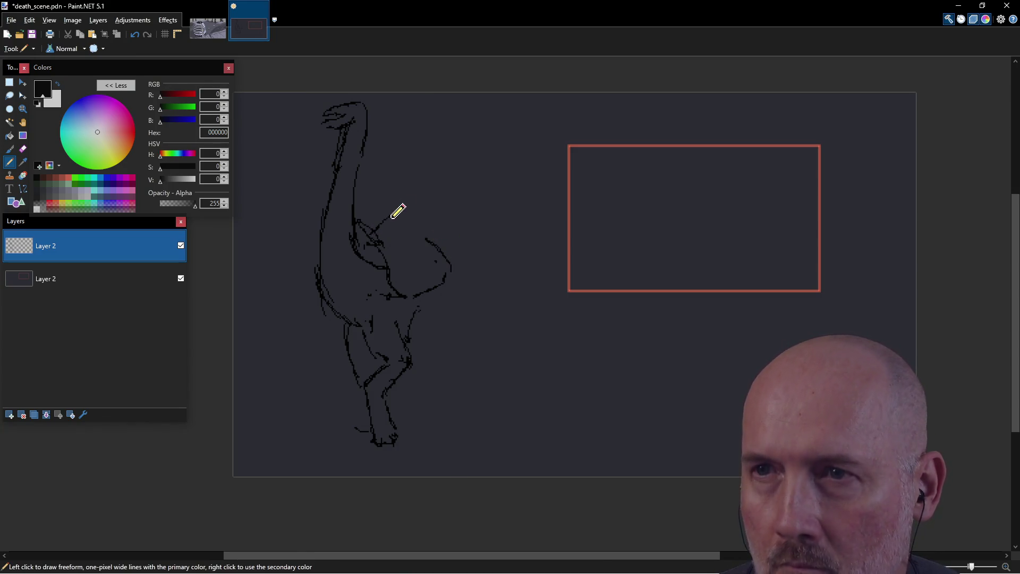
# Arc the back outline up toward the tail in black pencil.
pyautogui.moveTo(382, 227); pyautogui.dragTo(415, 211)
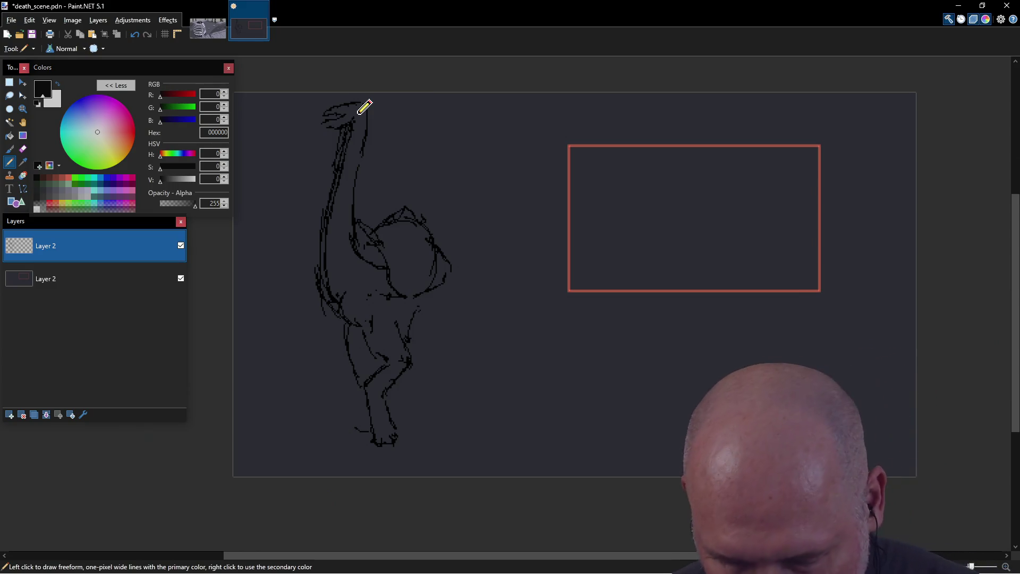
pyautogui.press('e')
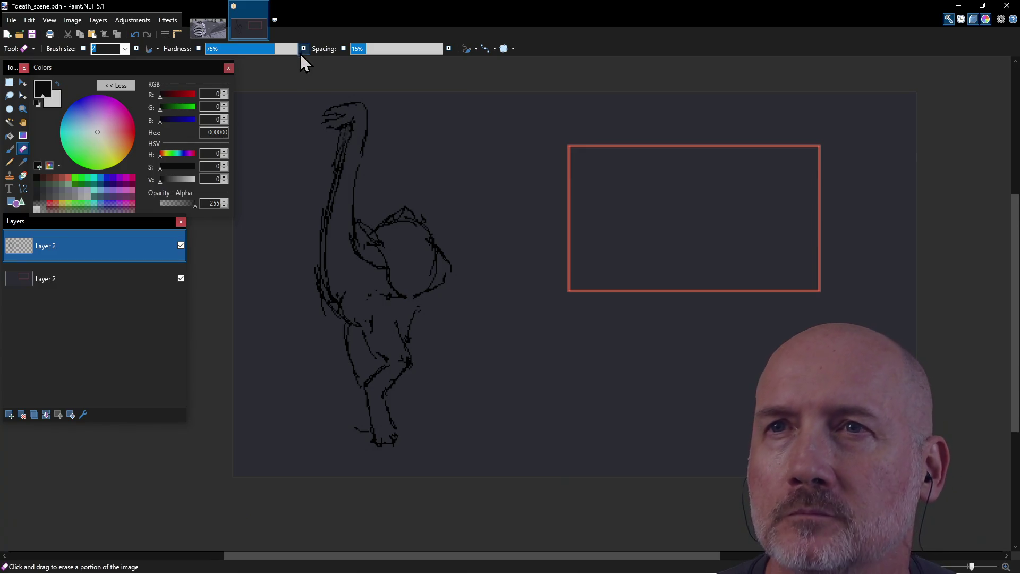
# Set the eraser Hardness to 100% and test it on the neck.
pyautogui.moveTo(278, 49); pyautogui.dragTo(298, 49)
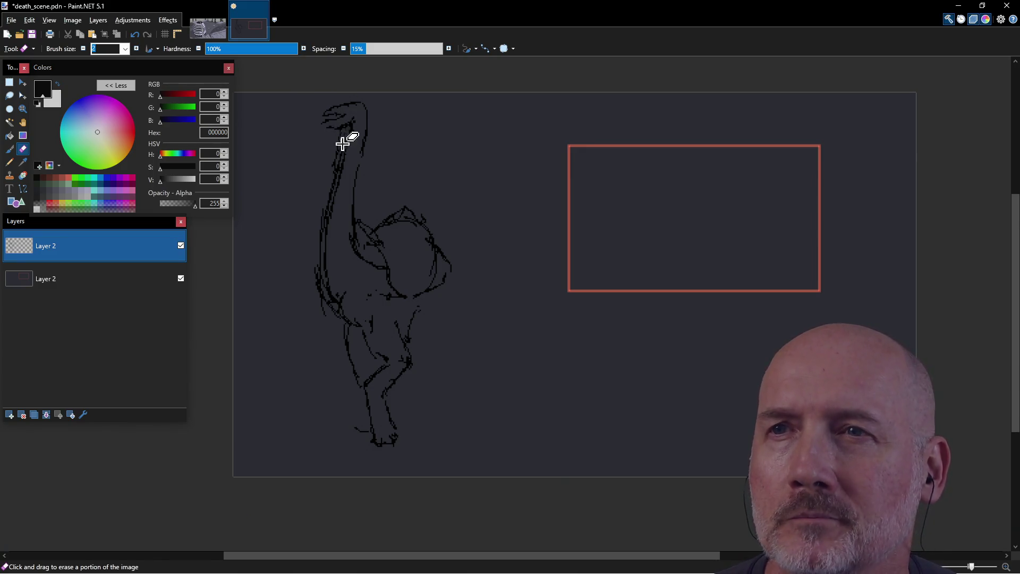
pyautogui.moveTo(345, 136); pyautogui.dragTo(347, 126)
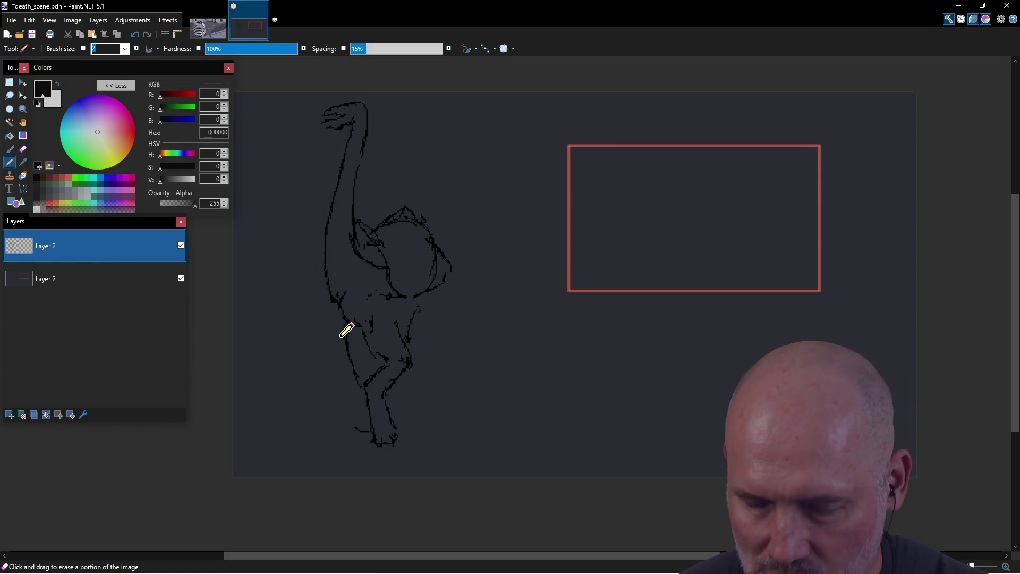
# Draw the second leg's lines and extend the rear body outline down toward it.
pyautogui.press('p')
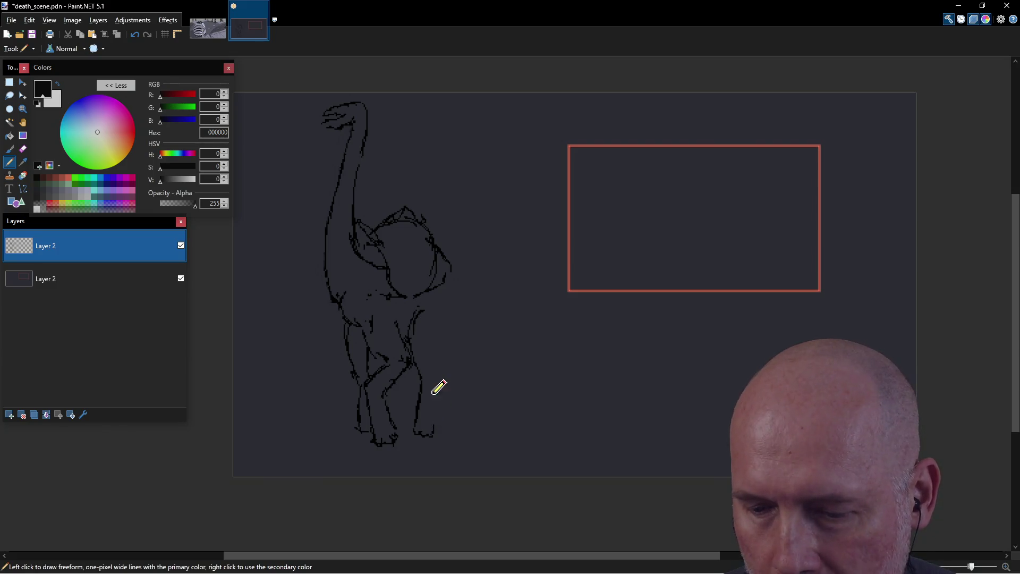
pyautogui.moveTo(439, 378); pyautogui.dragTo(436, 430)
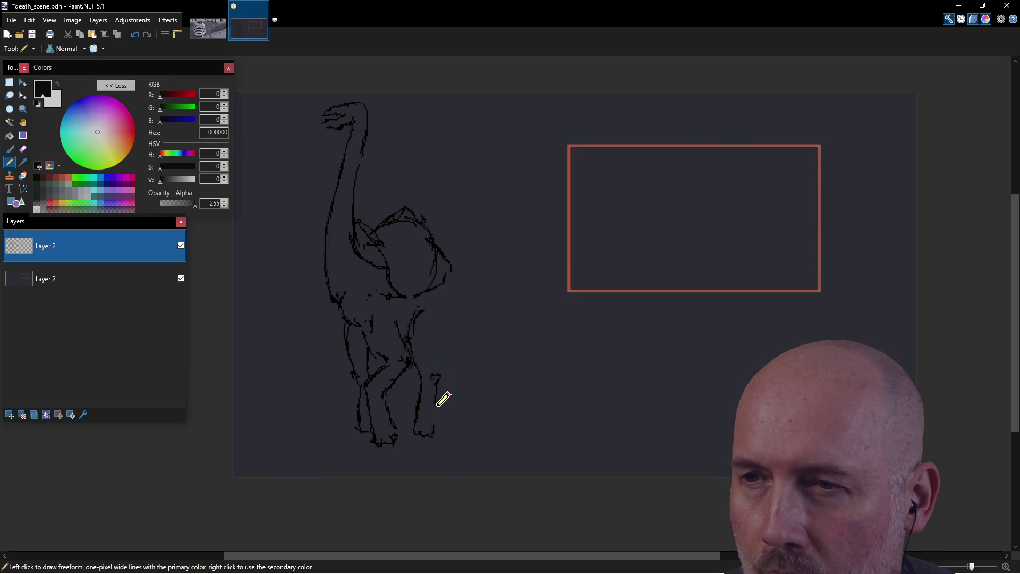
pyautogui.moveTo(436, 353); pyautogui.dragTo(434, 373)
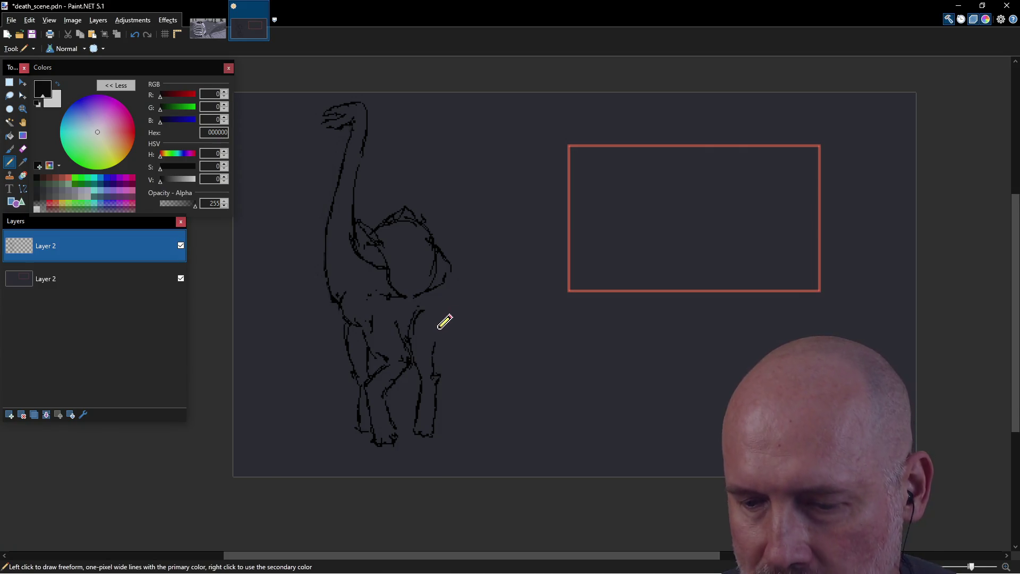
pyautogui.moveTo(449, 276)
pyautogui.mouseDown()
pyautogui.moveTo(459, 294)
pyautogui.moveTo(443, 347)
pyautogui.mouseUp()
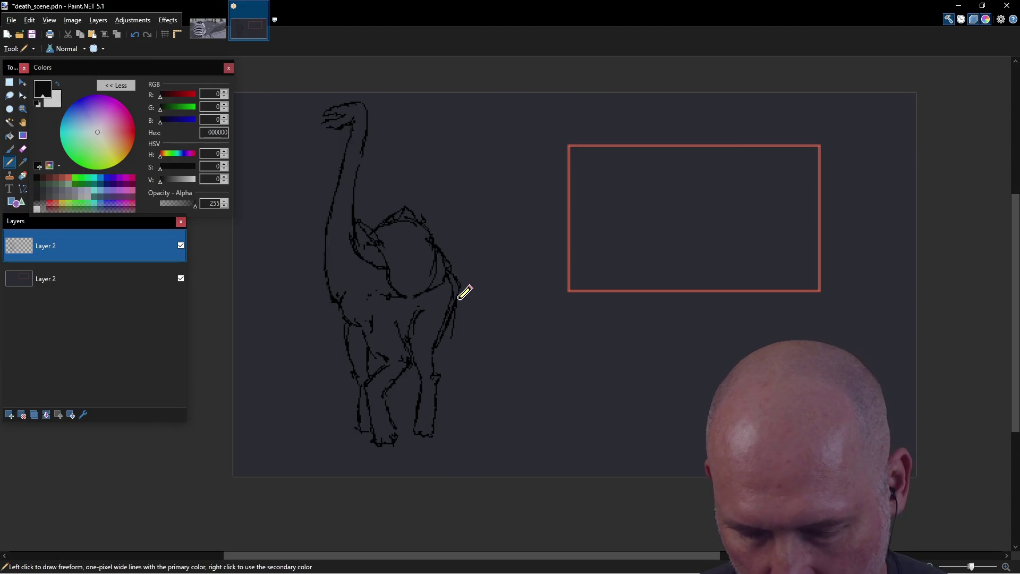
pyautogui.press('e')
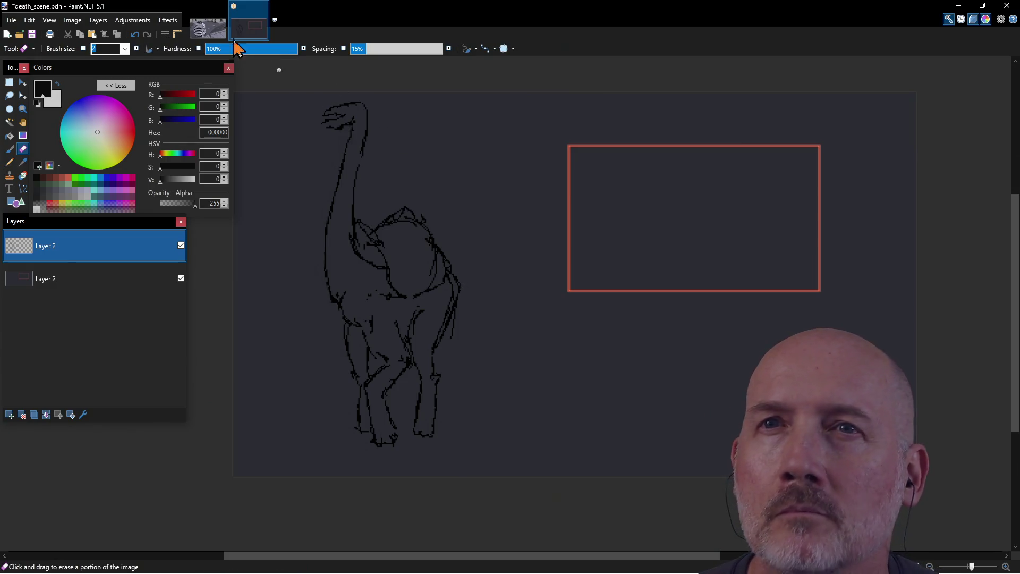
# Set the eraser brush size to 10 and alternate erasing and pencilling to fix the outline.
pyautogui.click(125, 49)
pyautogui.click(103, 137)
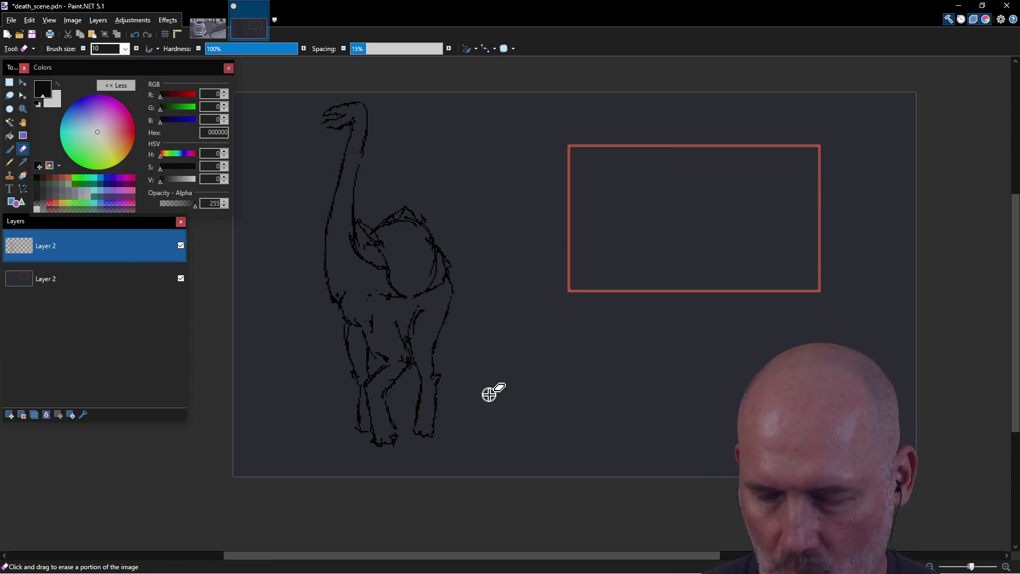
pyautogui.press('p')
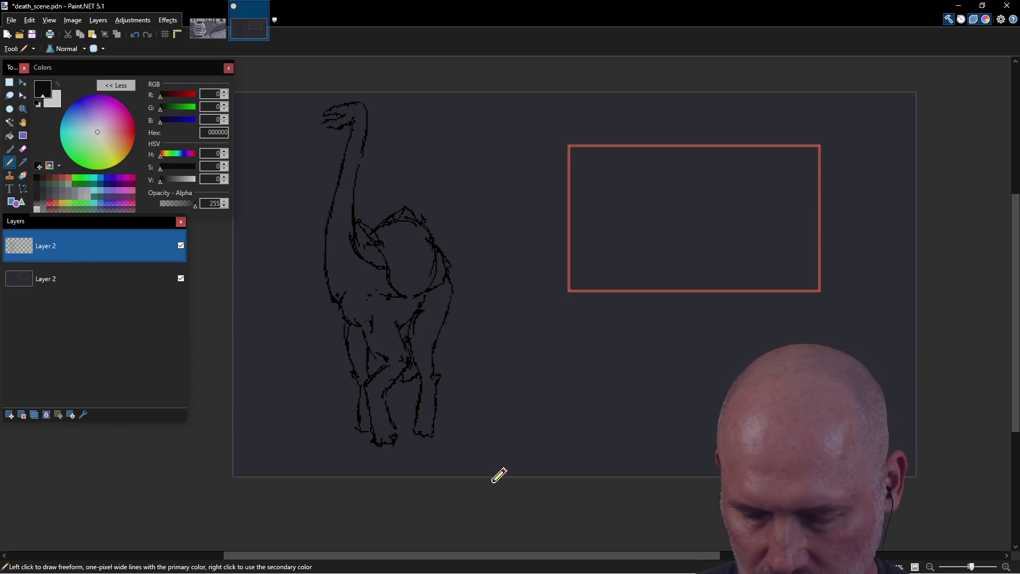
pyautogui.press('e')
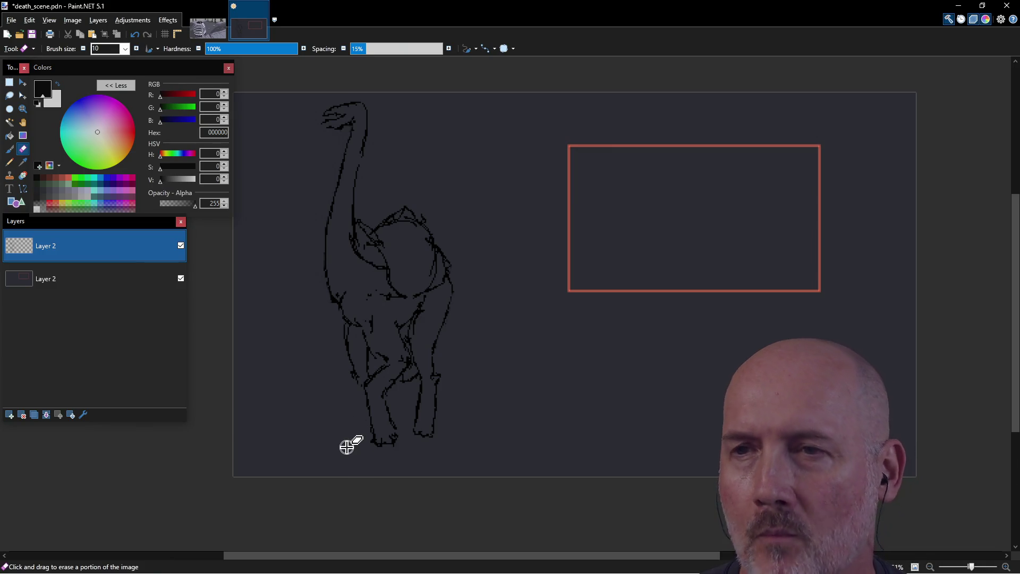
pyautogui.press('p')
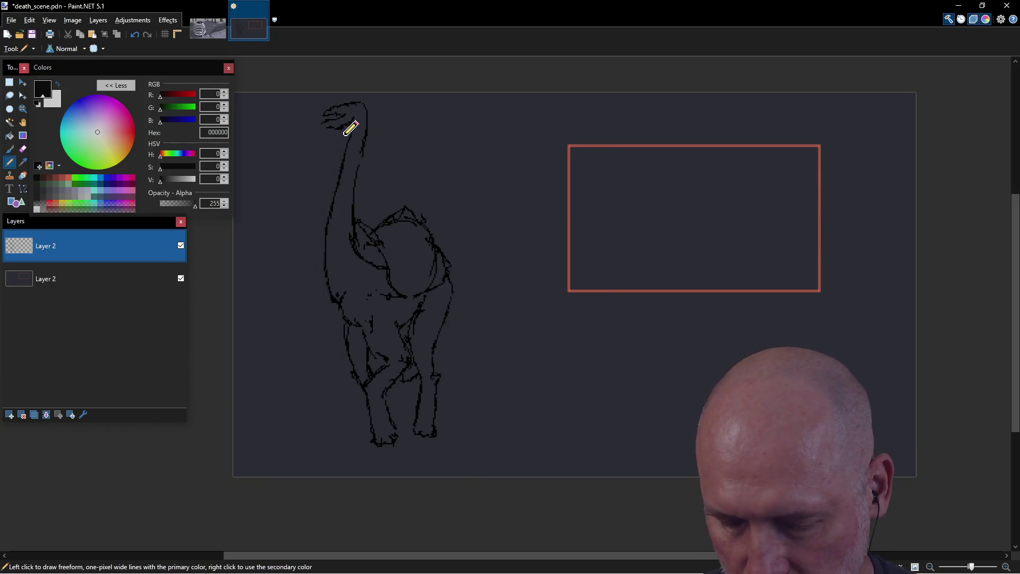
# Erase the old beak strokes and return to the pencil to redraw the head.
pyautogui.press('e')
pyautogui.moveTo(345, 130)
pyautogui.mouseDown()
pyautogui.moveTo(334, 114)
pyautogui.moveTo(336, 125)
pyautogui.mouseUp()
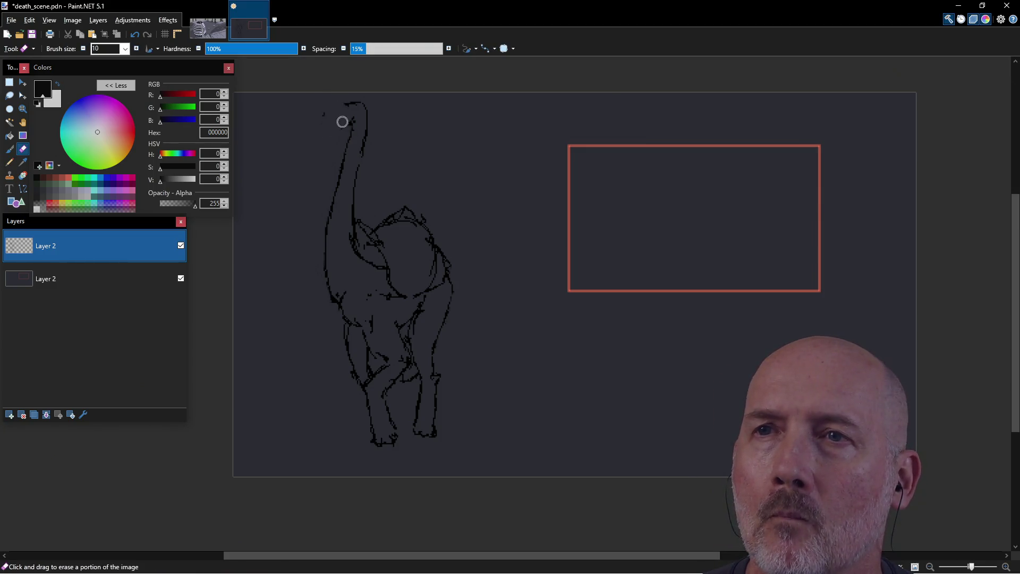
pyautogui.press('p')
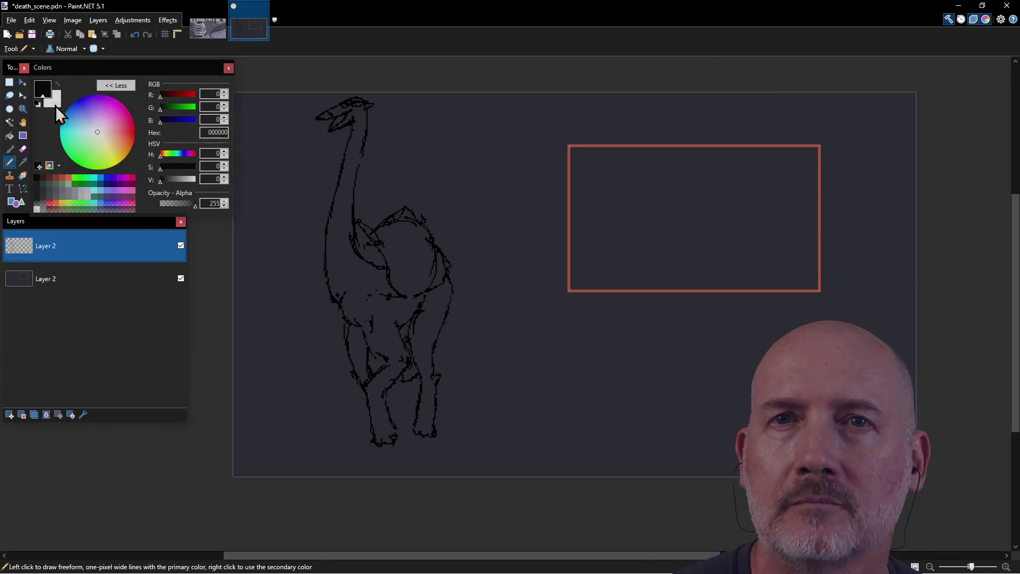
# Move the whole sketch slightly right and down toward the red box and deselect.
pyautogui.click(22, 84)
pyautogui.moveTo(374, 273)
pyautogui.mouseDown()
pyautogui.moveTo(414, 291)
pyautogui.moveTo(423, 286)
pyautogui.mouseUp()
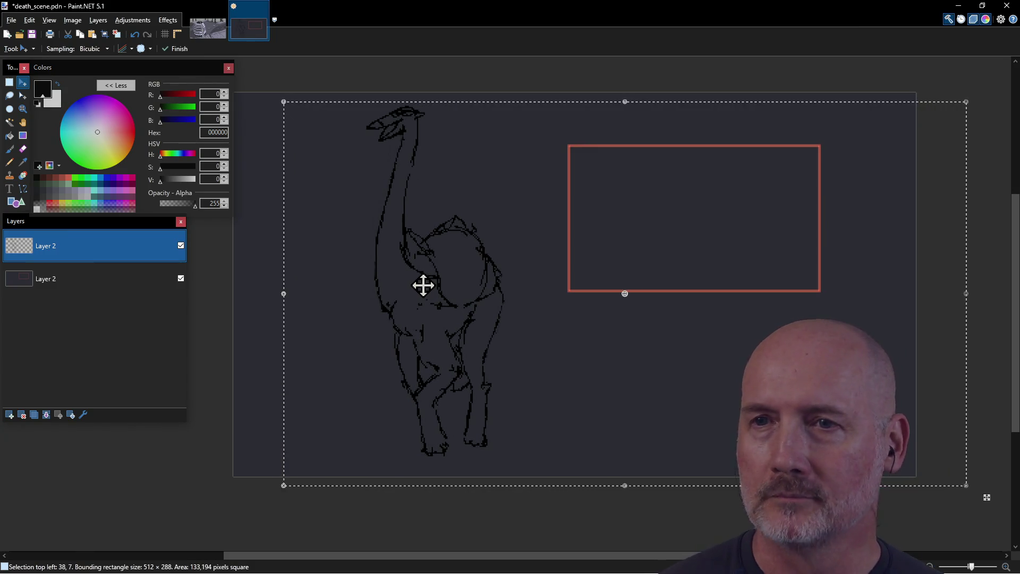
pyautogui.hotkey('ctrl', 'd')
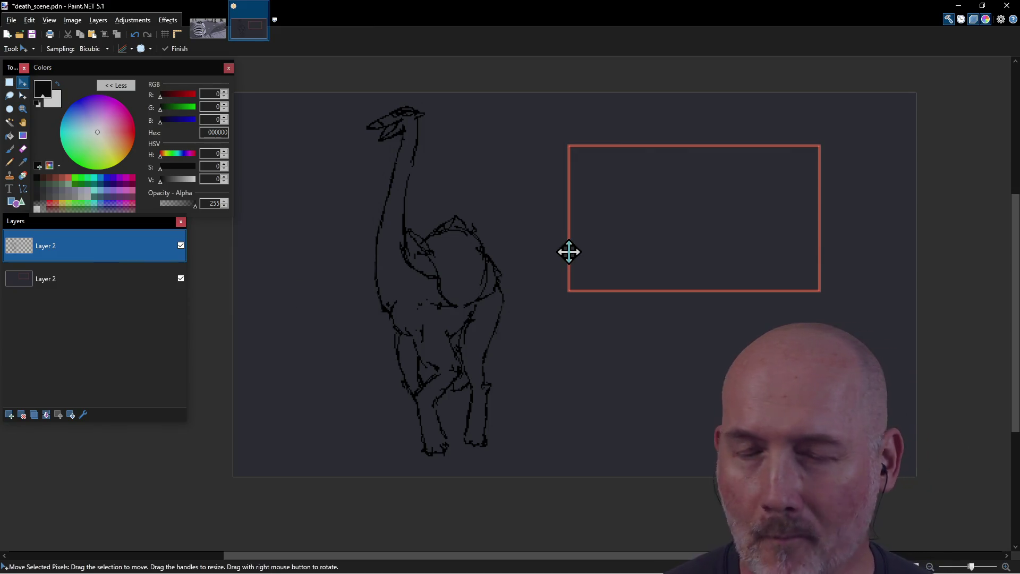